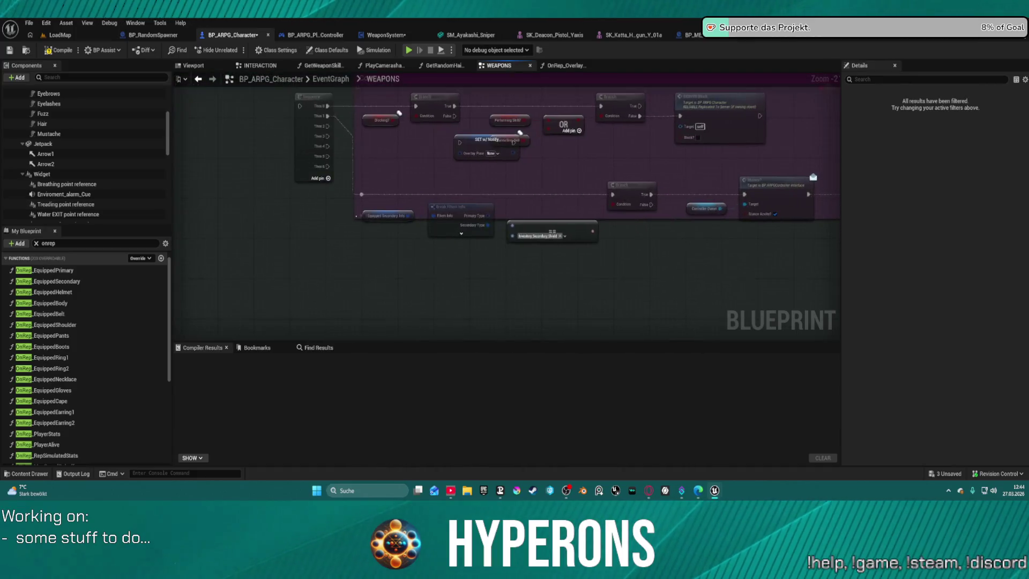
Filter the My Blueprint members by 'aim' and open the OnRep_Aiming? function graph.
{"action": "scroll", "coordinate": [387, 268], "scroll_direction": "up", "scroll_amount": 5}
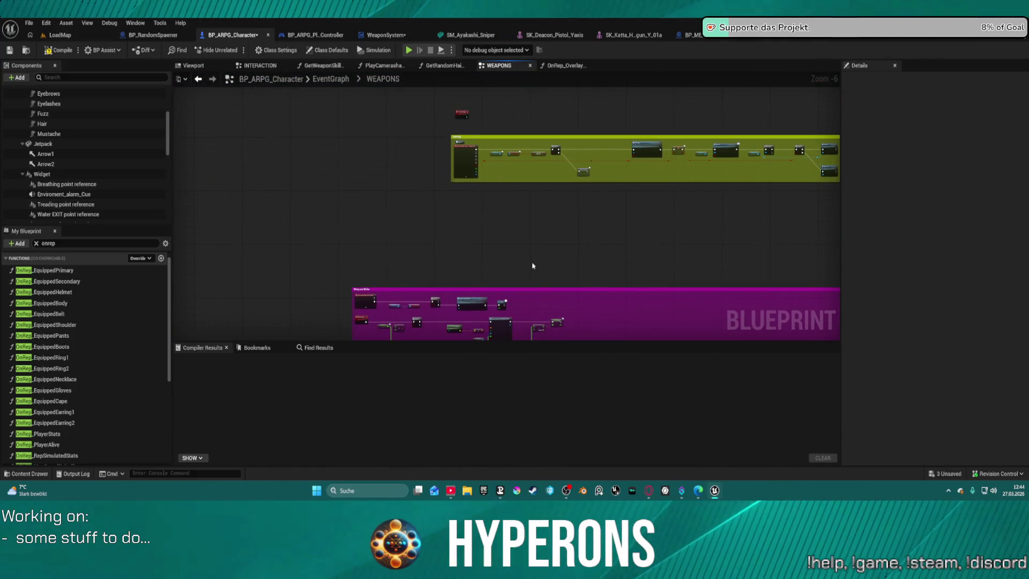
{"action": "mouse_move", "coordinate": [441, 184]}
{"action": "left_mouse_down"}
{"action": "mouse_move", "coordinate": [386, 225]}
{"action": "mouse_move", "coordinate": [343, 240]}
{"action": "mouse_move", "coordinate": [571, 227]}
{"action": "mouse_move", "coordinate": [475, 248]}
{"action": "mouse_move", "coordinate": [740, 232]}
{"action": "mouse_move", "coordinate": [706, 225]}
{"action": "left_mouse_up"}
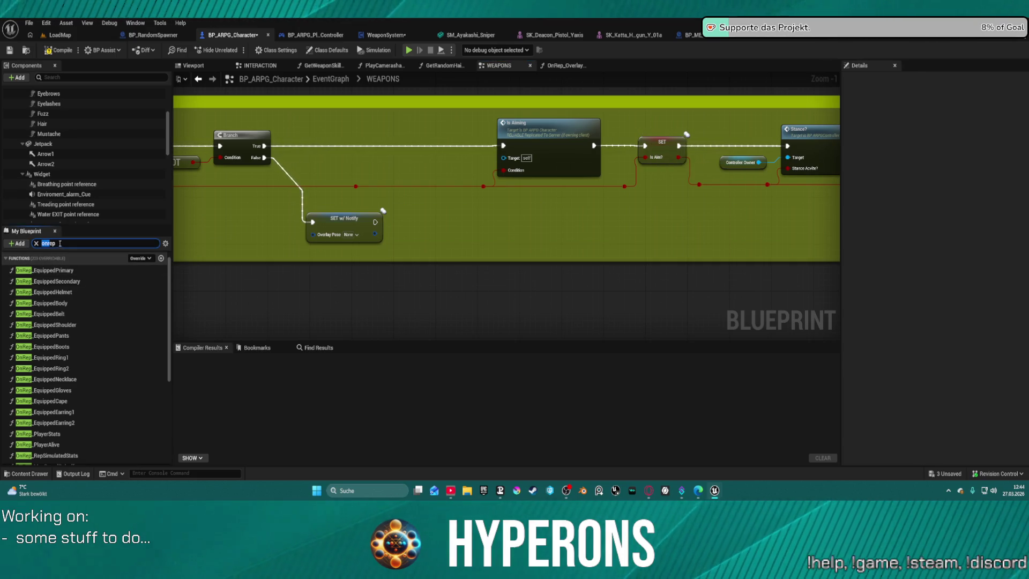
{"action": "type", "text": "aim"}
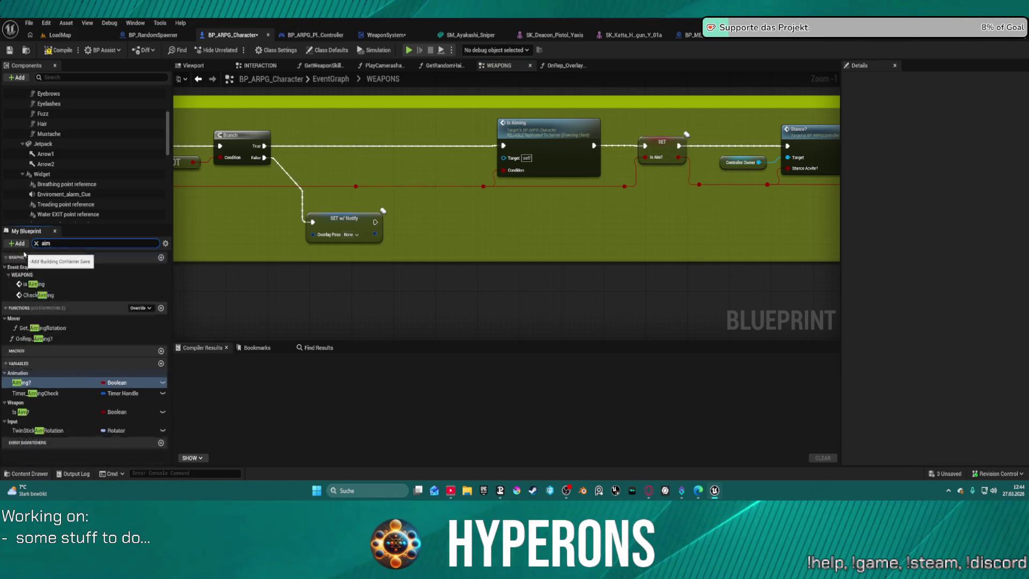
{"action": "double_click", "coordinate": [34, 339]}
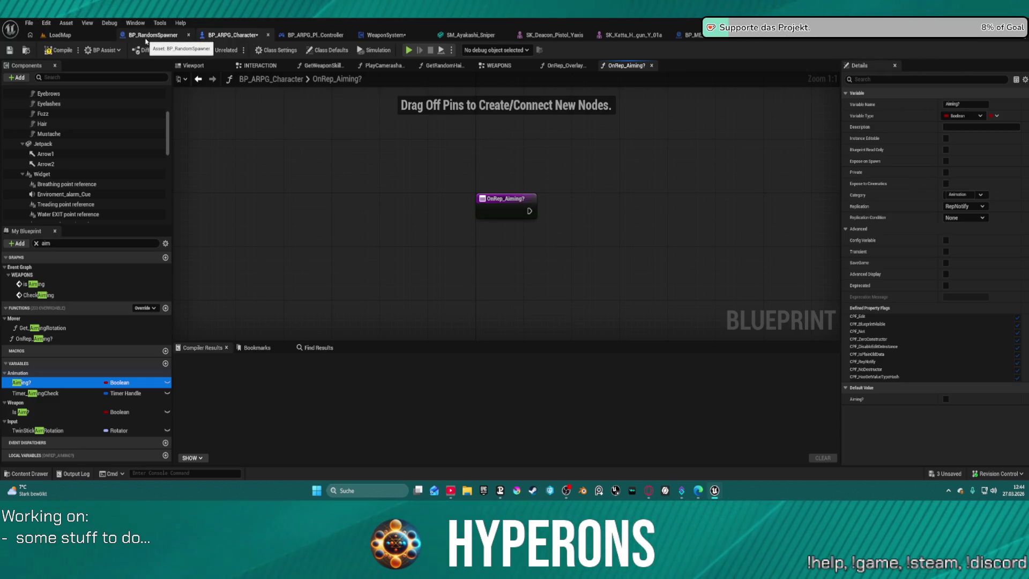
Compile the WeaponSystem blueprint with F7 and Play in Editor despite the compiler-error warning.
{"action": "left_click", "coordinate": [320, 35]}
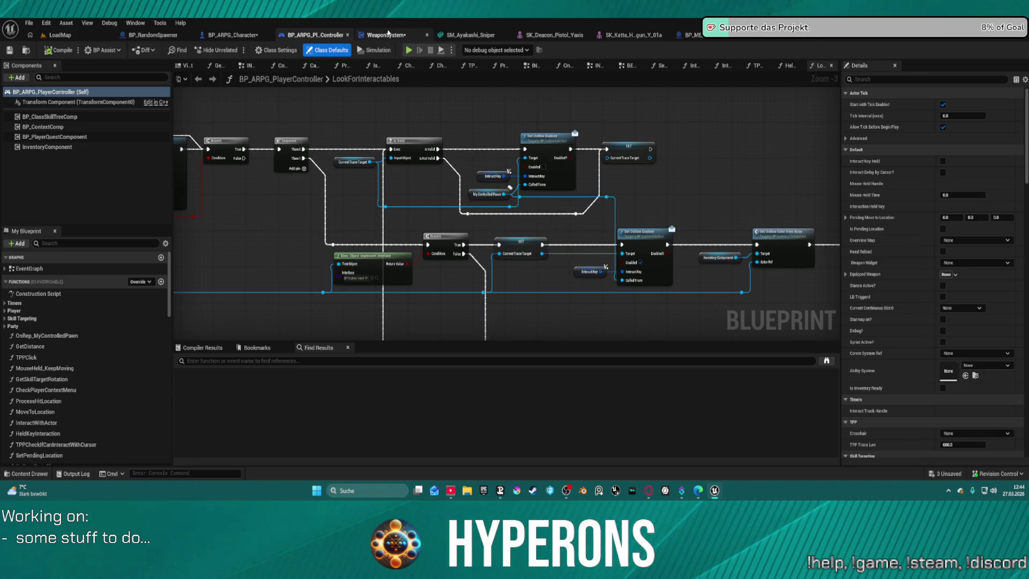
{"action": "left_click", "coordinate": [388, 33]}
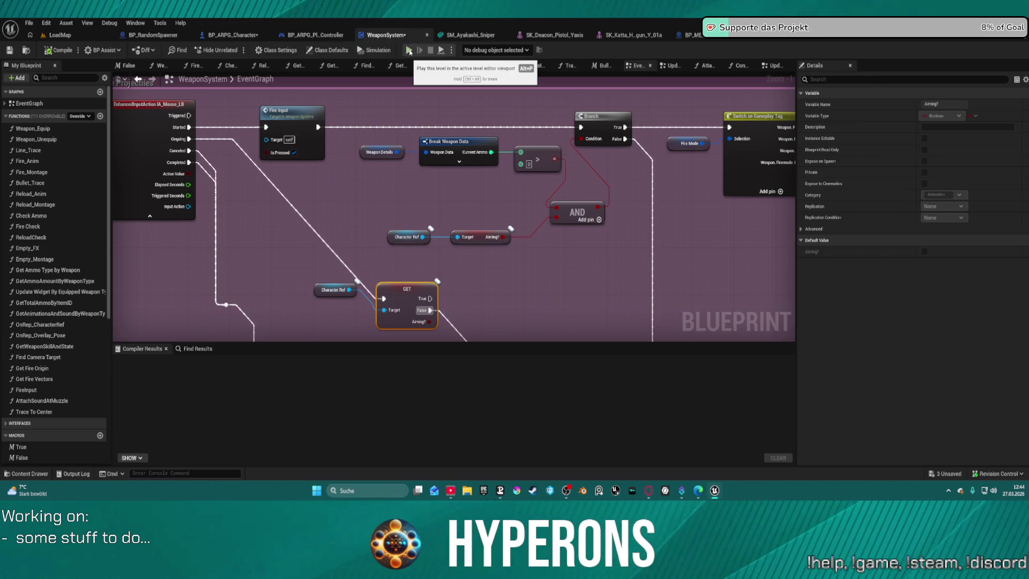
{"action": "key", "text": "F7"}
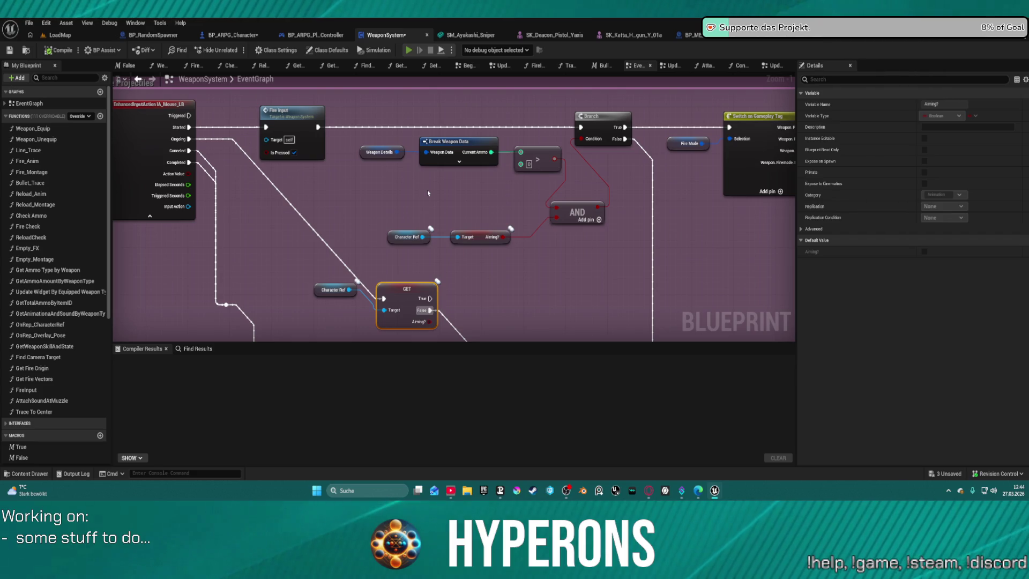
{"action": "key", "text": "alt+p"}
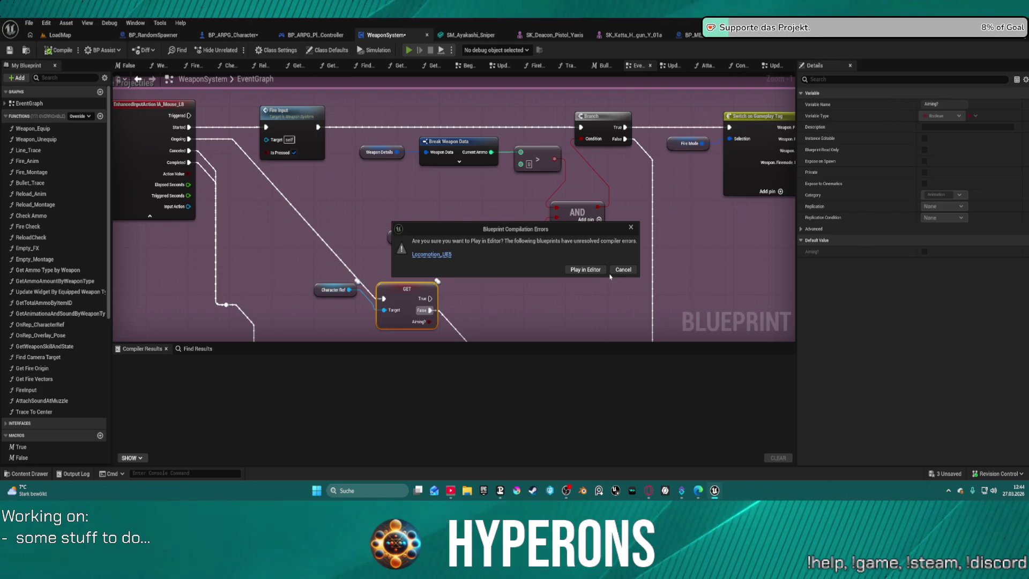
{"action": "left_click", "coordinate": [594, 272]}
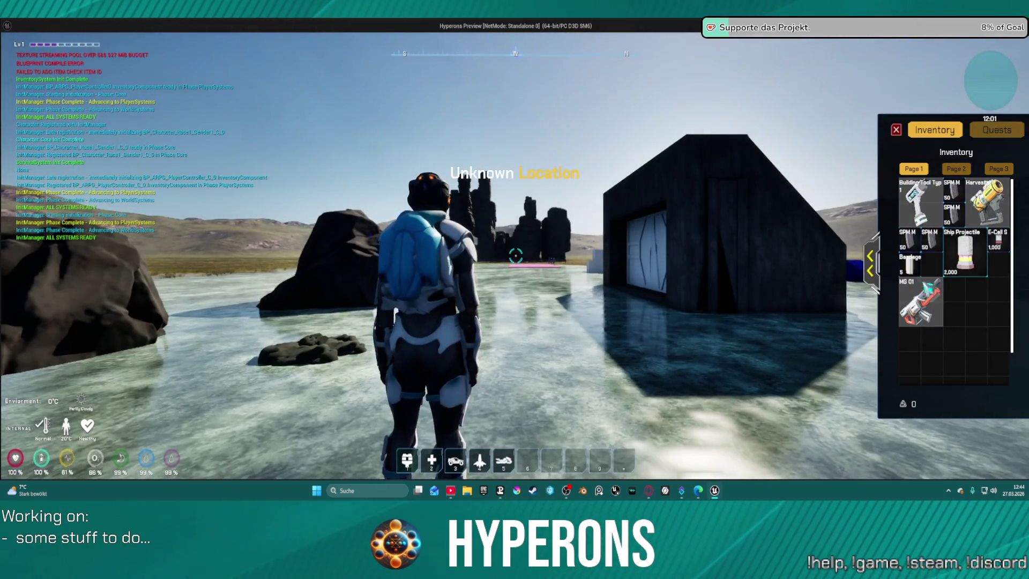
Equip the Harvester, walk forward and fire the mining laser, then exit to the Branch and AND nodes.
{"action": "right_click", "coordinate": [987, 201]}
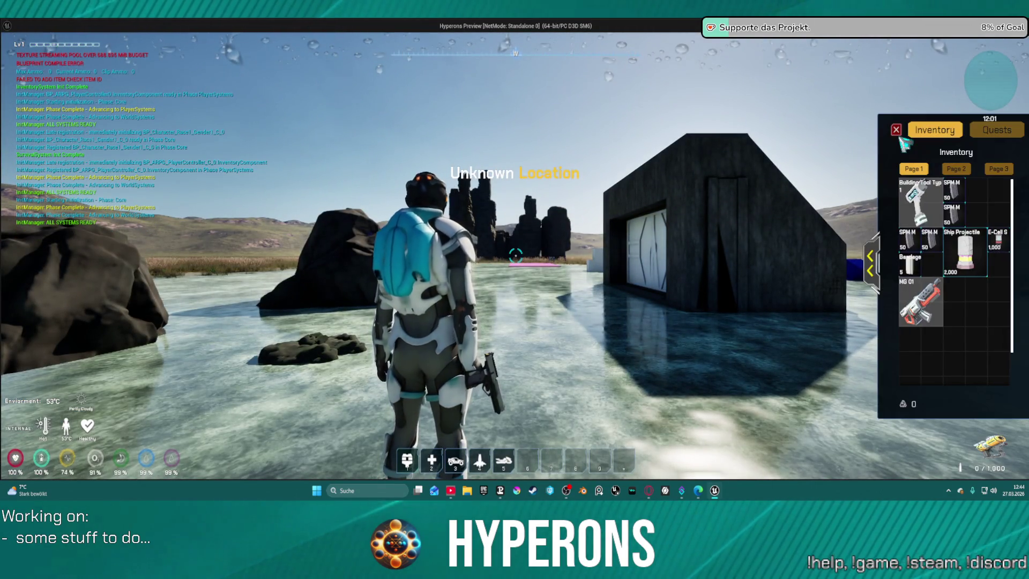
{"action": "key", "text": "i"}
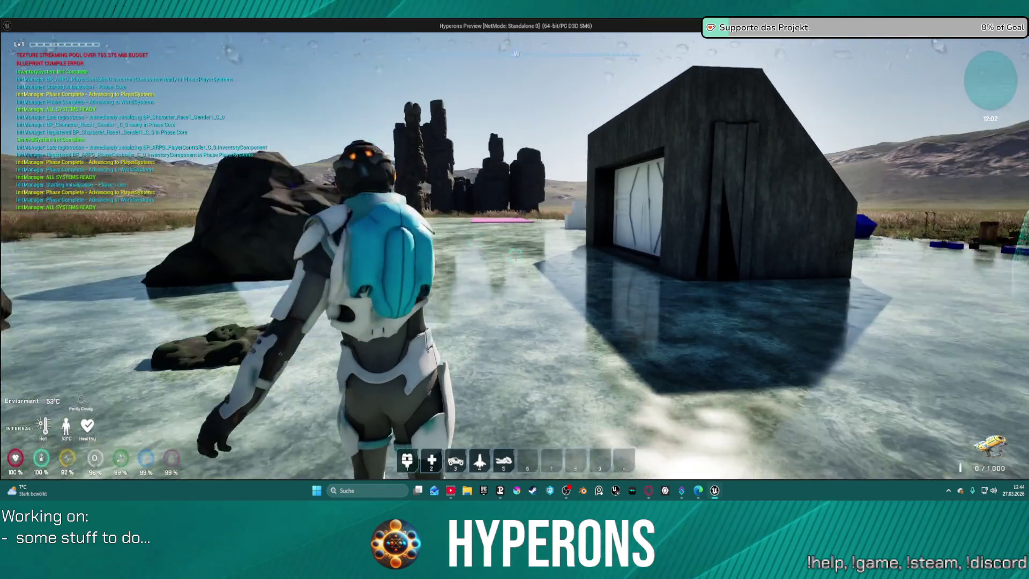
{"action": "key", "text": "w"}
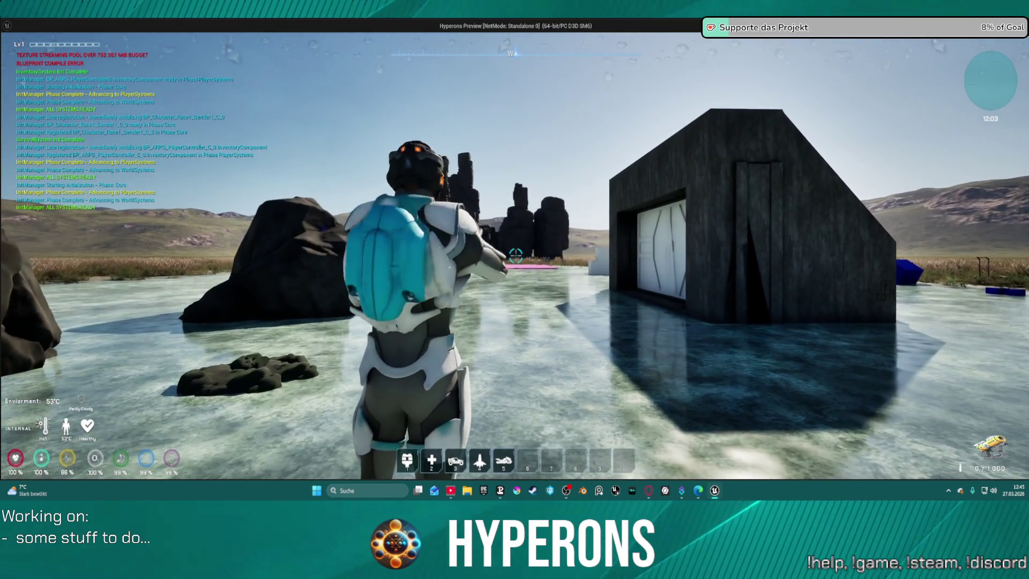
{"action": "key", "text": "r"}
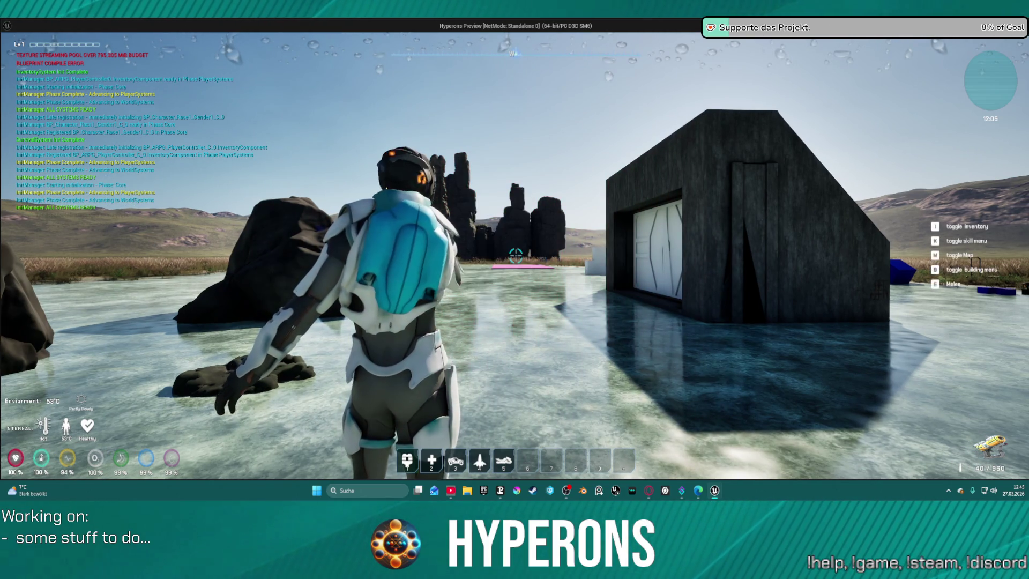
{"action": "key", "text": "s"}
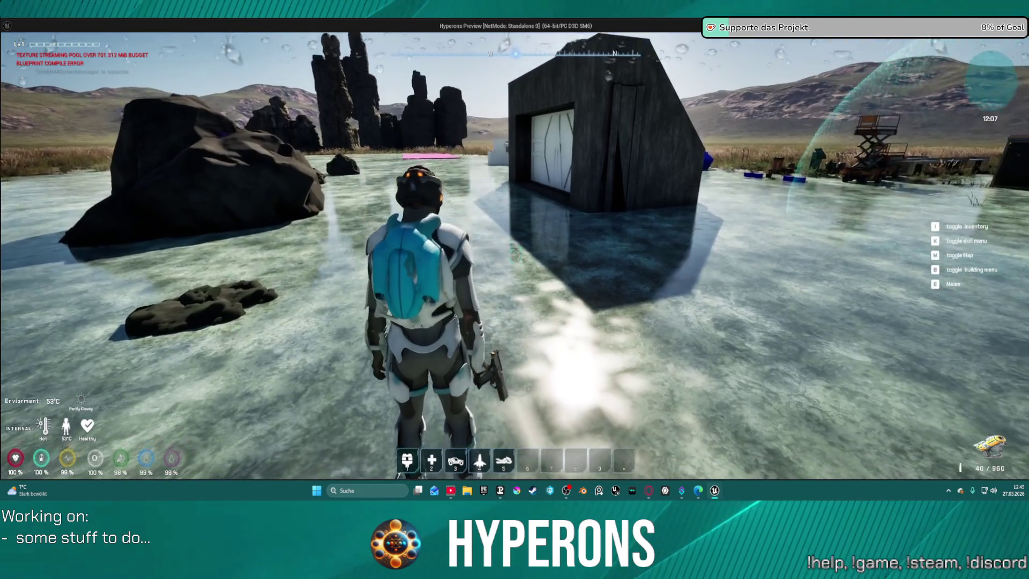
{"action": "key", "text": "Escape"}
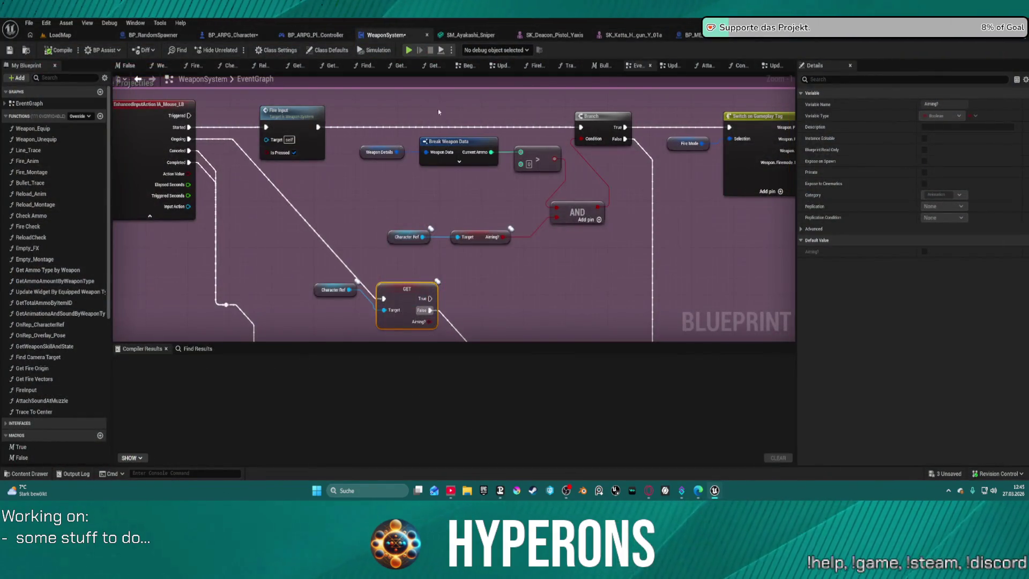
{"action": "mouse_move", "coordinate": [438, 112]}
{"action": "left_mouse_down"}
{"action": "mouse_move", "coordinate": [407, 123]}
{"action": "mouse_move", "coordinate": [429, 161]}
{"action": "mouse_move", "coordinate": [450, 129]}
{"action": "mouse_move", "coordinate": [468, 141]}
{"action": "mouse_move", "coordinate": [460, 154]}
{"action": "mouse_move", "coordinate": [407, 96]}
{"action": "mouse_move", "coordinate": [482, 160]}
{"action": "mouse_move", "coordinate": [461, 177]}
{"action": "mouse_move", "coordinate": [424, 161]}
{"action": "mouse_move", "coordinate": [407, 134]}
{"action": "mouse_move", "coordinate": [444, 196]}
{"action": "mouse_move", "coordinate": [439, 223]}
{"action": "left_mouse_up"}
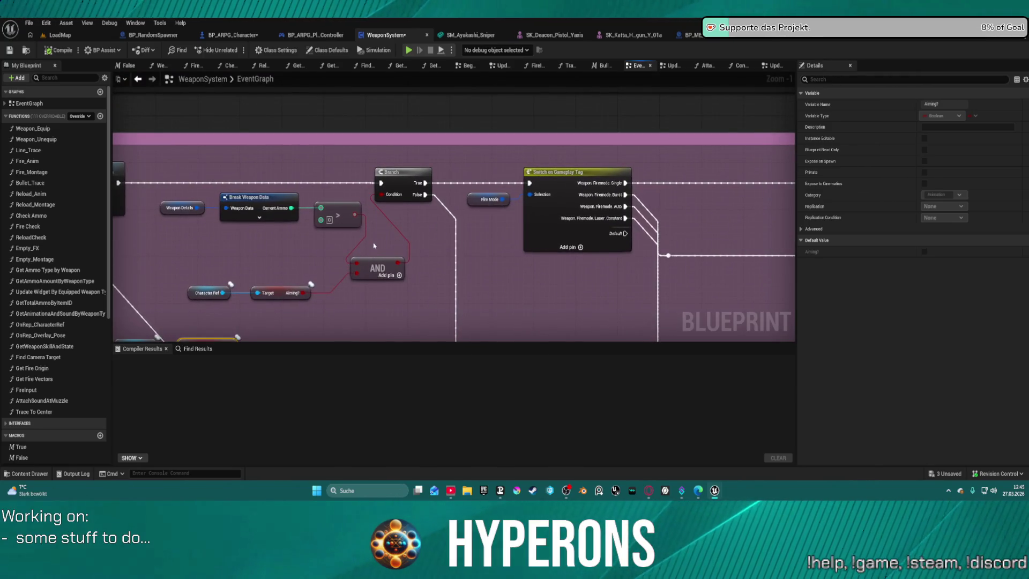
Wire the > comparison straight into Branch Condition and delete the AND node.
{"action": "left_click", "coordinate": [332, 292]}
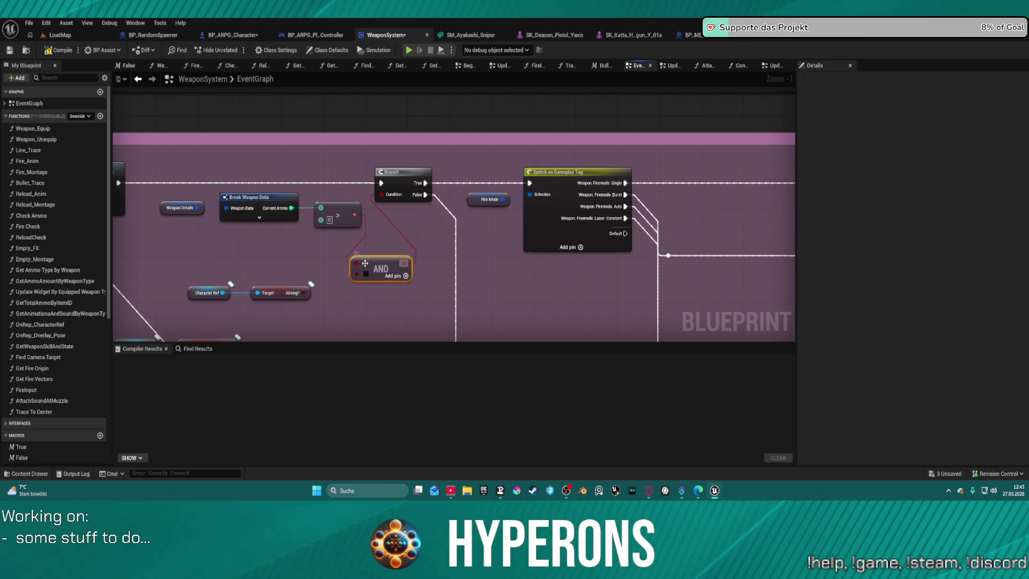
{"action": "left_click_drag", "start_coordinate": [364, 210], "coordinate": [382, 195]}
{"action": "left_click", "coordinate": [398, 267]}
{"action": "key", "text": "Delete"}
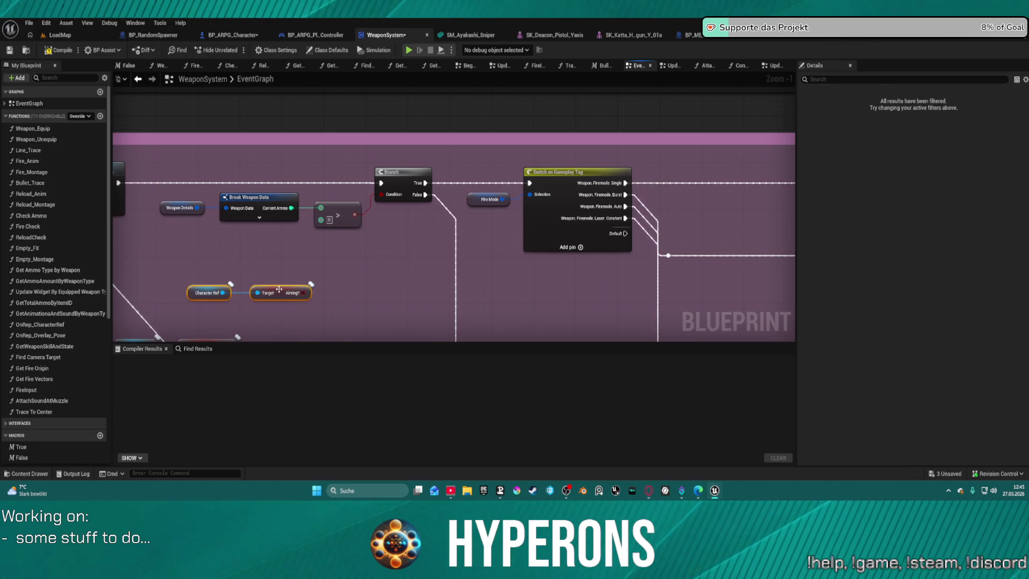
Convert the Aiming? getter into a True/False GET and place it beside Branch with Character Ref.
{"action": "left_click_drag", "start_coordinate": [279, 289], "coordinate": [443, 255]}
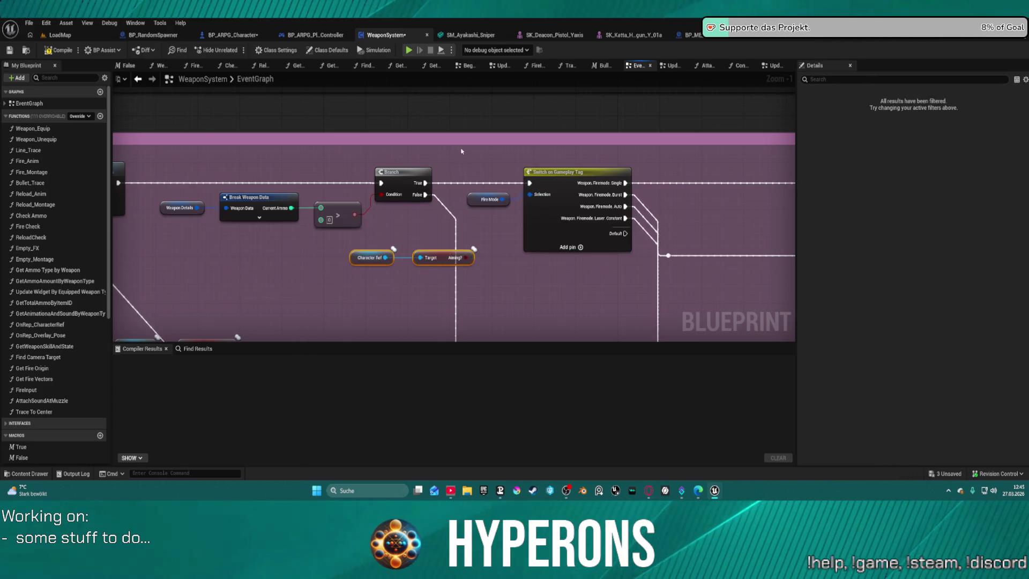
{"action": "right_click", "coordinate": [440, 254]}
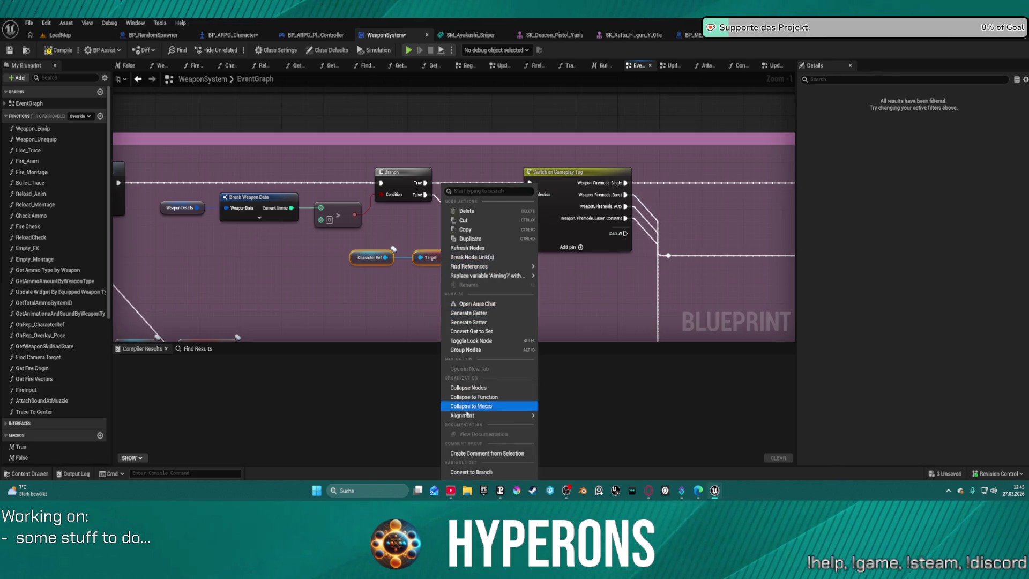
{"action": "left_click", "coordinate": [468, 369]}
{"action": "mouse_move", "coordinate": [442, 268]}
{"action": "left_mouse_down"}
{"action": "mouse_move", "coordinate": [482, 185]}
{"action": "mouse_move", "coordinate": [457, 184]}
{"action": "mouse_move", "coordinate": [531, 183]}
{"action": "left_mouse_up"}
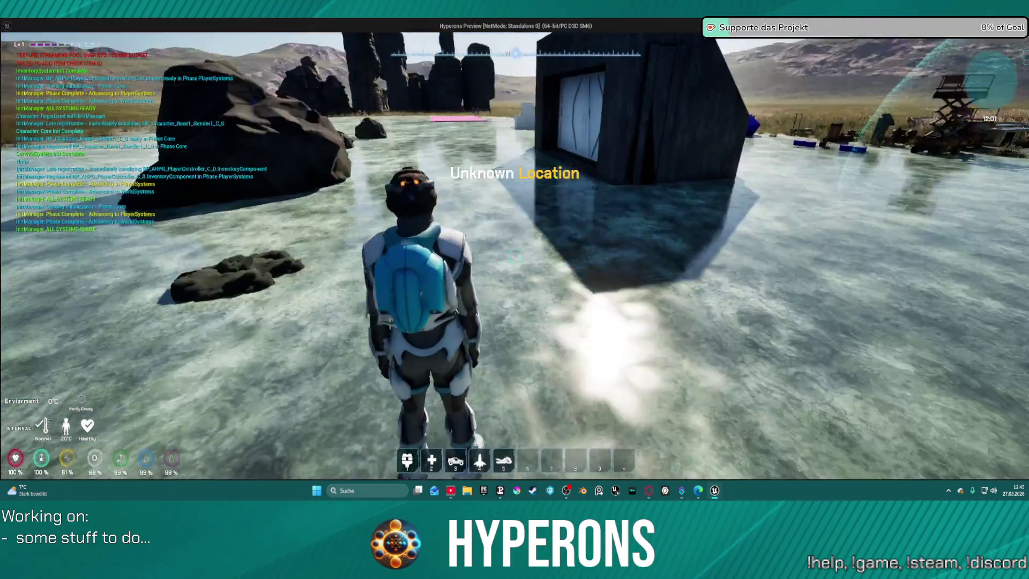
Equip the Harvester in the new play test, fire the mining laser, then stop with Esc.
{"action": "key", "text": "i"}
{"action": "right_click", "coordinate": [986, 212]}
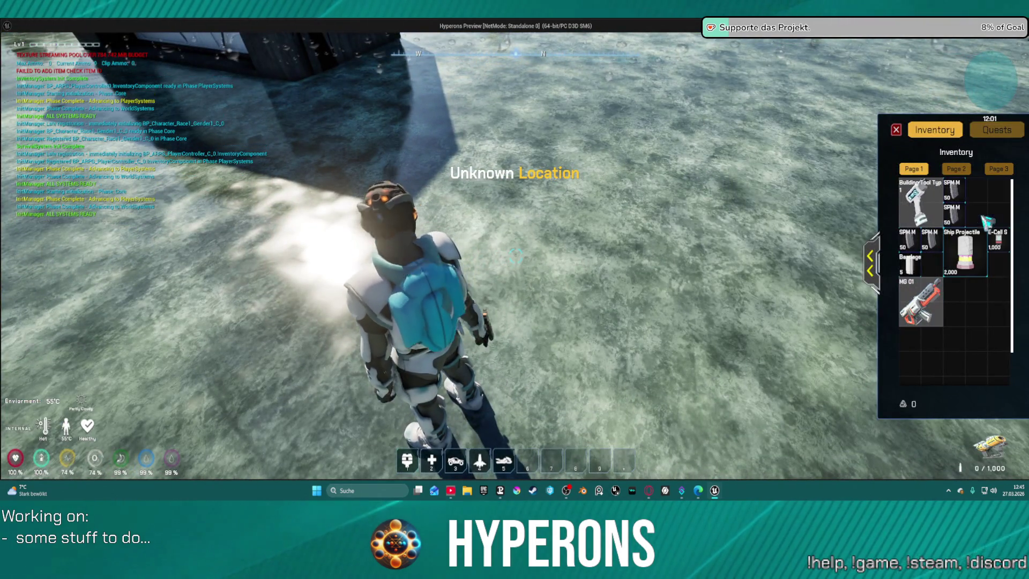
{"action": "left_click", "coordinate": [896, 129]}
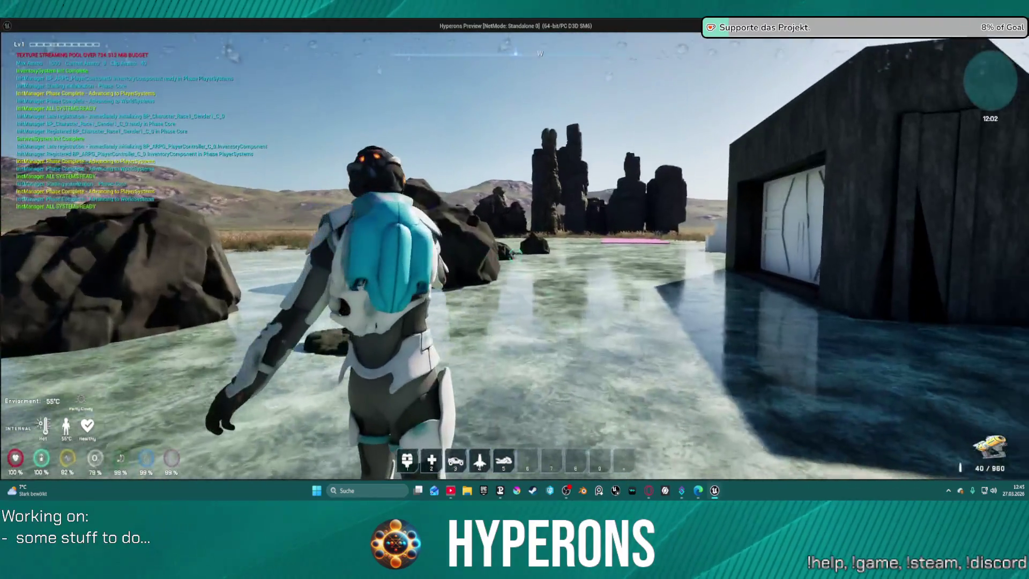
{"action": "left_click", "coordinate": [515, 256]}
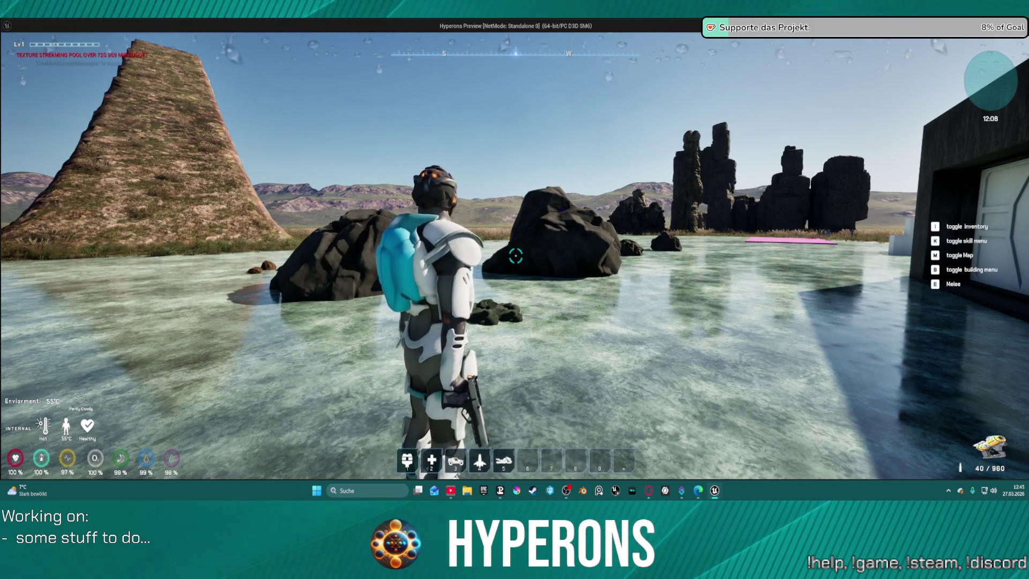
{"action": "key", "text": "Escape"}
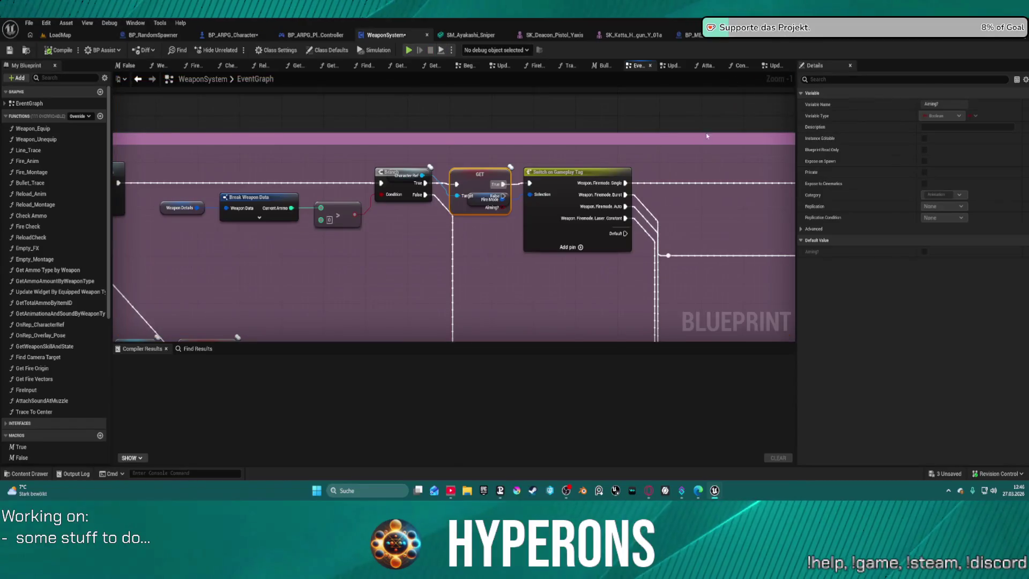
Undo the last change and position the Aiming? GET between Branch and the fire-mode switch.
{"action": "key", "text": "ctrl+z"}
{"action": "key", "text": "ctrl+z"}
{"action": "key", "text": "ctrl+z"}
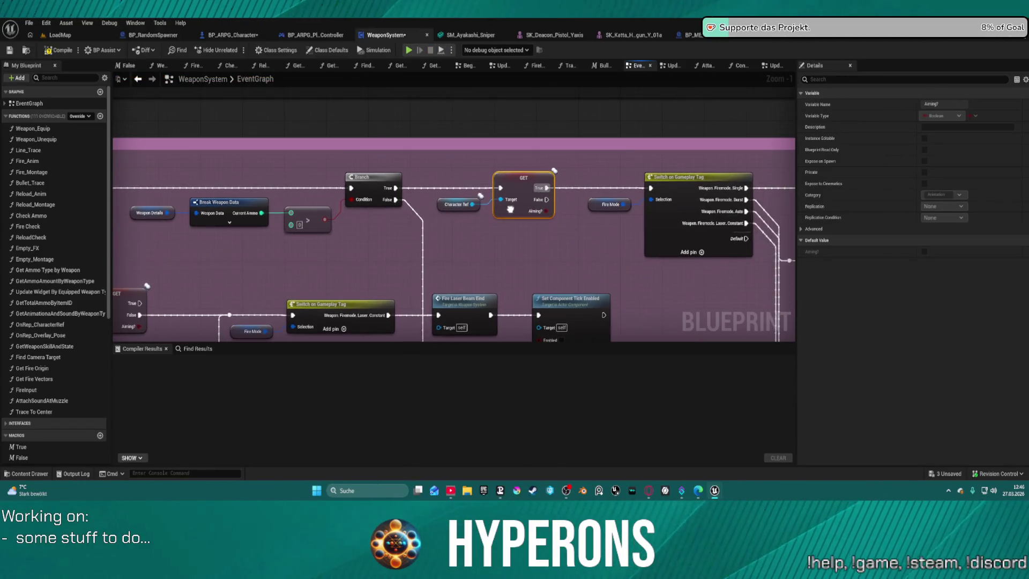
{"action": "left_click_drag", "start_coordinate": [672, 212], "coordinate": [693, 213]}
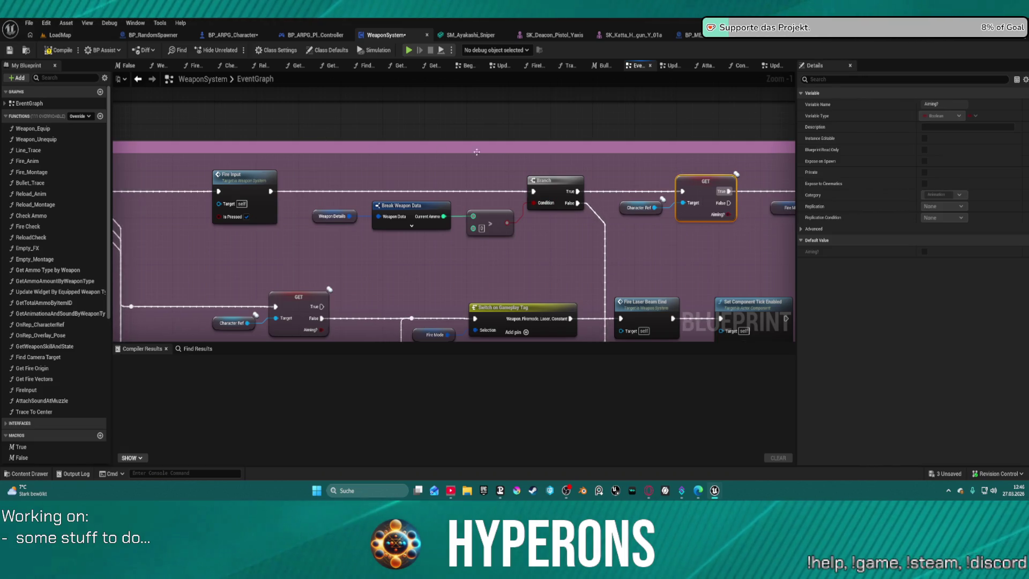
{"action": "right_click", "coordinate": [688, 180]}
{"action": "left_click_drag", "start_coordinate": [685, 180], "coordinate": [655, 178]}
Check the FireInput function, then add a breakpoint on the Fire Laser Beam Begin node.
{"action": "double_click", "coordinate": [222, 186]}
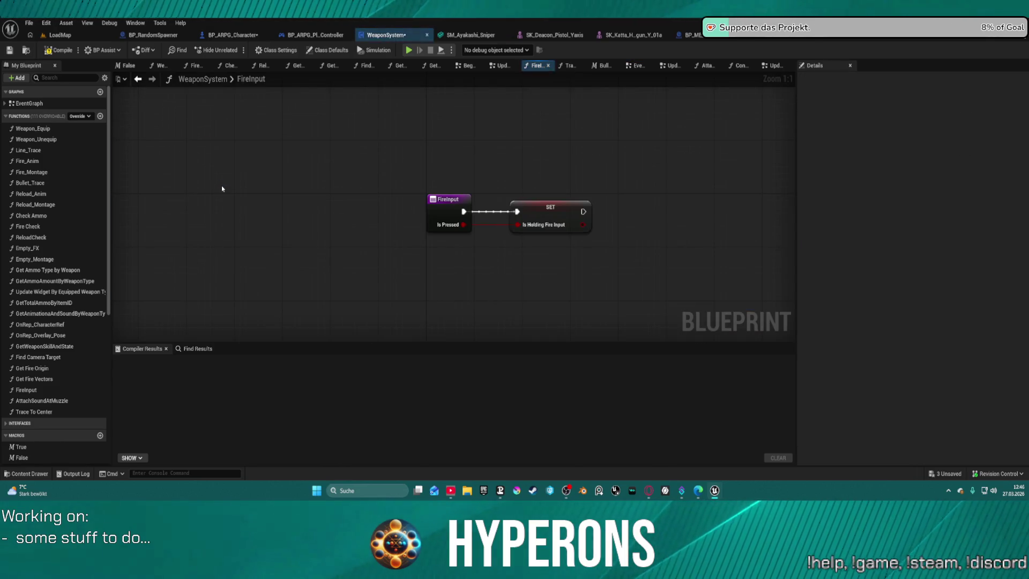
{"action": "left_click", "coordinate": [138, 79]}
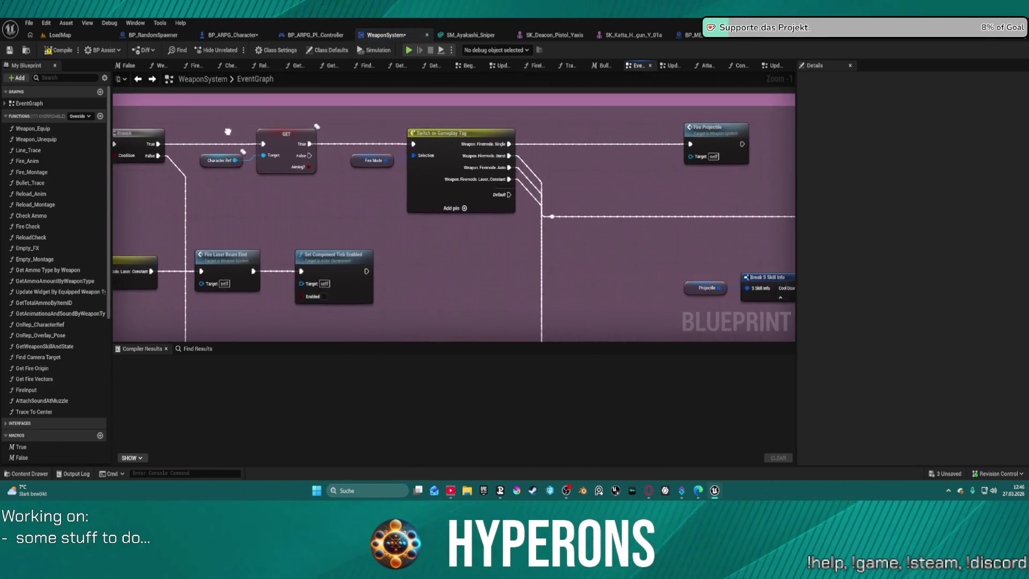
{"action": "right_click", "coordinate": [538, 274]}
{"action": "left_click", "coordinate": [577, 433]}
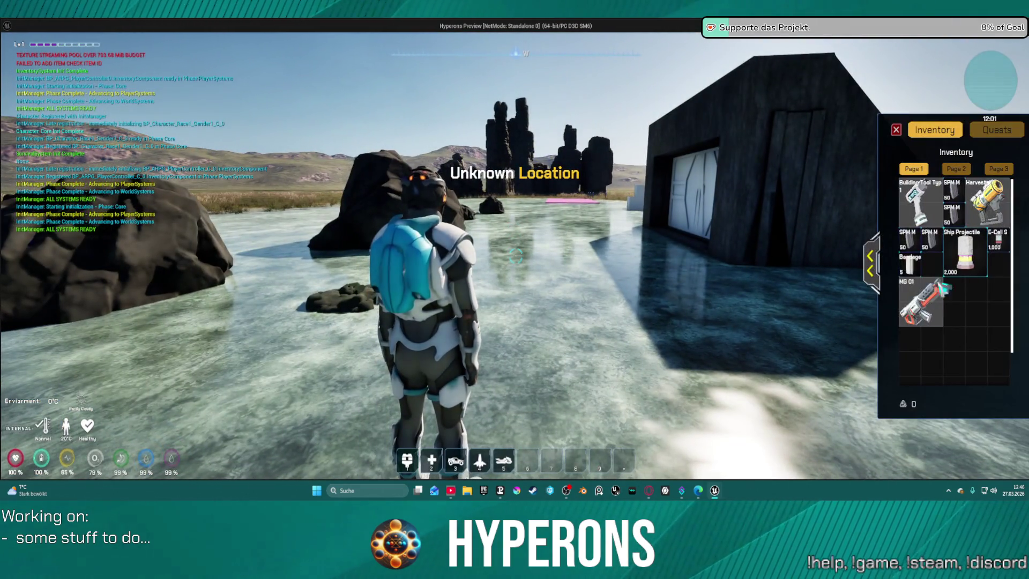
Equip the Harvester and gun in the running game and fire until Fire Laser Beam Begin breaks.
{"action": "double_click", "coordinate": [987, 201]}
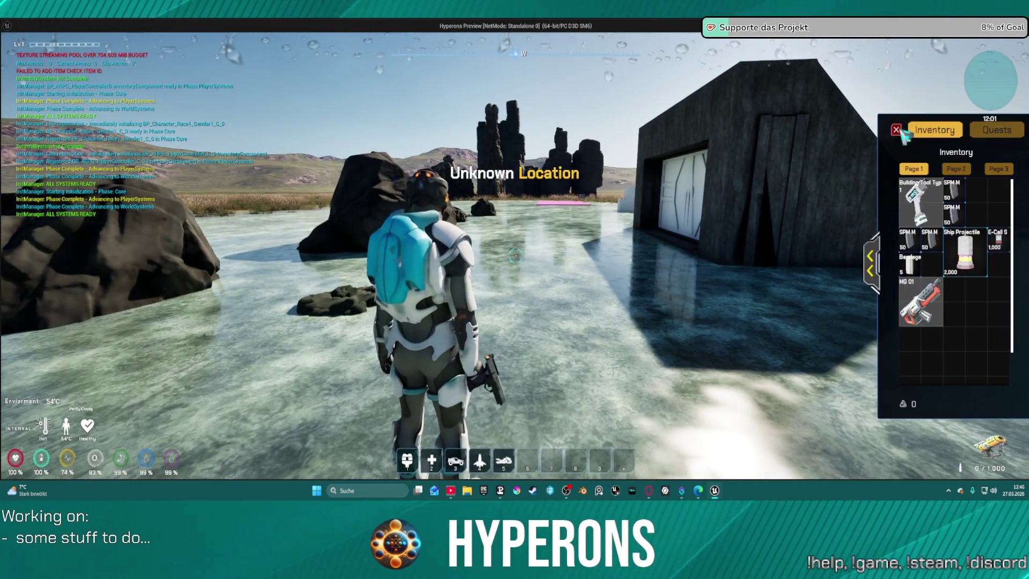
{"action": "left_click", "coordinate": [902, 134]}
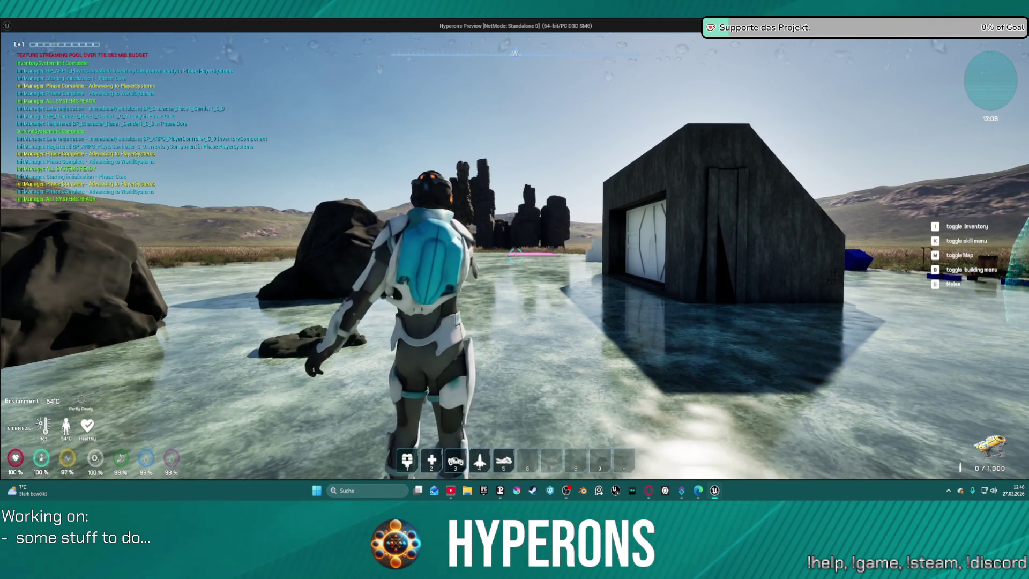
{"action": "key", "text": "r"}
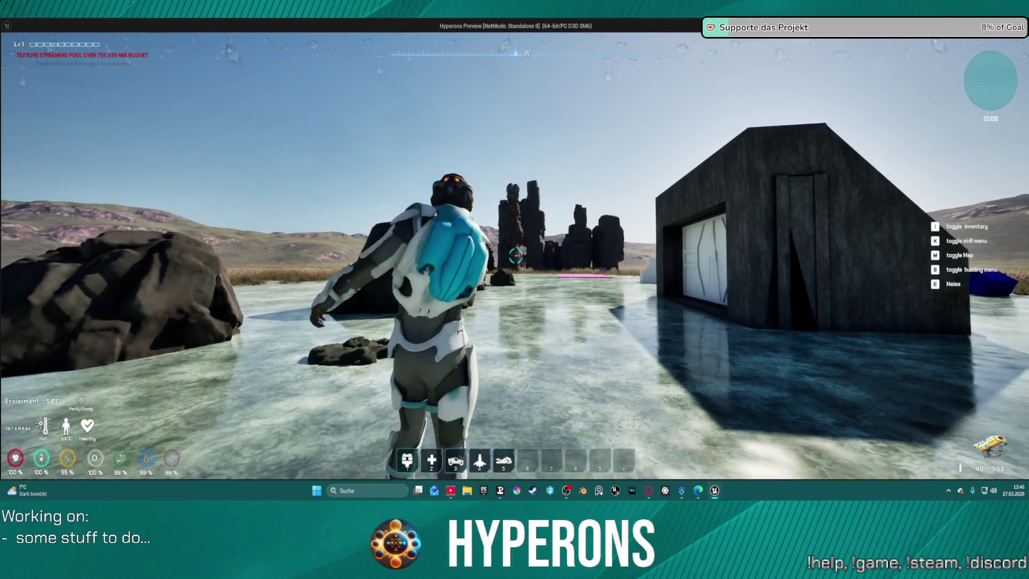
{"action": "left_click", "coordinate": [516, 256]}
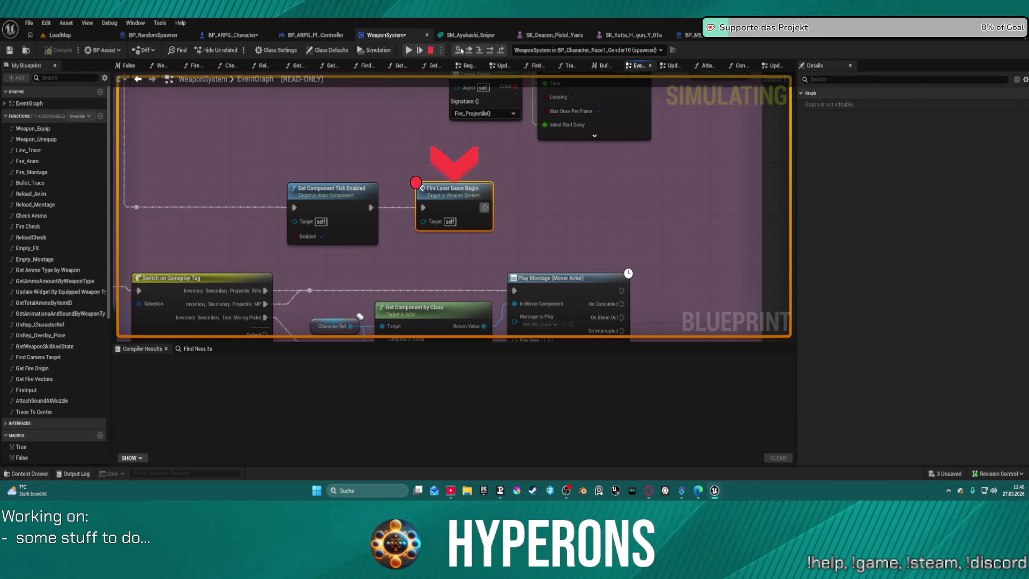
Stop the paused session and survey the Fire Input, Stop Auto Fire and Fire Laser Beam End nodes.
{"action": "left_click", "coordinate": [431, 49]}
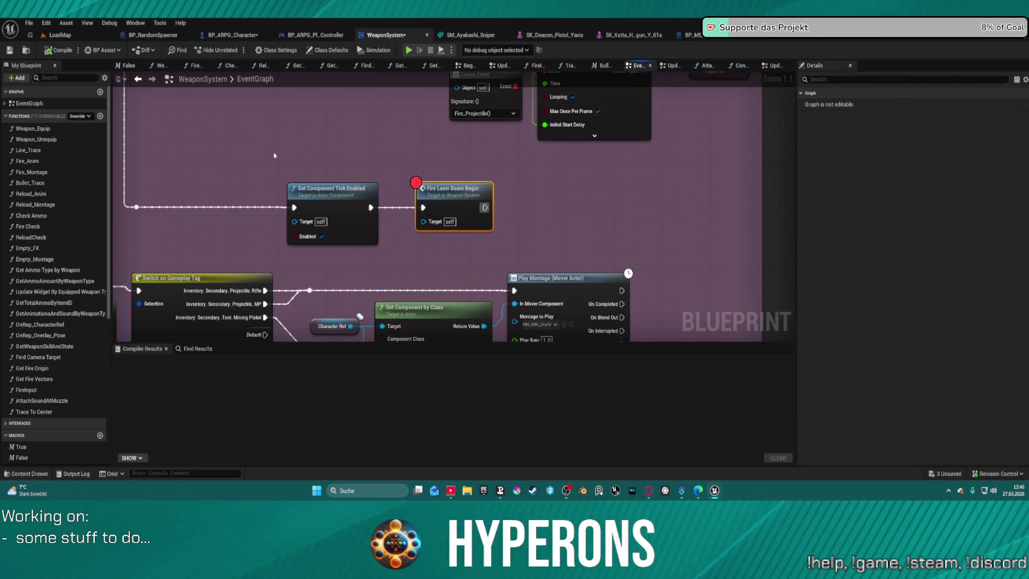
{"action": "scroll", "coordinate": [274, 152], "scroll_direction": "down", "scroll_amount": 2}
{"action": "scroll", "coordinate": [273, 152], "scroll_direction": "up", "scroll_amount": 2}
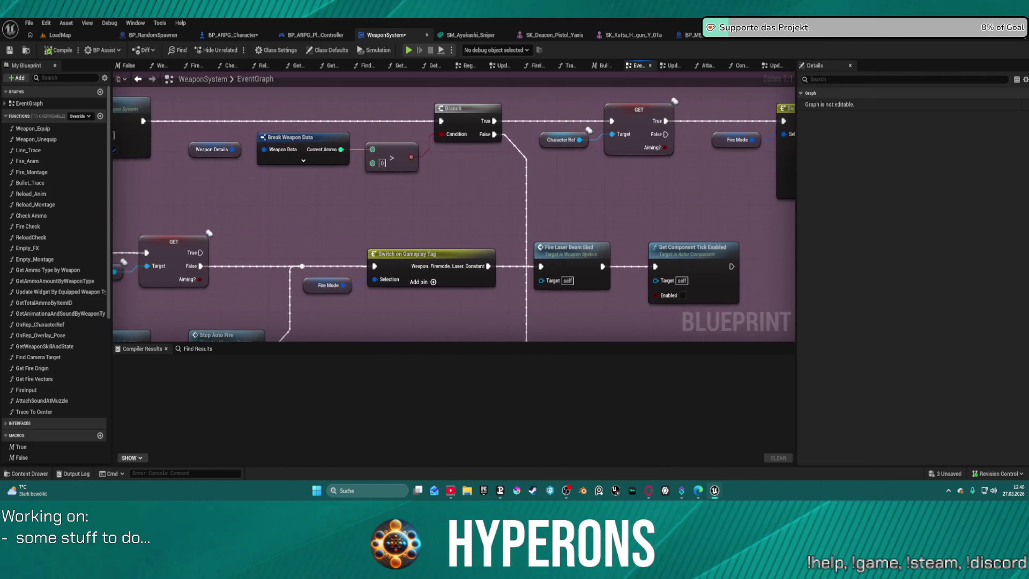
{"action": "left_click_drag", "start_coordinate": [370, 249], "coordinate": [521, 214]}
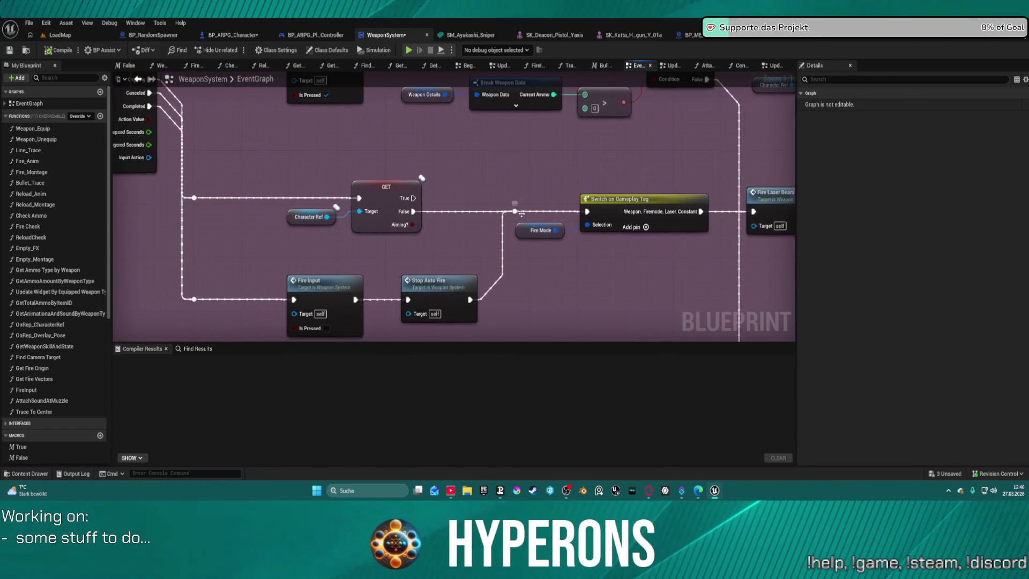
{"action": "mouse_move", "coordinate": [437, 238]}
{"action": "left_mouse_down"}
{"action": "mouse_move", "coordinate": [523, 257]}
{"action": "mouse_move", "coordinate": [209, 254]}
{"action": "mouse_move", "coordinate": [622, 303]}
{"action": "mouse_move", "coordinate": [558, 236]}
{"action": "mouse_move", "coordinate": [544, 246]}
{"action": "mouse_move", "coordinate": [364, 225]}
{"action": "left_mouse_up"}
{"action": "mouse_move", "coordinate": [278, 283]}
{"action": "left_mouse_down"}
{"action": "mouse_move", "coordinate": [264, 260]}
{"action": "mouse_move", "coordinate": [251, 267]}
{"action": "left_mouse_up"}
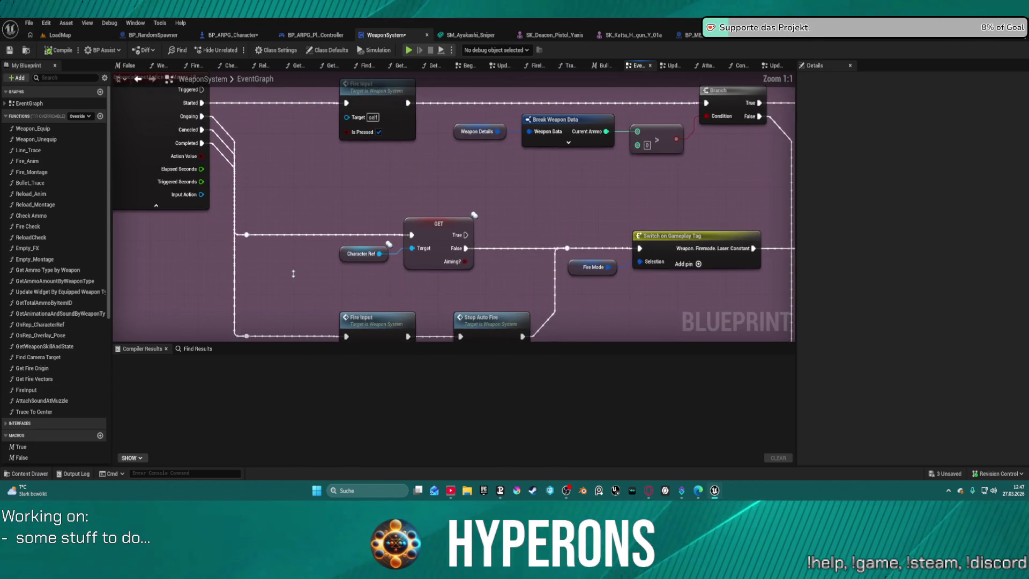
{"action": "left_click_drag", "start_coordinate": [348, 254], "coordinate": [334, 225]}
Reroute the Completed wire toward Fire Input and delete the GET, Character Ref and Ongoing reroute nodes.
{"action": "mouse_move", "coordinate": [228, 312]}
{"action": "left_mouse_down"}
{"action": "mouse_move", "coordinate": [269, 172]}
{"action": "mouse_move", "coordinate": [285, 171]}
{"action": "mouse_move", "coordinate": [301, 218]}
{"action": "left_mouse_up"}
{"action": "mouse_move", "coordinate": [590, 215]}
{"action": "left_mouse_down"}
{"action": "mouse_move", "coordinate": [412, 207]}
{"action": "mouse_move", "coordinate": [255, 163]}
{"action": "left_mouse_up"}
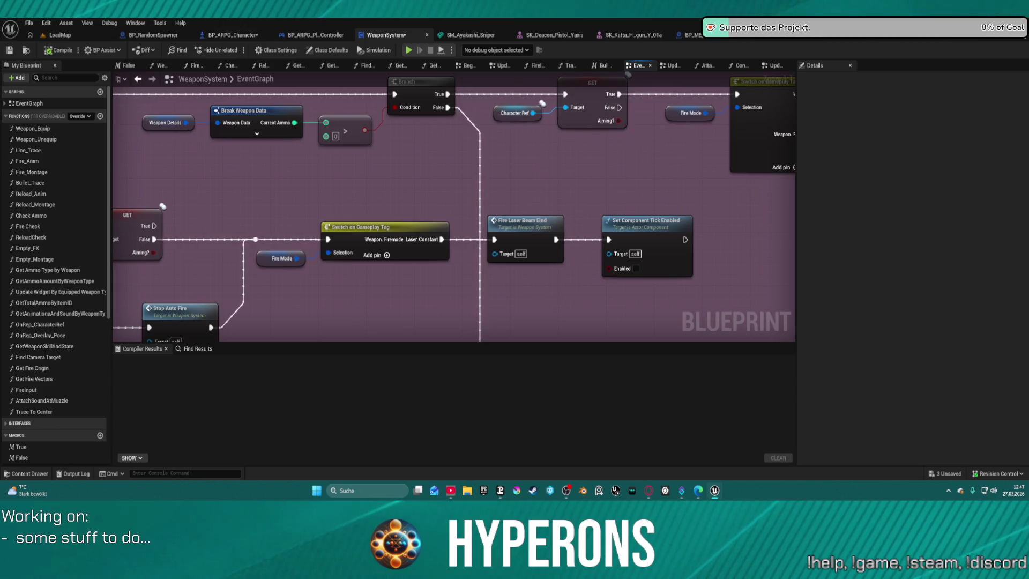
{"action": "left_click_drag", "start_coordinate": [115, 226], "coordinate": [418, 212]}
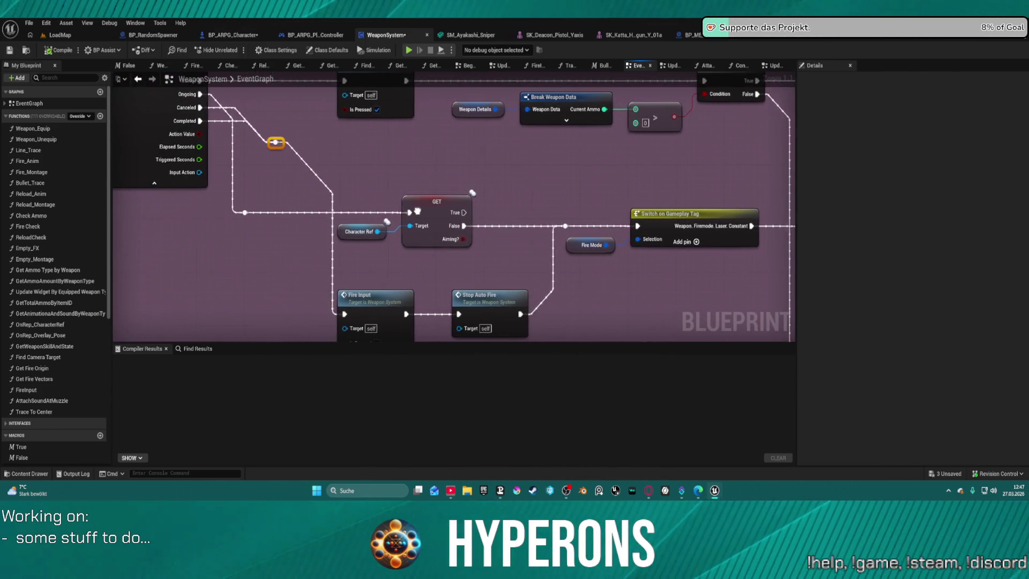
{"action": "left_click_drag", "start_coordinate": [454, 250], "coordinate": [455, 251]}
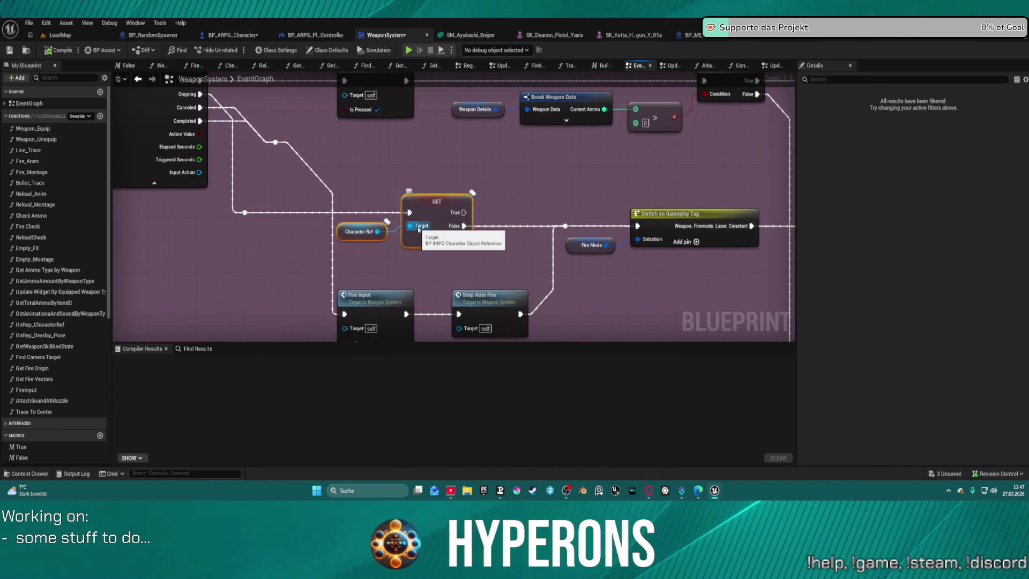
{"action": "key", "text": "Delete"}
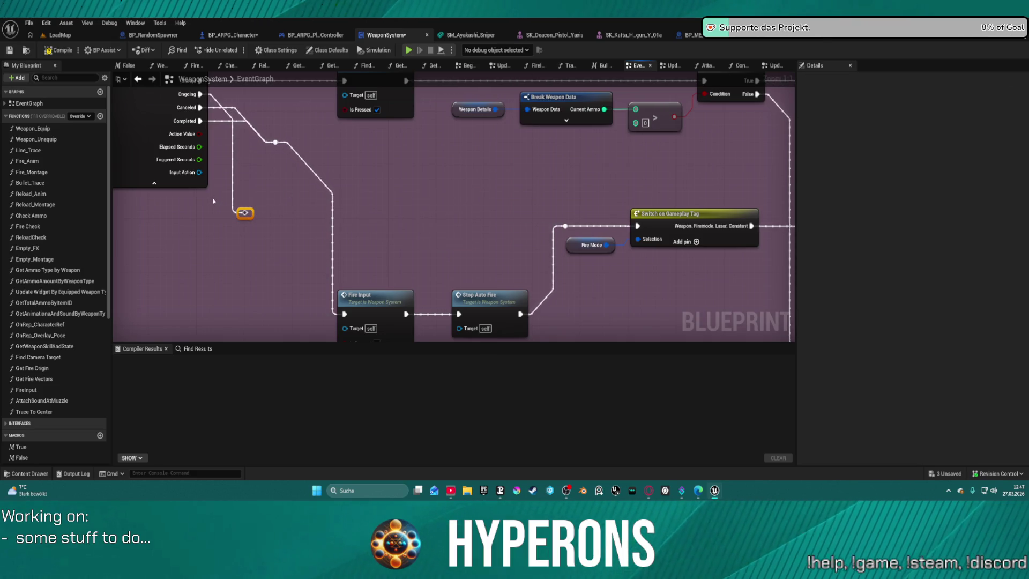
{"action": "key", "text": "Delete"}
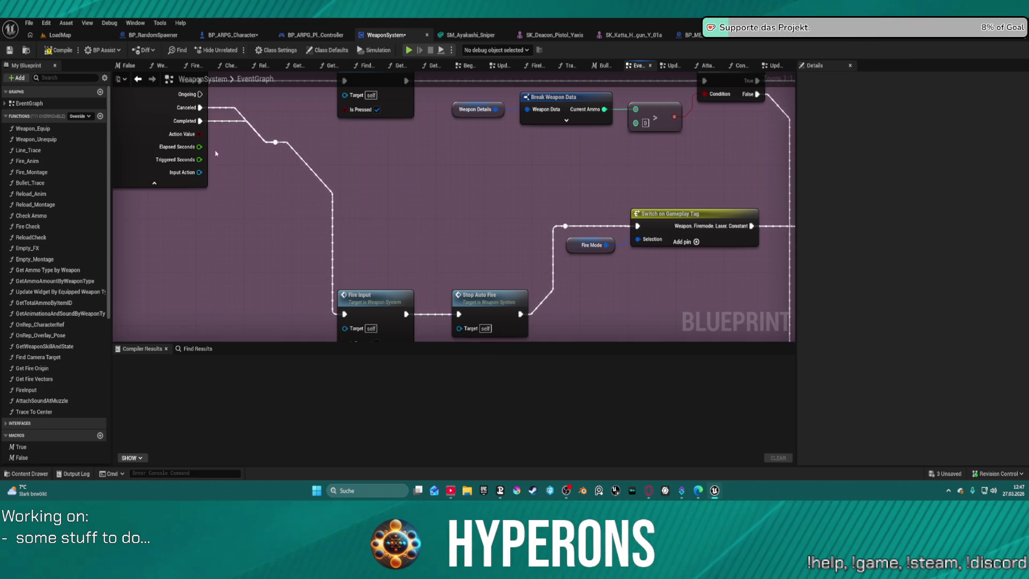
{"action": "left_click_drag", "start_coordinate": [457, 140], "coordinate": [151, 90]}
{"action": "mouse_move", "coordinate": [204, 126]}
{"action": "left_mouse_down"}
{"action": "mouse_move", "coordinate": [378, 163]}
{"action": "mouse_move", "coordinate": [556, 170]}
{"action": "mouse_move", "coordinate": [474, 138]}
{"action": "mouse_move", "coordinate": [416, 92]}
{"action": "mouse_move", "coordinate": [533, 128]}
{"action": "mouse_move", "coordinate": [321, 131]}
{"action": "left_mouse_up"}
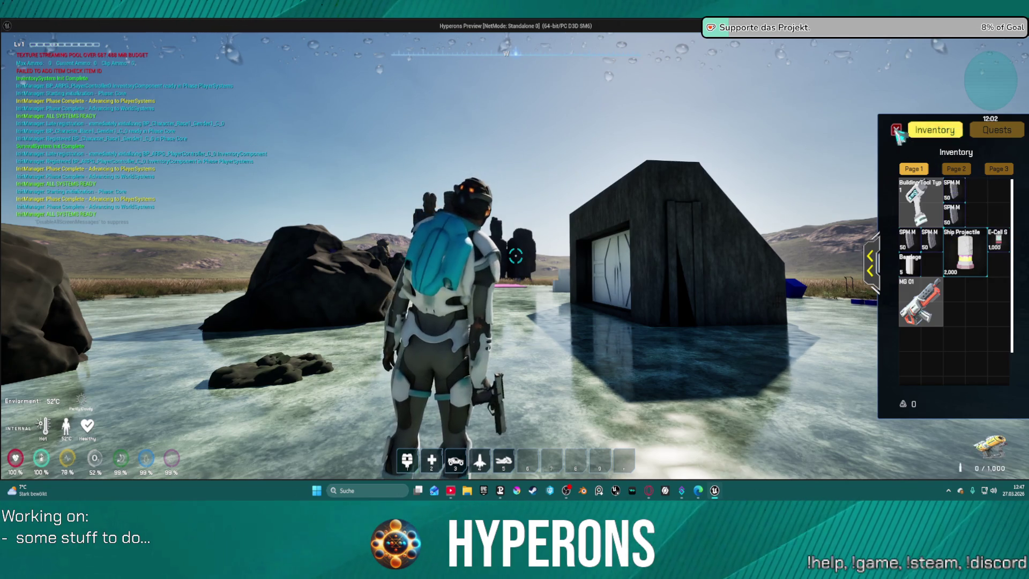
Equip the gun and fire to hit the breakpoint, resume, fire again and step over.
{"action": "key", "text": "i"}
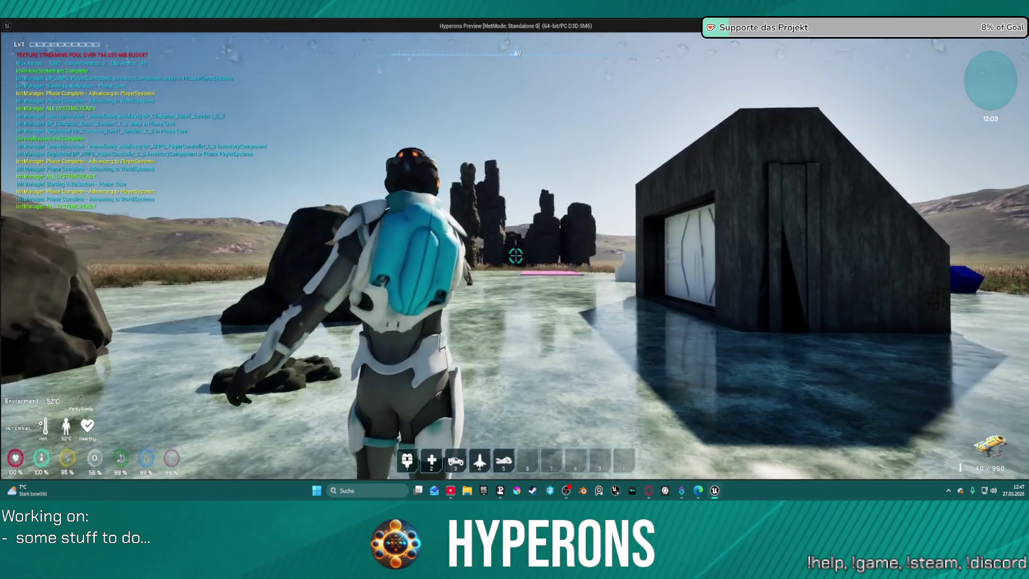
{"action": "left_click", "coordinate": [515, 256]}
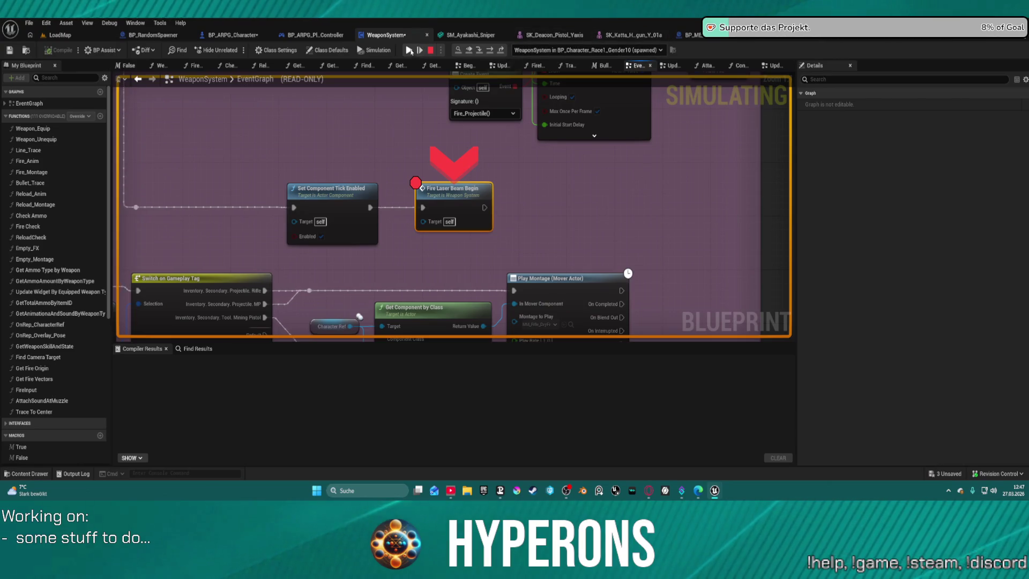
{"action": "key", "text": "F5"}
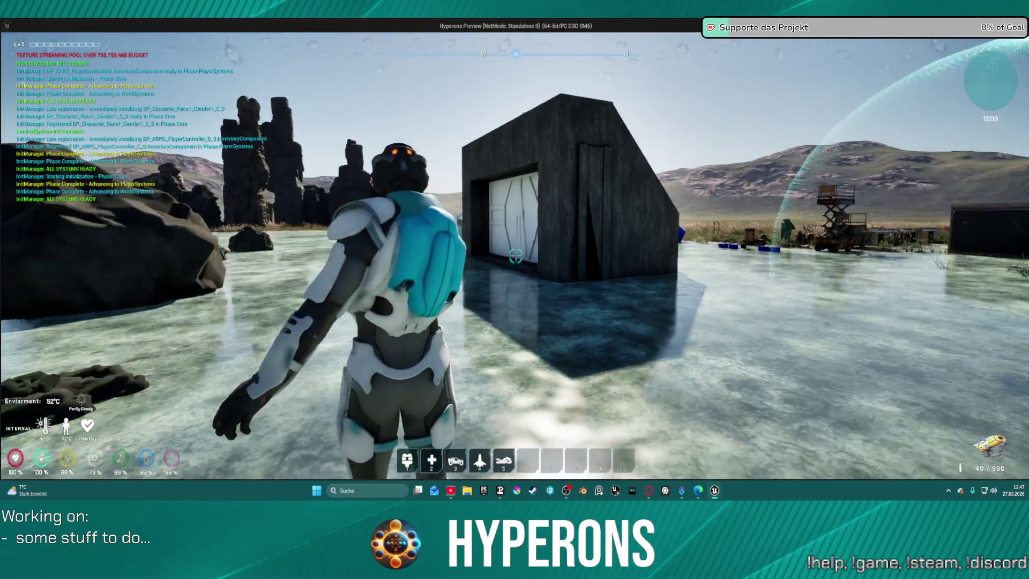
{"action": "left_click", "coordinate": [516, 256]}
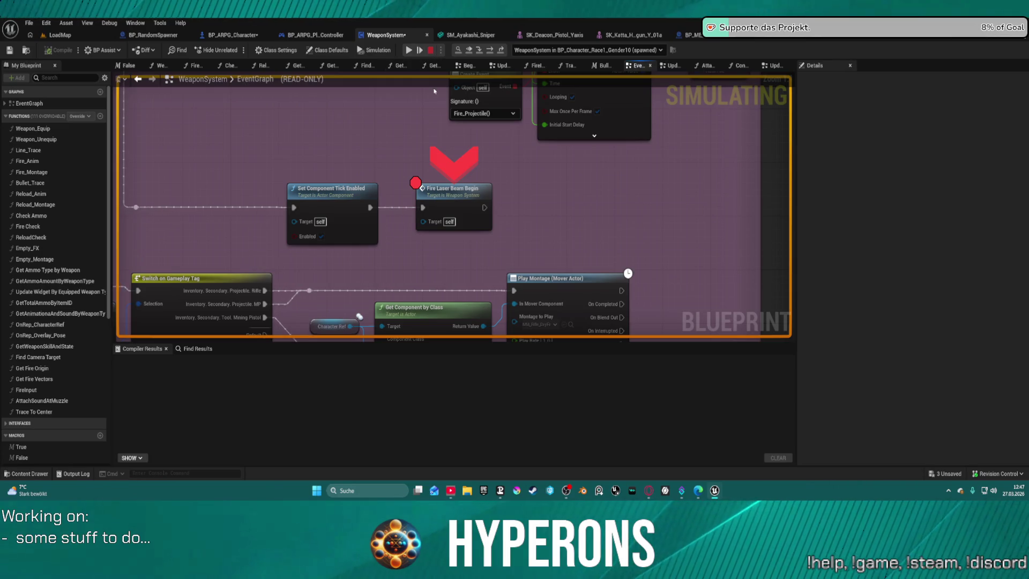
{"action": "key", "text": "F10"}
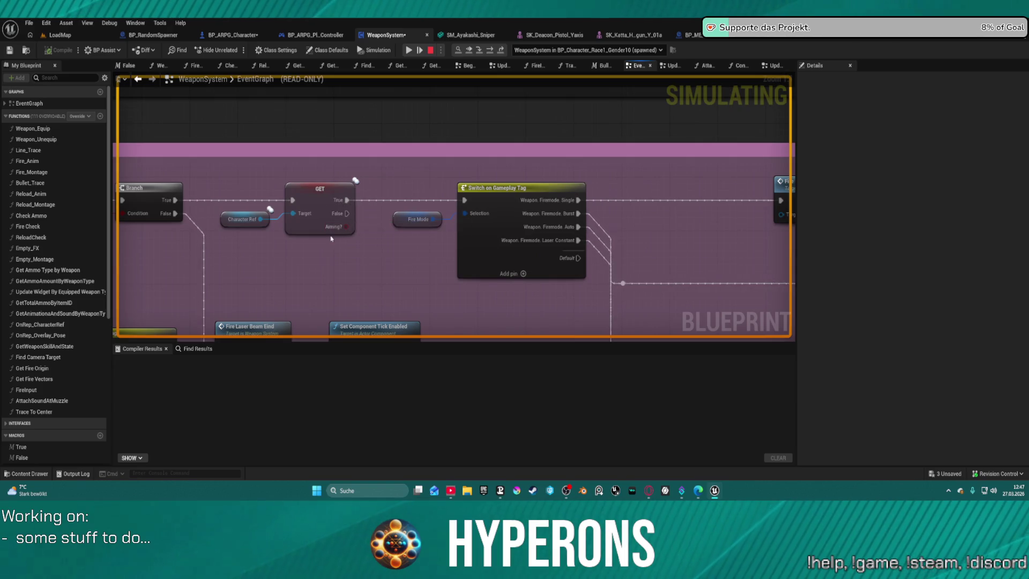
Breakpoint the aiming GET node, confirm Aiming? reads True while stepping, then stop the session.
{"action": "right_click", "coordinate": [309, 195]}
{"action": "left_click", "coordinate": [337, 328]}
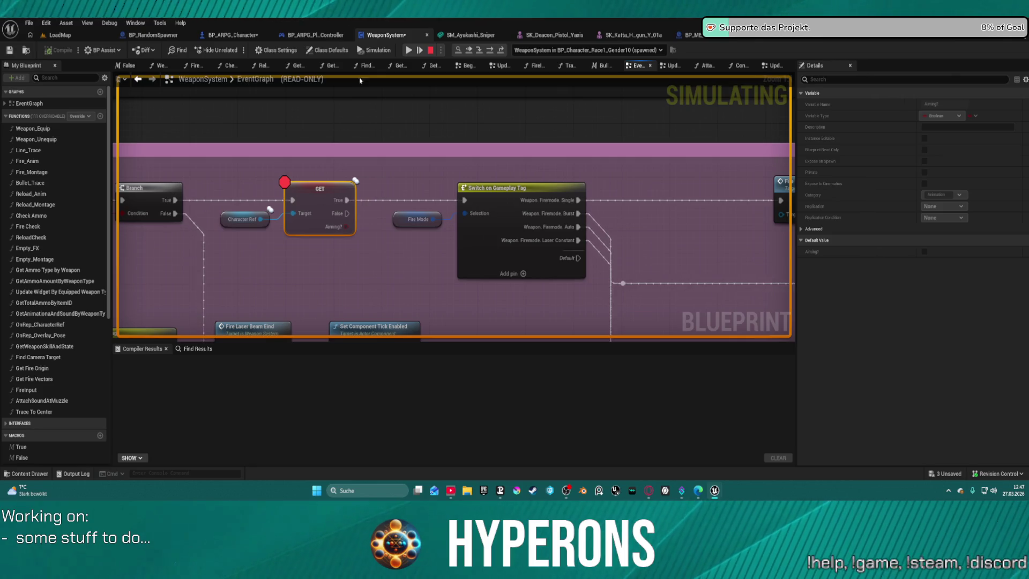
{"action": "left_click", "coordinate": [407, 51]}
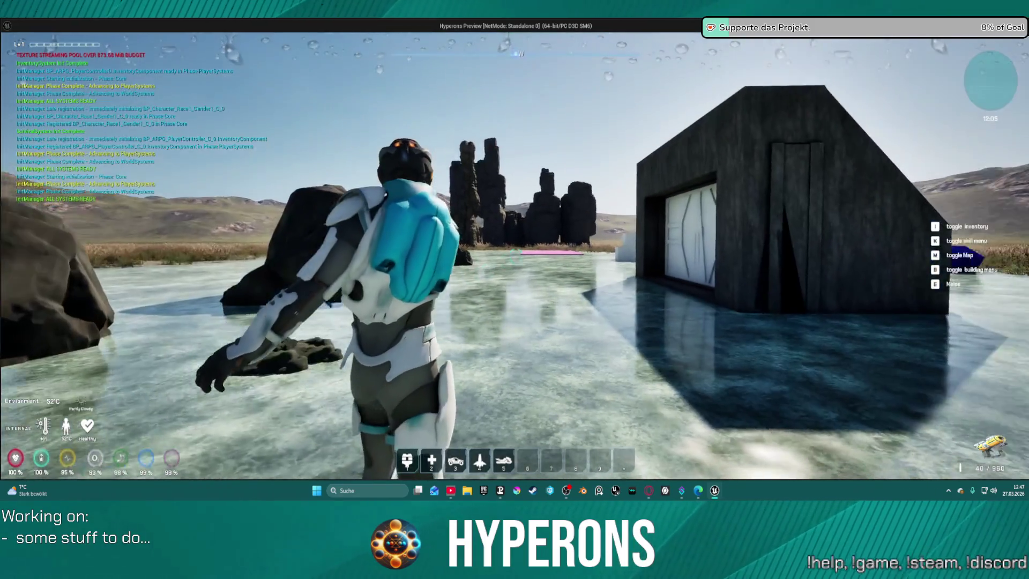
{"action": "key", "text": "w"}
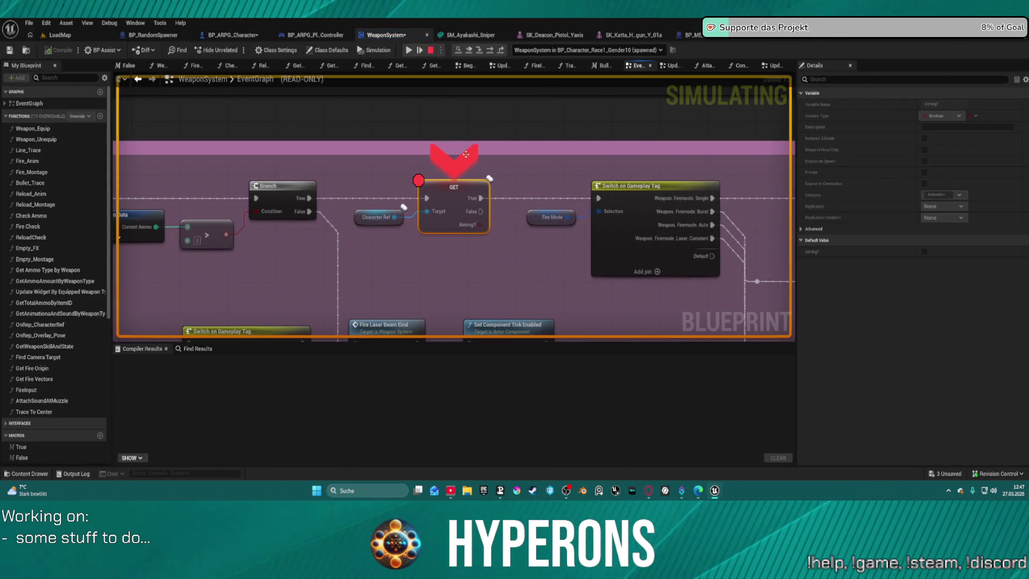
{"action": "mouse_move", "coordinate": [467, 226]}
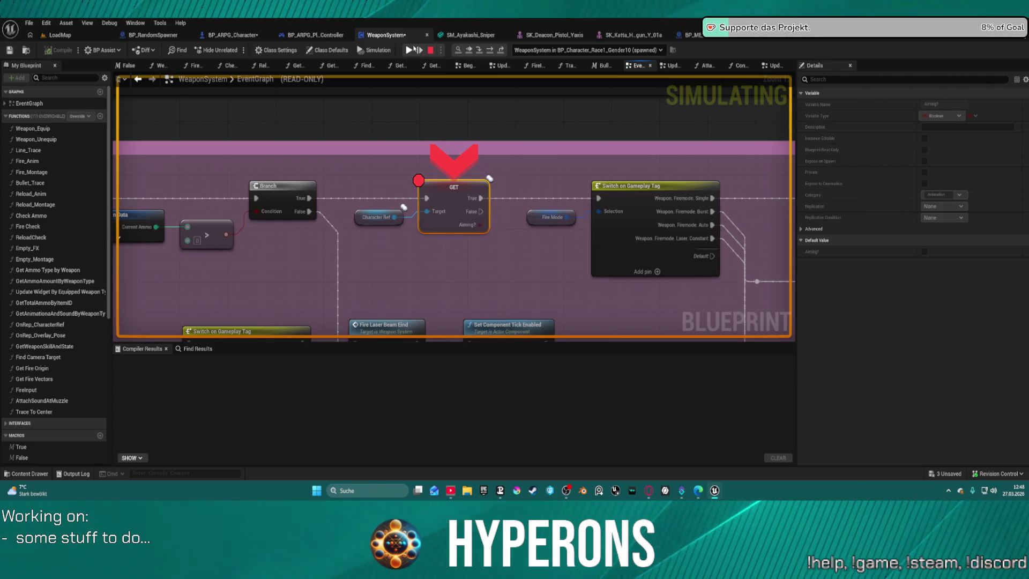
{"action": "left_click", "coordinate": [489, 51]}
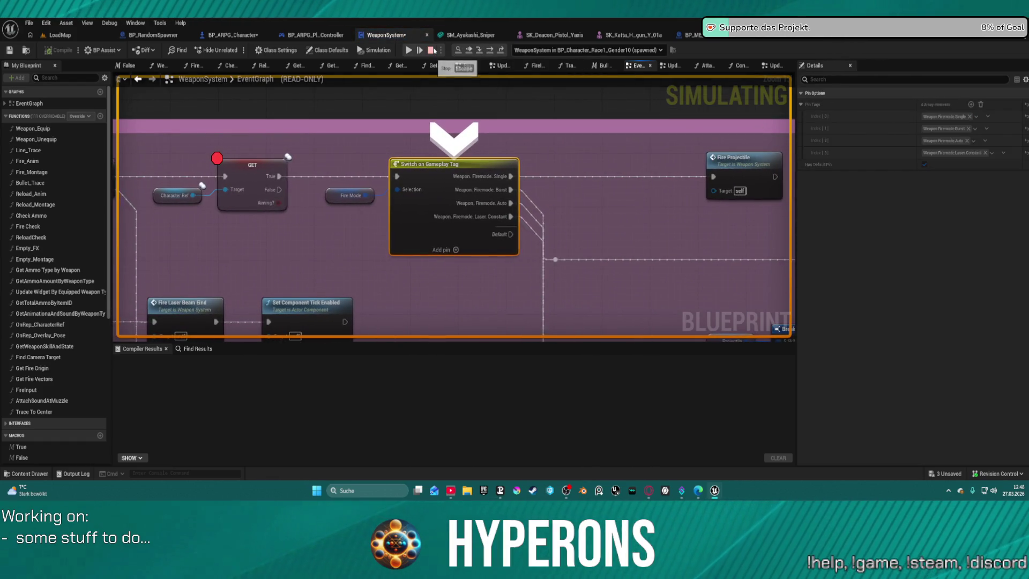
{"action": "left_click", "coordinate": [432, 50]}
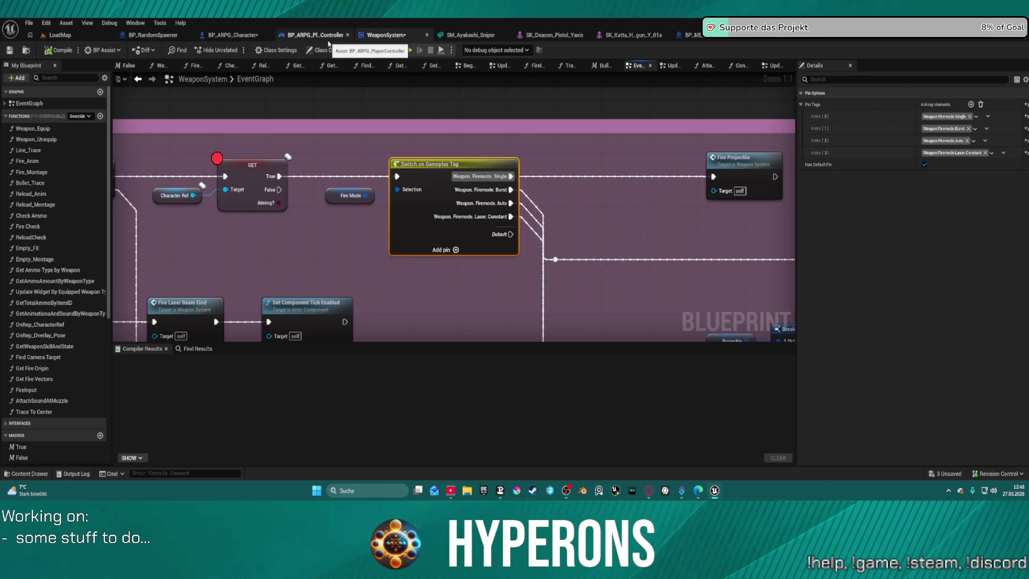
Inspect the Aiming input action and Is Aiming SET nodes in BP_ARPG_Character's WEAPONS graph, then return to WeaponSystem.
{"action": "left_click", "coordinate": [233, 36]}
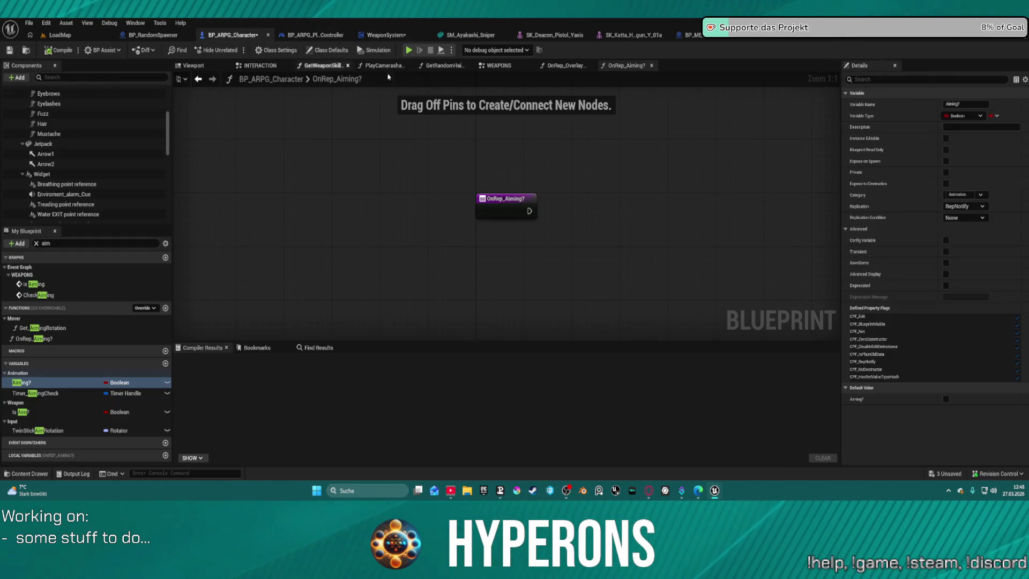
{"action": "left_click", "coordinate": [506, 67]}
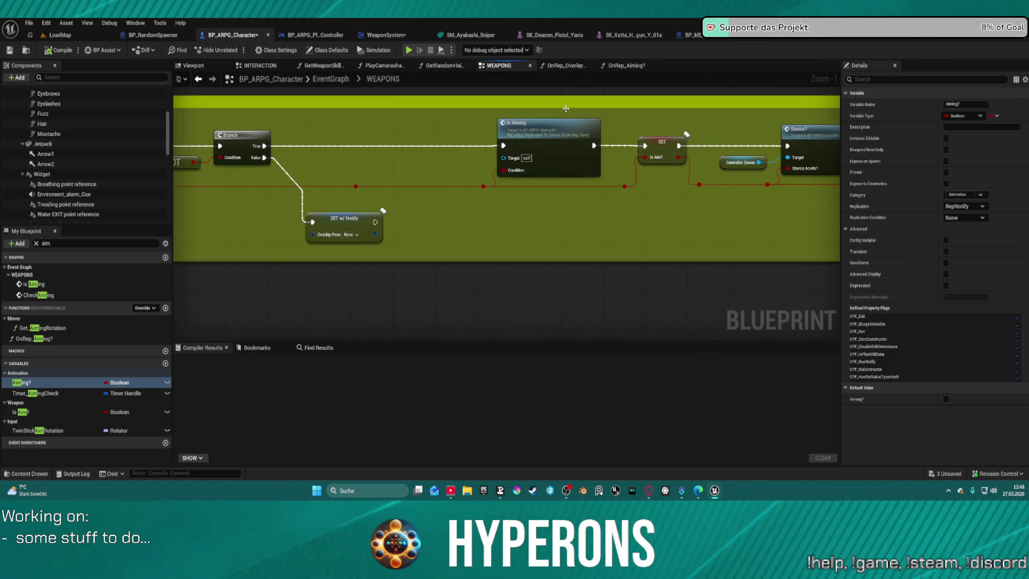
{"action": "left_click_drag", "start_coordinate": [565, 109], "coordinate": [933, 92]}
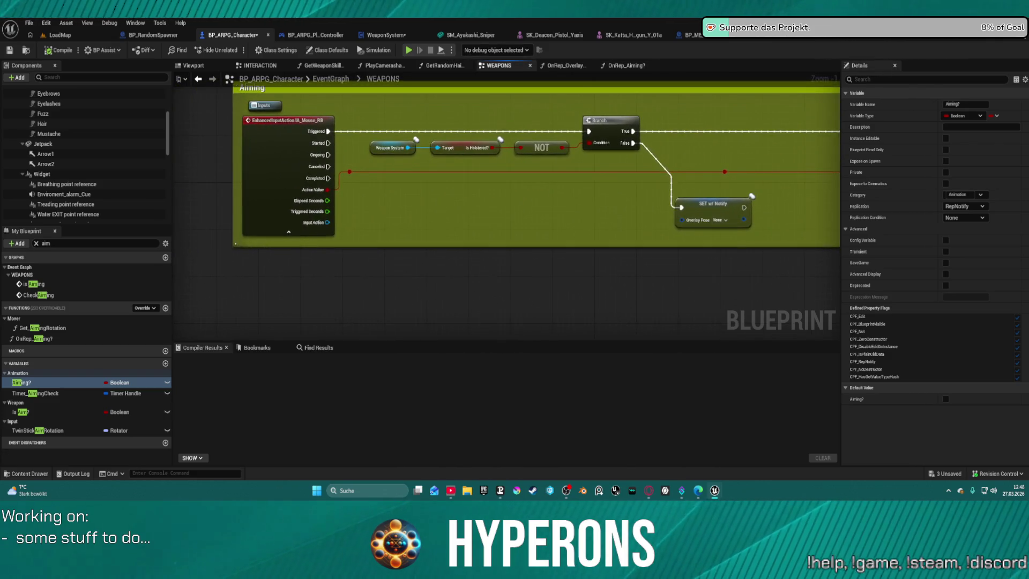
{"action": "mouse_move", "coordinate": [834, 212]}
{"action": "left_mouse_down"}
{"action": "mouse_move", "coordinate": [538, 209]}
{"action": "mouse_move", "coordinate": [410, 225]}
{"action": "left_mouse_up"}
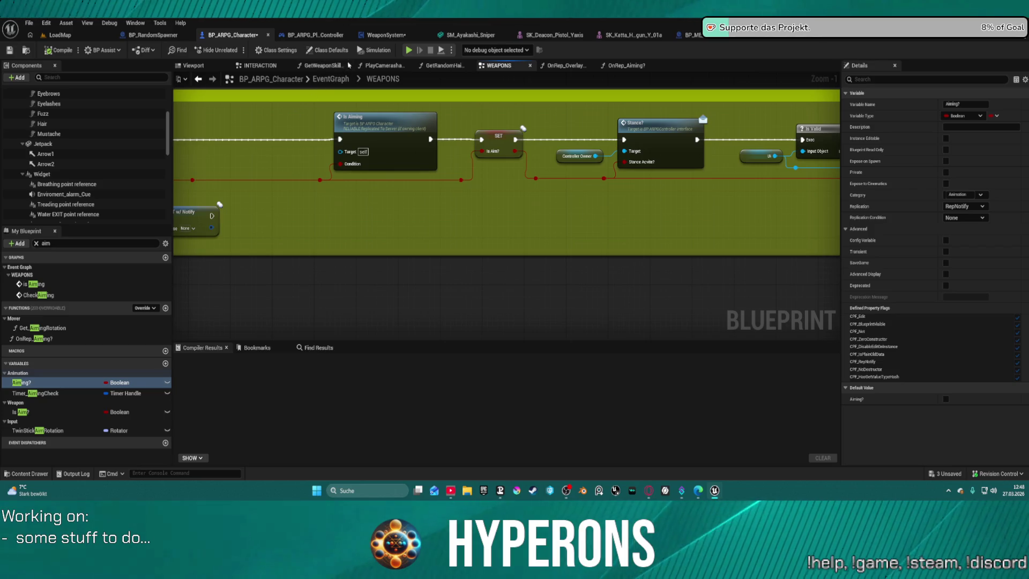
{"action": "left_click", "coordinate": [406, 36]}
Pan across the WeaponSystem event graph to review the firemode switch and function nodes, then switch to BP_ARPG_Character.
{"action": "scroll", "coordinate": [295, 179], "scroll_direction": "down", "scroll_amount": 3}
{"action": "mouse_move", "coordinate": [294, 179]}
{"action": "left_mouse_down"}
{"action": "mouse_move", "coordinate": [324, 142]}
{"action": "mouse_move", "coordinate": [328, 95]}
{"action": "mouse_move", "coordinate": [404, 171]}
{"action": "mouse_move", "coordinate": [444, 164]}
{"action": "left_mouse_up"}
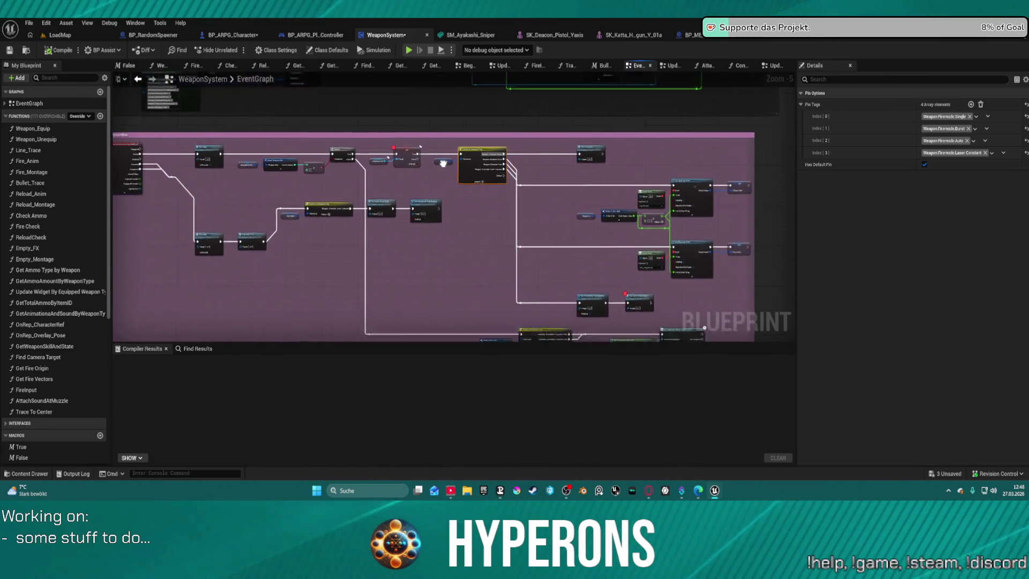
{"action": "scroll", "coordinate": [340, 96], "scroll_direction": "down", "scroll_amount": 5}
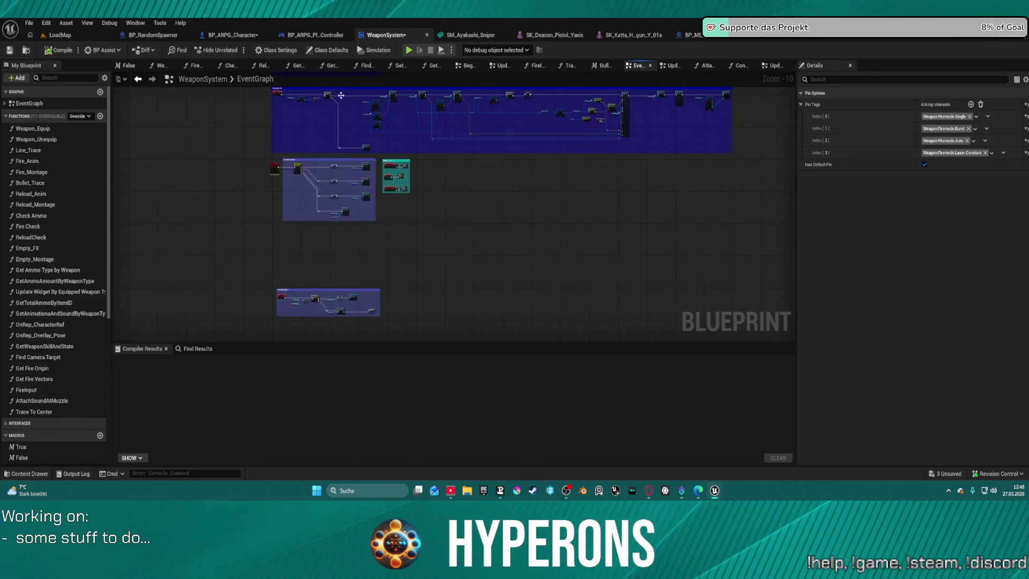
{"action": "scroll", "coordinate": [344, 199], "scroll_direction": "up", "scroll_amount": 10}
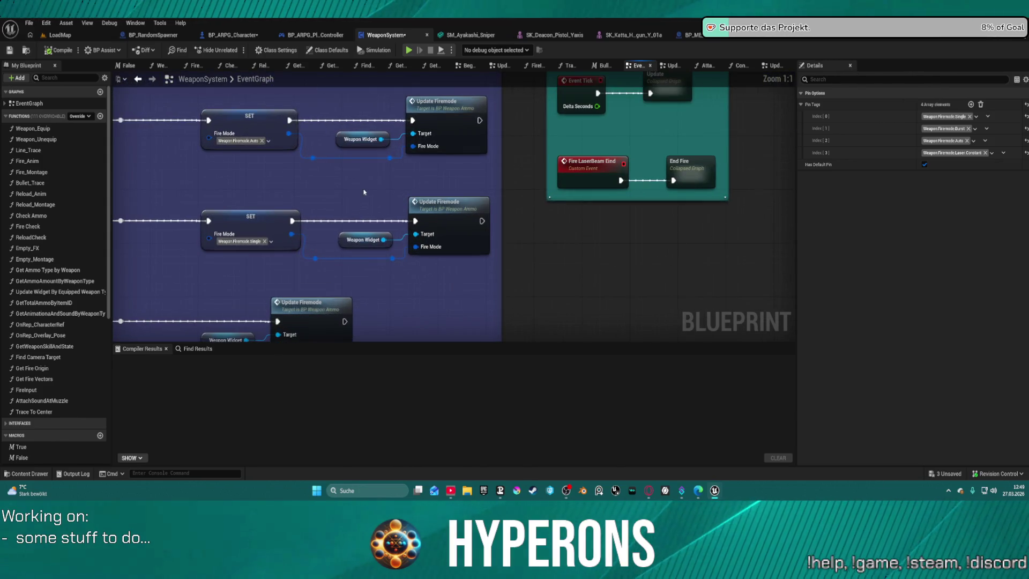
{"action": "scroll", "coordinate": [338, 183], "scroll_direction": "down", "scroll_amount": 7}
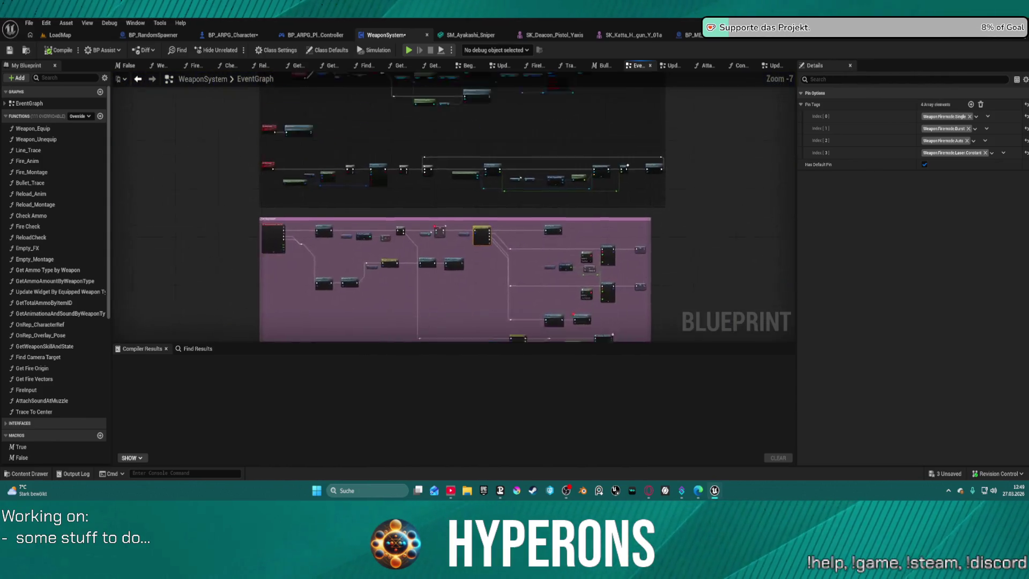
{"action": "left_click_drag", "start_coordinate": [376, 117], "coordinate": [376, 278]}
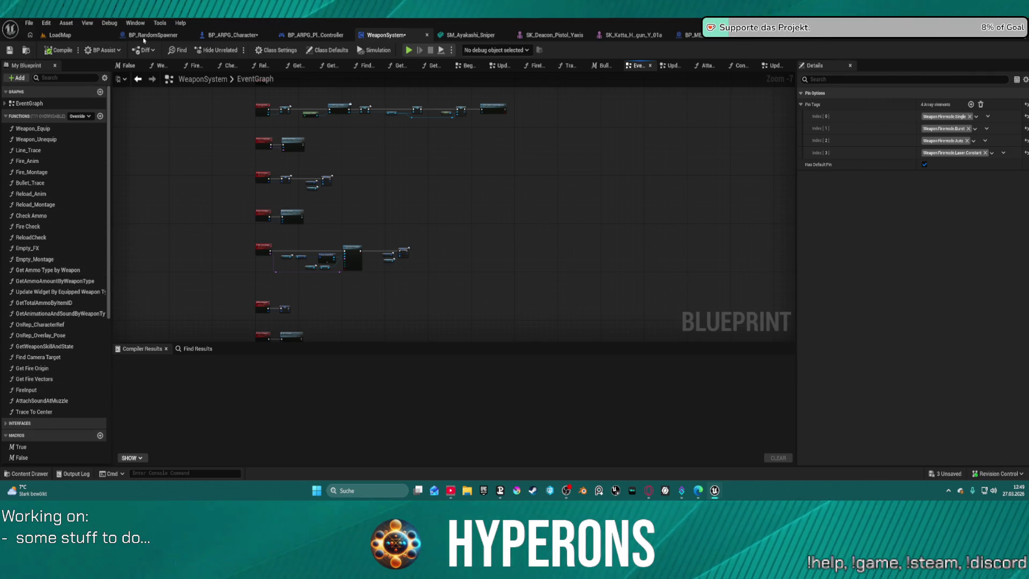
{"action": "left_click", "coordinate": [222, 36]}
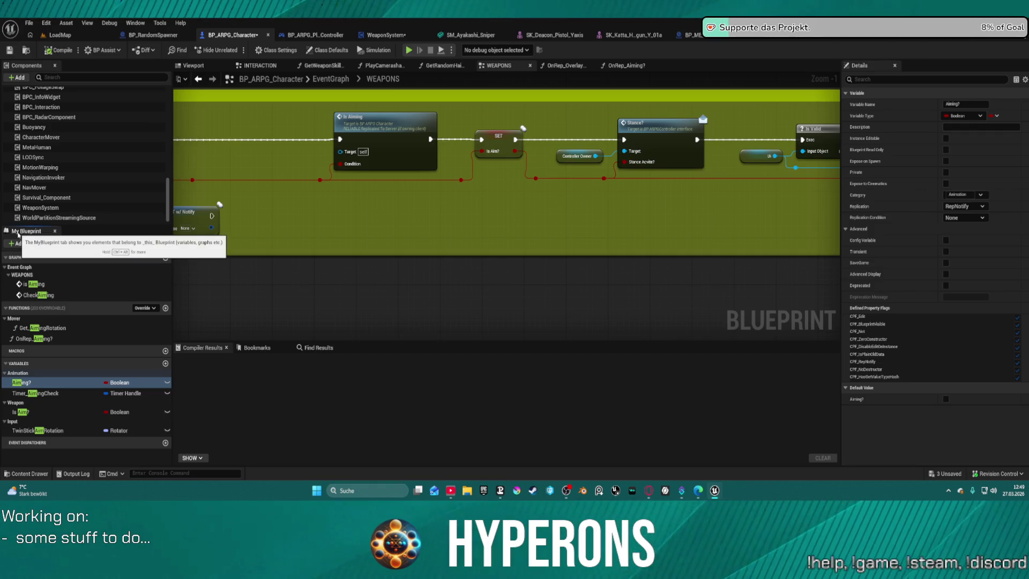
Filter My Blueprint for 'Rep' and open the OnRep_Overlay_Pose function graph.
{"action": "type", "text": "Rep"}
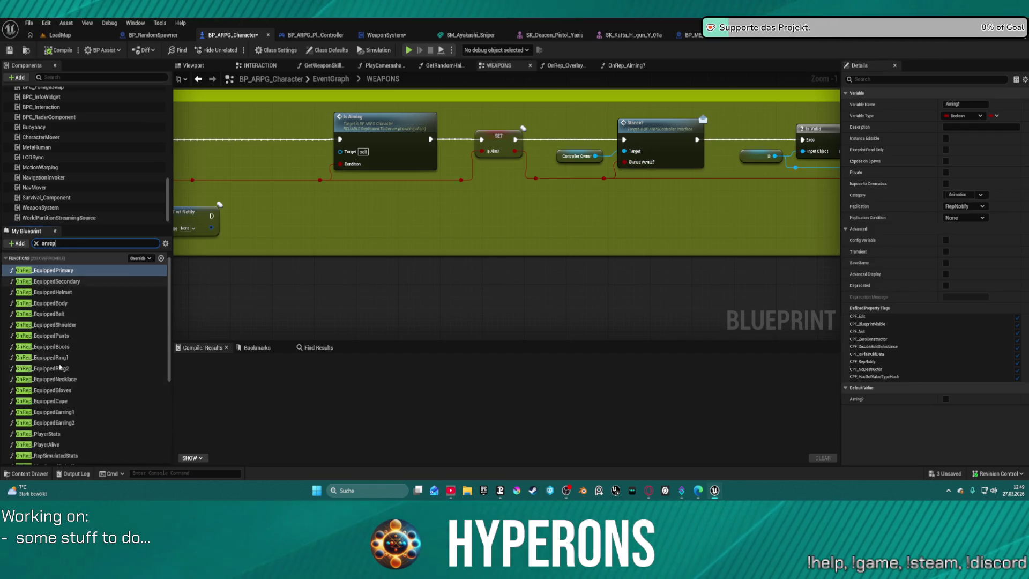
{"action": "scroll", "coordinate": [48, 364], "scroll_direction": "down", "scroll_amount": 5}
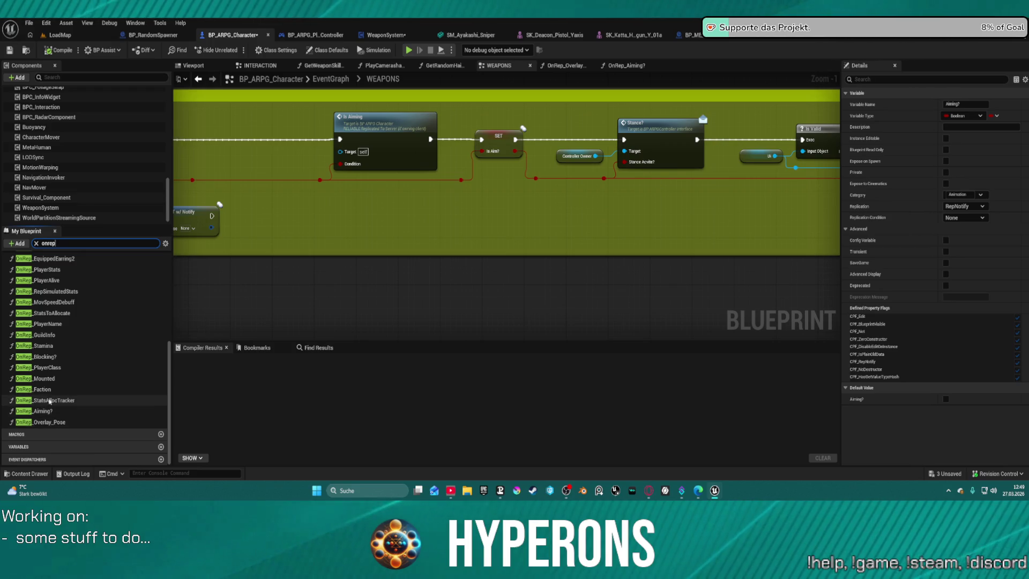
{"action": "double_click", "coordinate": [54, 422]}
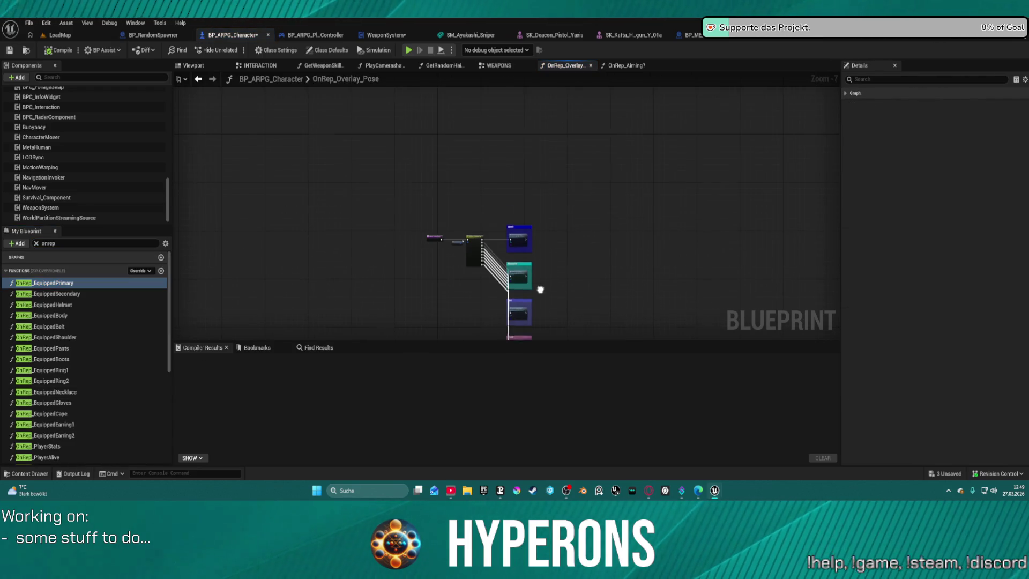
{"action": "scroll", "coordinate": [414, 237], "scroll_direction": "up", "scroll_amount": 8}
{"action": "mouse_move", "coordinate": [477, 306]}
{"action": "left_mouse_down"}
{"action": "mouse_move", "coordinate": [491, 373]}
{"action": "mouse_move", "coordinate": [486, 339]}
{"action": "left_mouse_up"}
Delete the Aiming? SET w/ Notify node, then undo to restore it.
{"action": "left_click", "coordinate": [477, 286]}
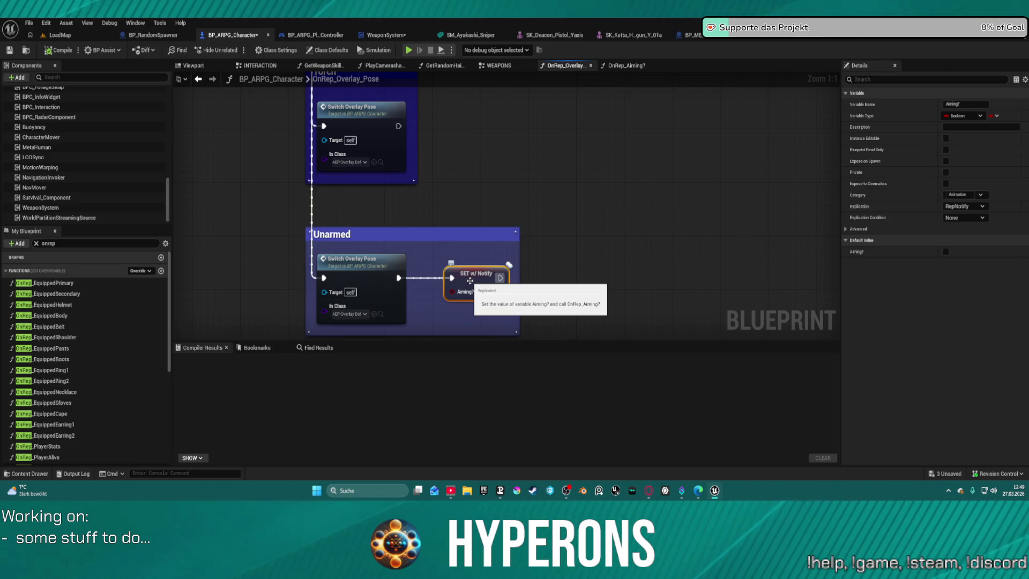
{"action": "key", "text": "ctrl+z"}
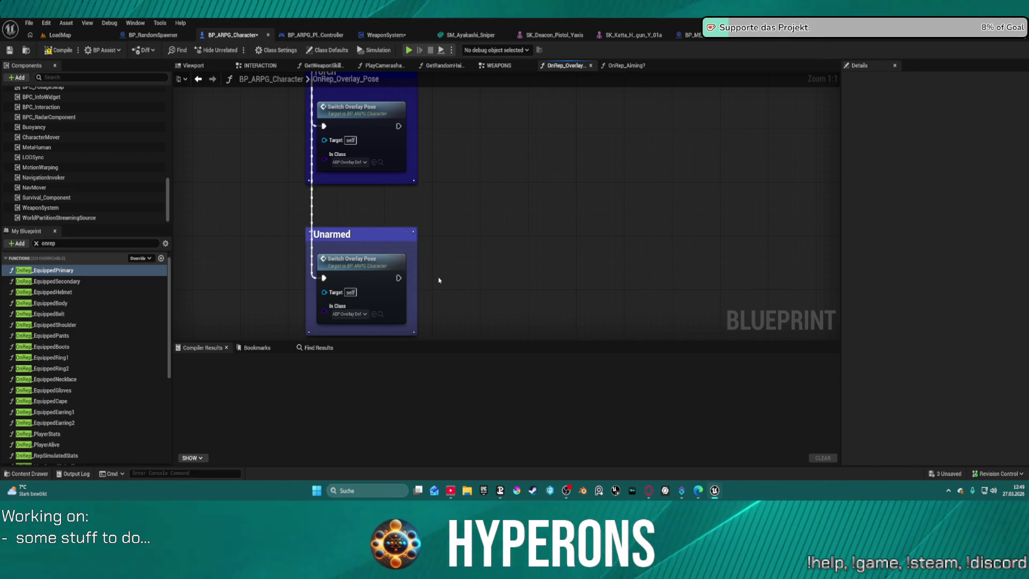
{"action": "key", "text": "ctrl+z"}
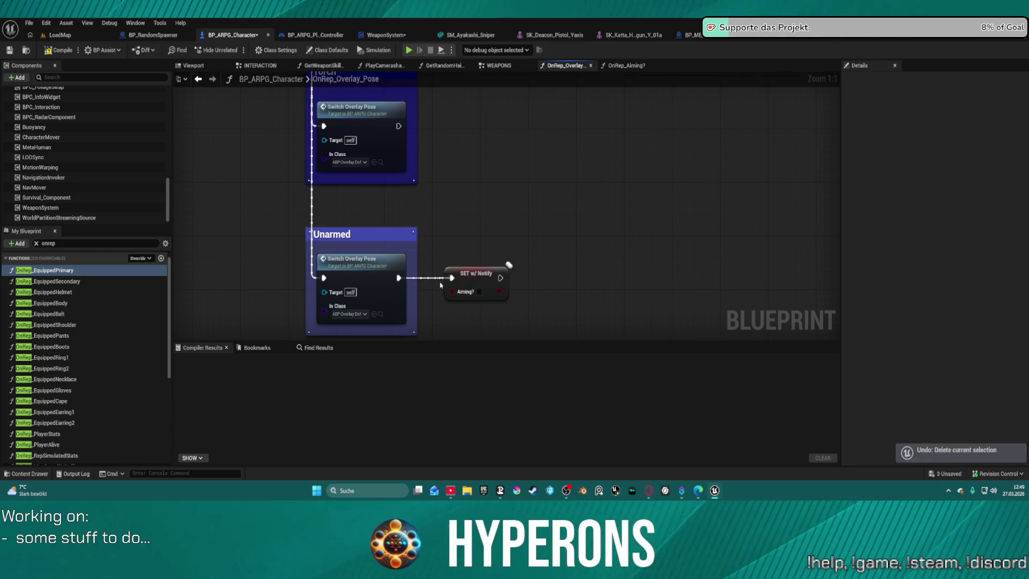
{"action": "scroll", "coordinate": [61, 371], "scroll_direction": "down", "scroll_amount": 2}
{"action": "scroll", "coordinate": [61, 371], "scroll_direction": "down", "scroll_amount": 2}
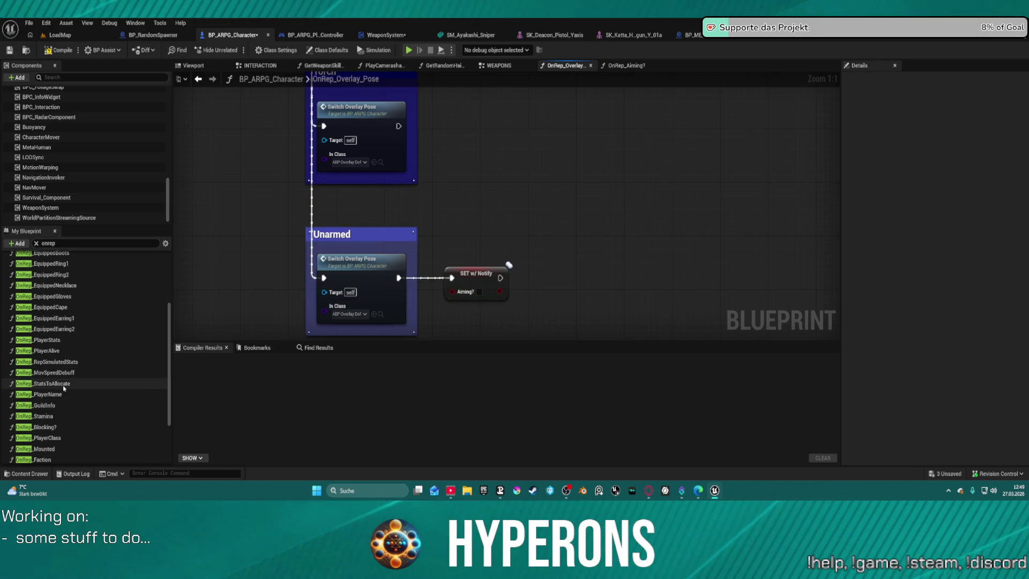
{"action": "scroll", "coordinate": [61, 386], "scroll_direction": "down", "scroll_amount": 4}
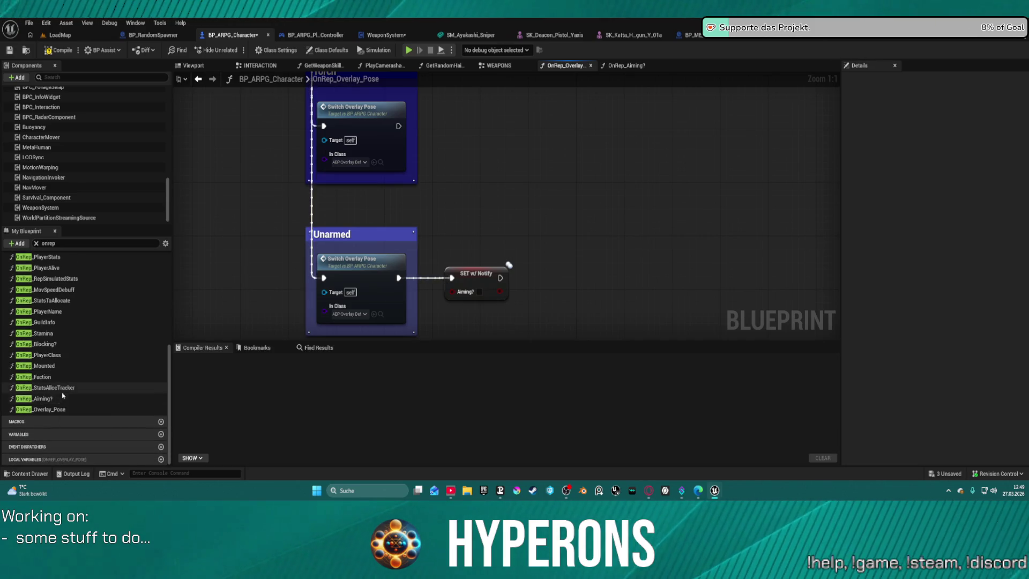
Reselect OnRep_Overlay_Pose in the function list and return to the WEAPONS graph.
{"action": "left_click", "coordinate": [59, 409]}
{"action": "key", "text": "Home"}
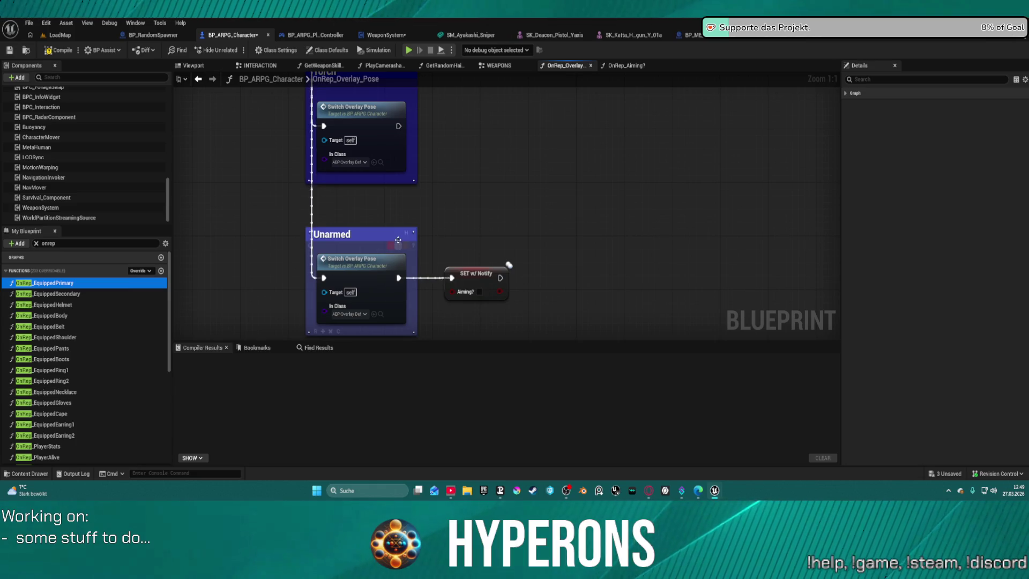
{"action": "scroll", "coordinate": [503, 265], "scroll_direction": "down", "scroll_amount": 5}
{"action": "scroll", "coordinate": [414, 253], "scroll_direction": "up", "scroll_amount": 3}
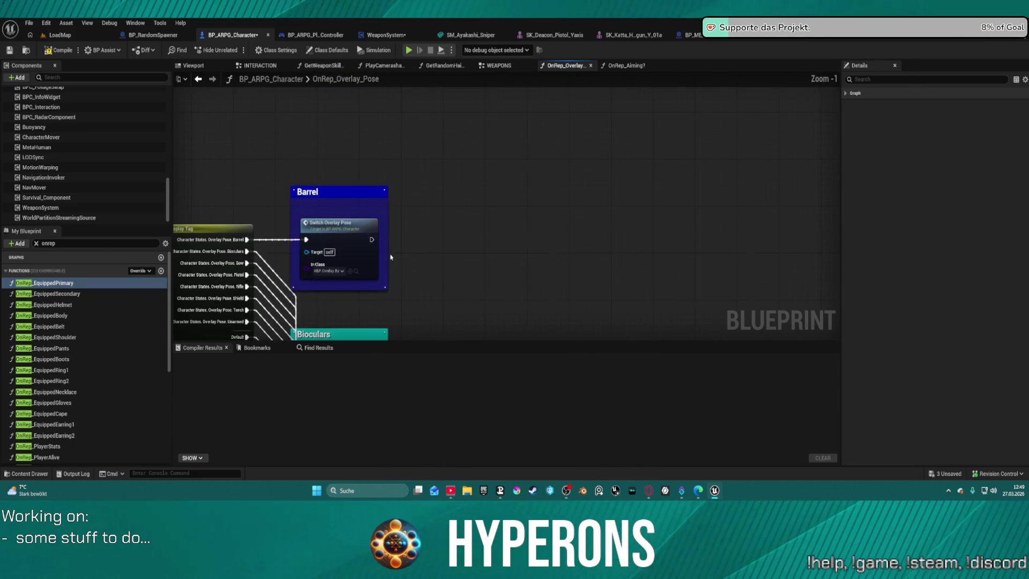
{"action": "left_click", "coordinate": [500, 66]}
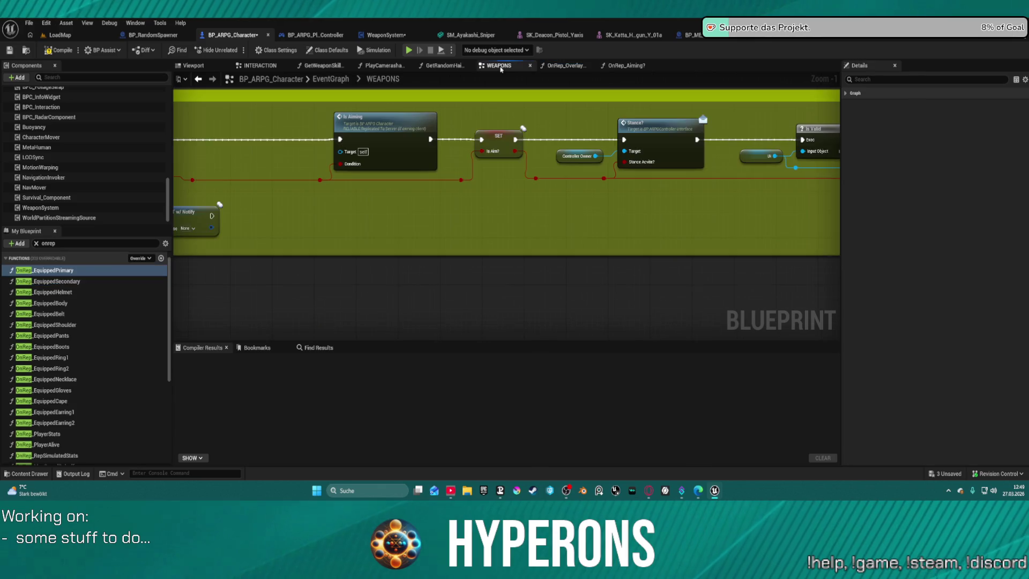
Survey the Aiming section's IA_Mouse_RB event, Is Aiming call and Is Aim? setter nodes.
{"action": "mouse_move", "coordinate": [517, 232]}
{"action": "left_mouse_down"}
{"action": "mouse_move", "coordinate": [1024, 234]}
{"action": "mouse_move", "coordinate": [396, 252]}
{"action": "mouse_move", "coordinate": [320, 273]}
{"action": "left_mouse_up"}
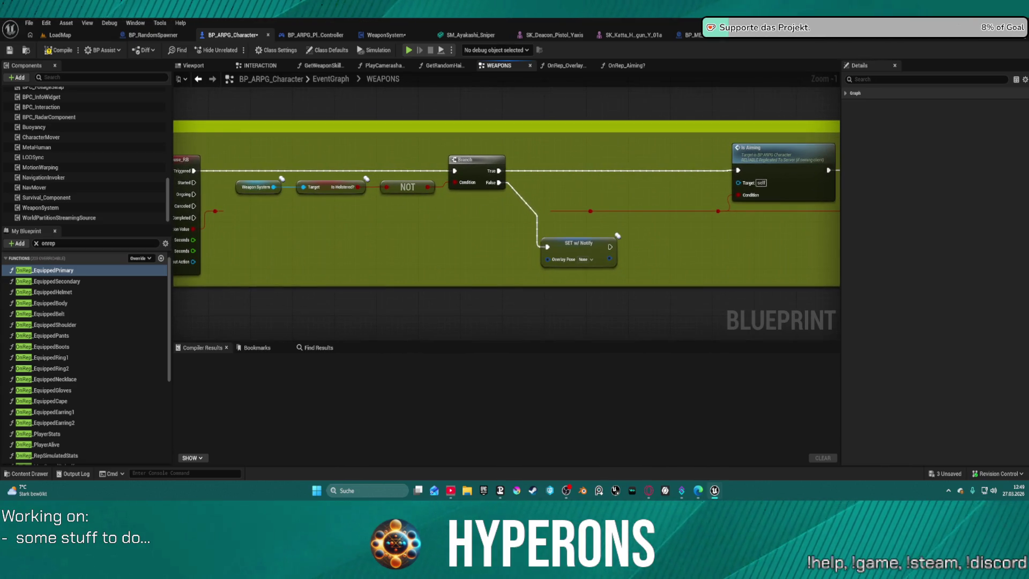
{"action": "left_click_drag", "start_coordinate": [320, 274], "coordinate": [295, 263]}
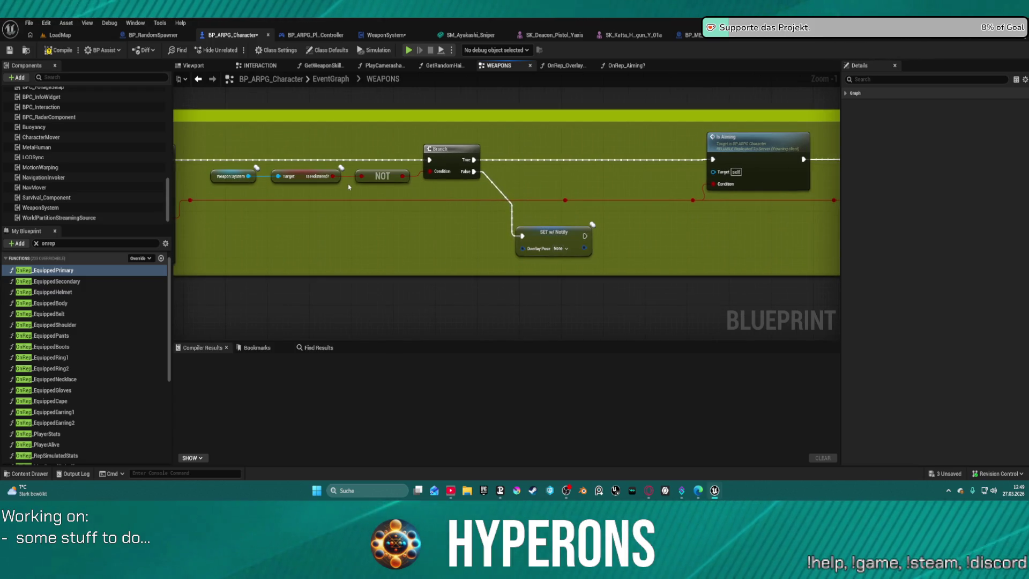
{"action": "mouse_move", "coordinate": [647, 180]}
{"action": "left_mouse_down"}
{"action": "mouse_move", "coordinate": [493, 198]}
{"action": "mouse_move", "coordinate": [238, 186]}
{"action": "left_mouse_up"}
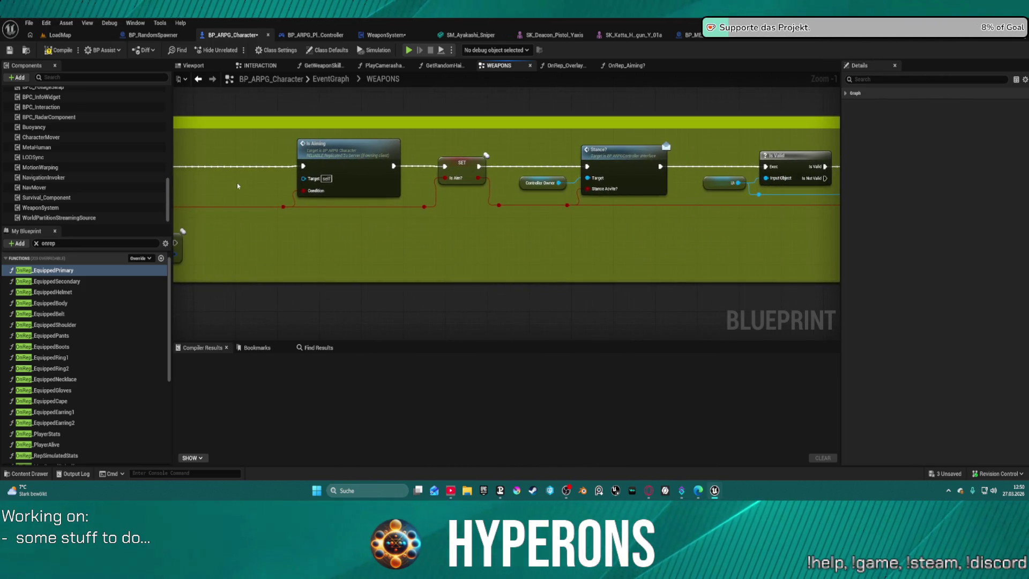
{"action": "left_click_drag", "start_coordinate": [617, 189], "coordinate": [343, 182]}
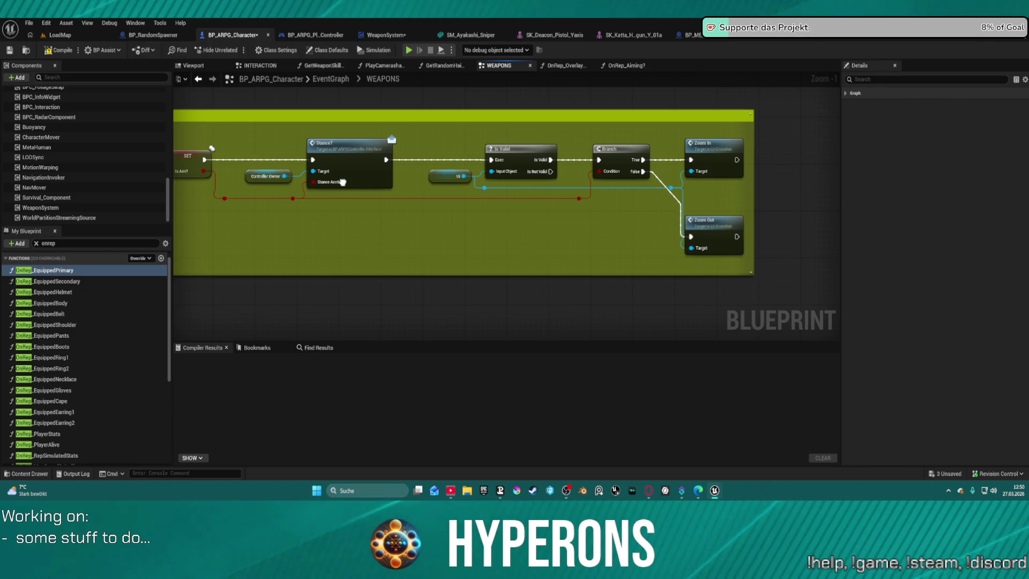
{"action": "mouse_move", "coordinate": [343, 182]}
{"action": "left_mouse_down"}
{"action": "mouse_move", "coordinate": [711, 189]}
{"action": "mouse_move", "coordinate": [952, 166]}
{"action": "left_mouse_up"}
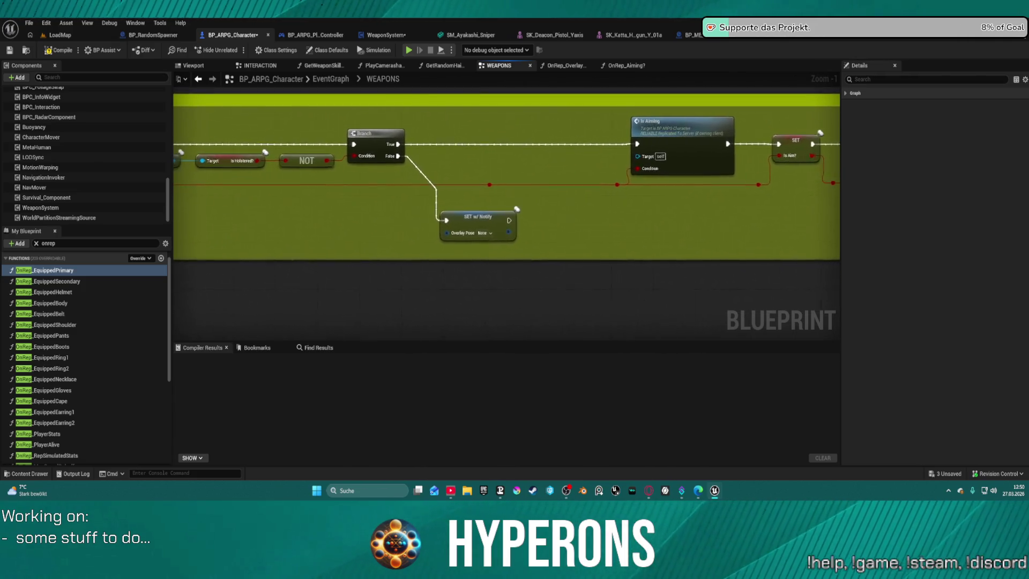
{"action": "left_click_drag", "start_coordinate": [507, 177], "coordinate": [705, 174]}
{"action": "left_click_drag", "start_coordinate": [835, 173], "coordinate": [836, 169]}
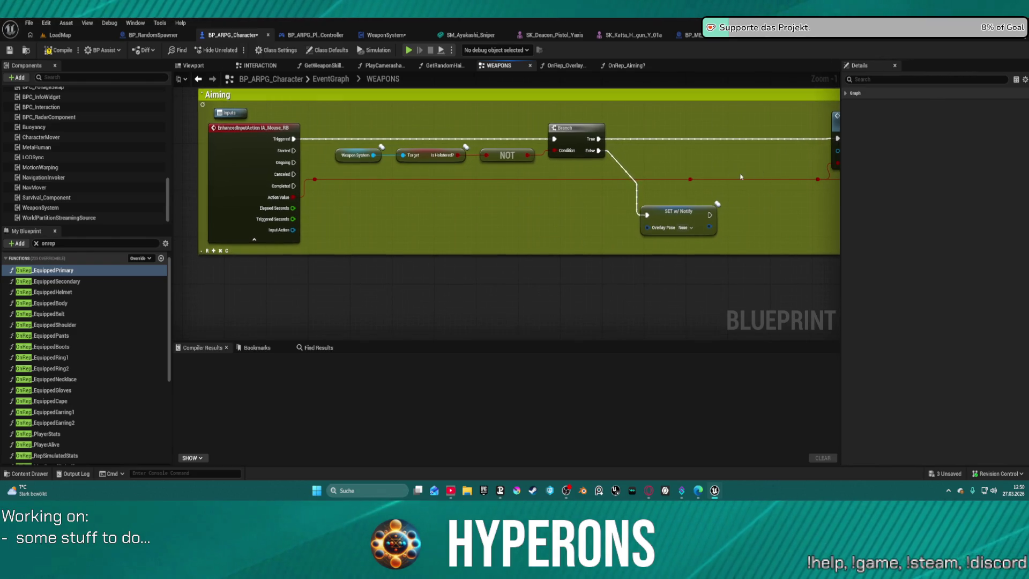
{"action": "left_click", "coordinate": [679, 214]}
{"action": "mouse_move", "coordinate": [678, 214]}
{"action": "left_mouse_down"}
{"action": "mouse_move", "coordinate": [654, 59]}
{"action": "mouse_move", "coordinate": [686, 166]}
{"action": "left_mouse_up"}
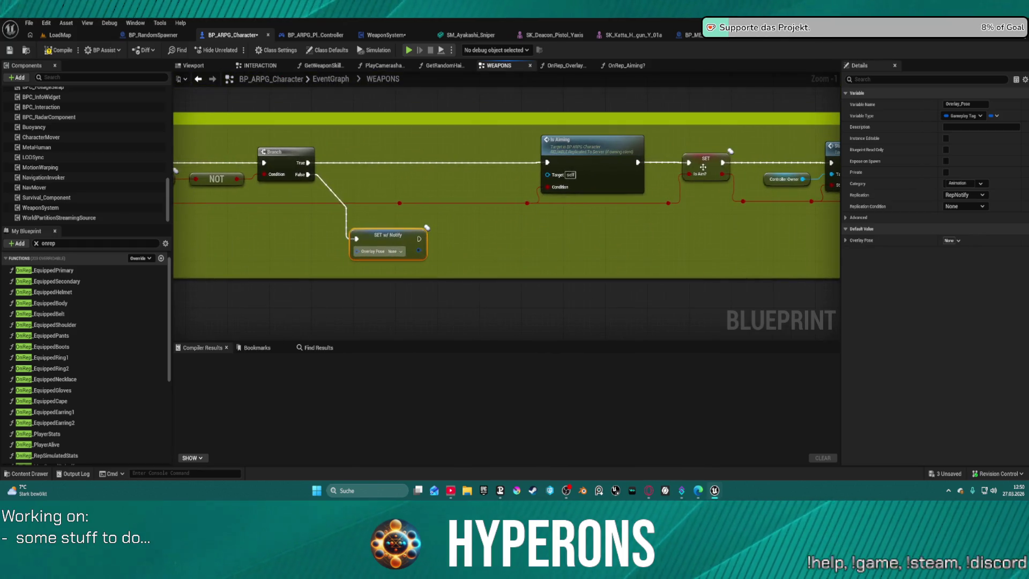
{"action": "left_click_drag", "start_coordinate": [375, 215], "coordinate": [572, 266]}
Paste a SET Is Aim? node, wire IA_Mouse_RB's Completed and Canceled into it, and set it false.
{"action": "left_click", "coordinate": [238, 268]}
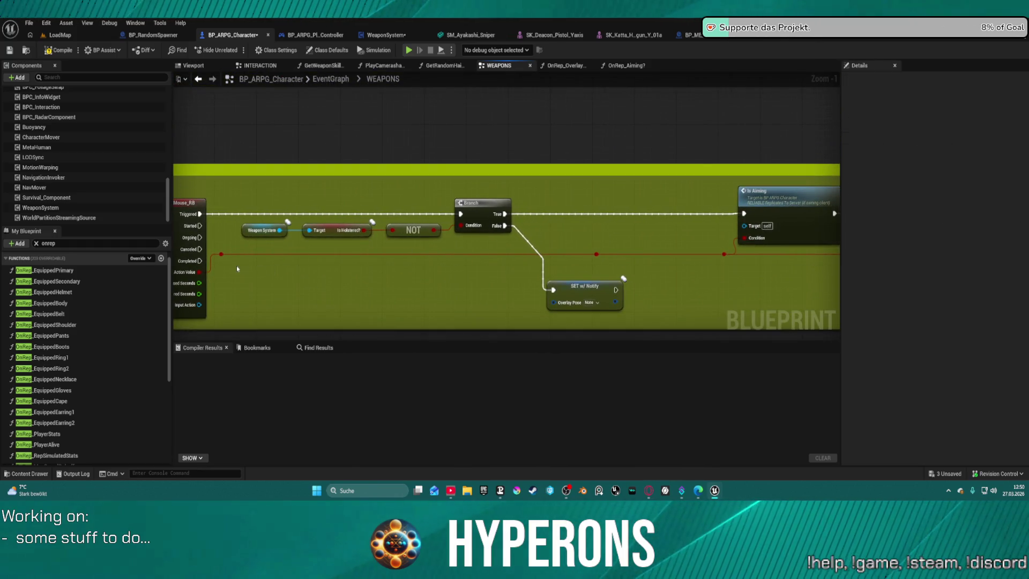
{"action": "key", "text": "ctrl+v"}
{"action": "mouse_move", "coordinate": [241, 275]}
{"action": "left_mouse_down"}
{"action": "mouse_move", "coordinate": [200, 261]}
{"action": "mouse_move", "coordinate": [243, 269]}
{"action": "left_mouse_up"}
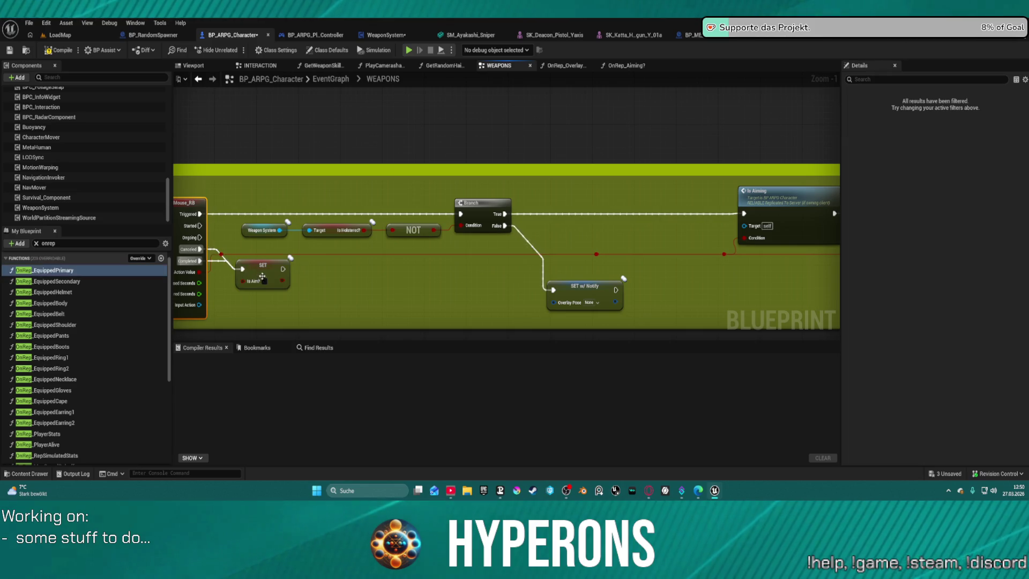
{"action": "left_click_drag", "start_coordinate": [742, 210], "coordinate": [868, 172]}
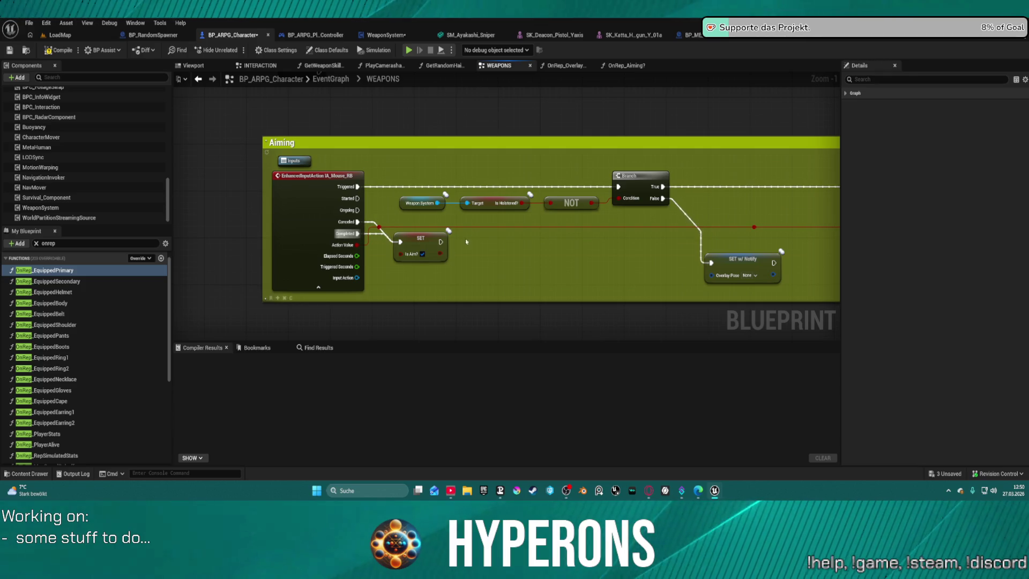
{"action": "left_click", "coordinate": [422, 255]}
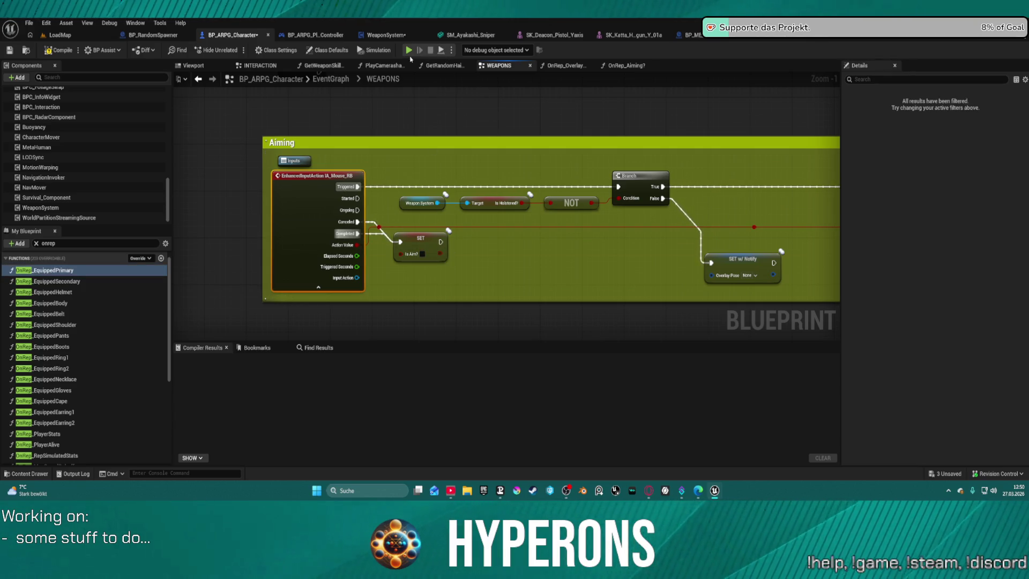
Compile past the warning, start play-testing, and equip the handgun from the inventory.
{"action": "key", "text": "F7"}
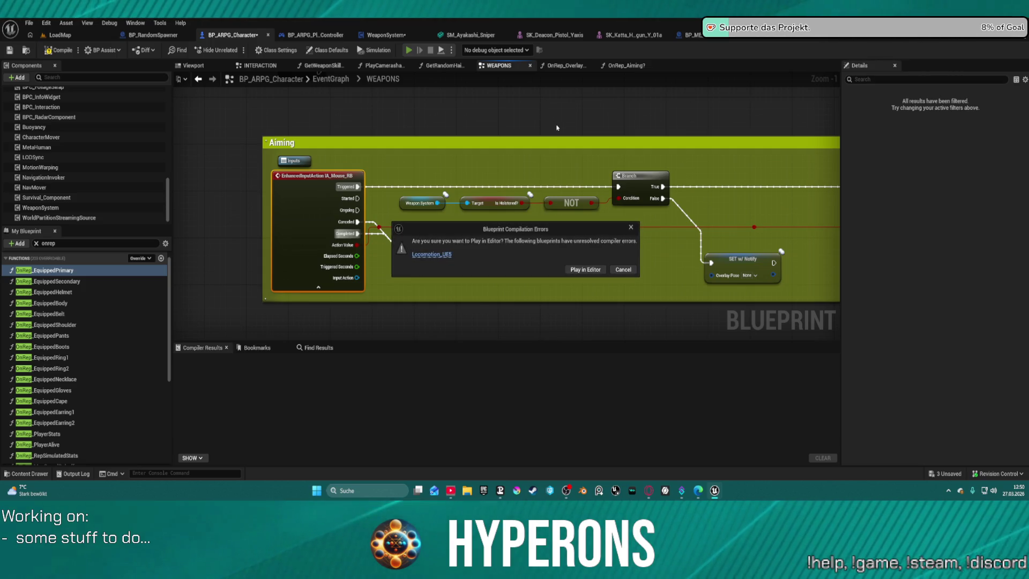
{"action": "left_click", "coordinate": [588, 268]}
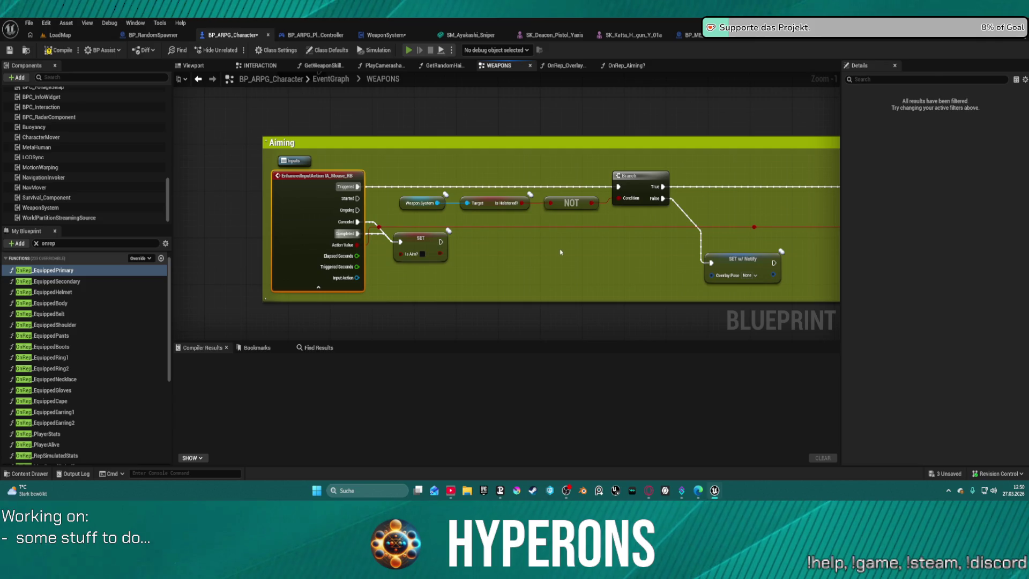
{"action": "key", "text": "alt+p"}
{"action": "key", "text": "i"}
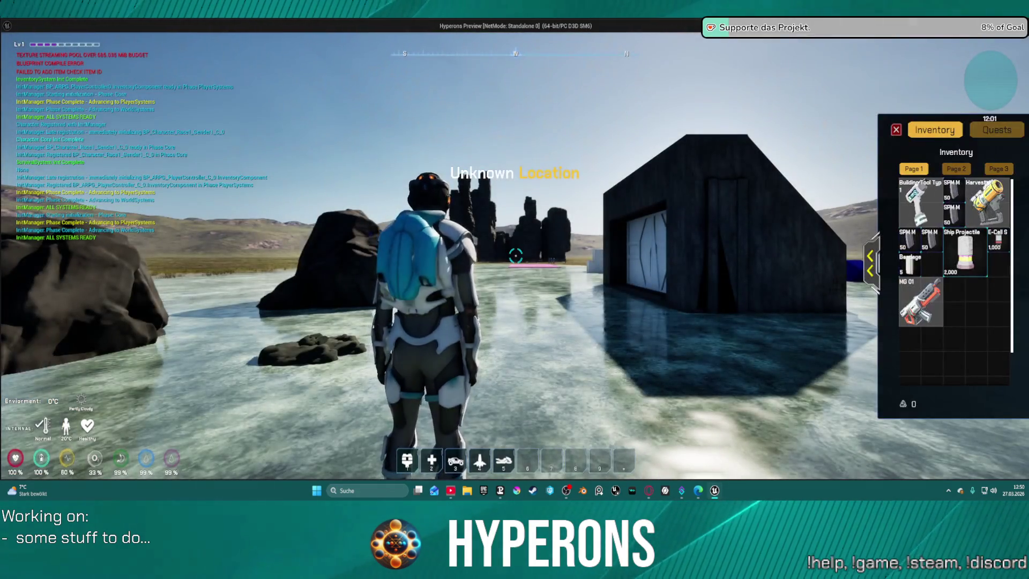
{"action": "key", "text": "i"}
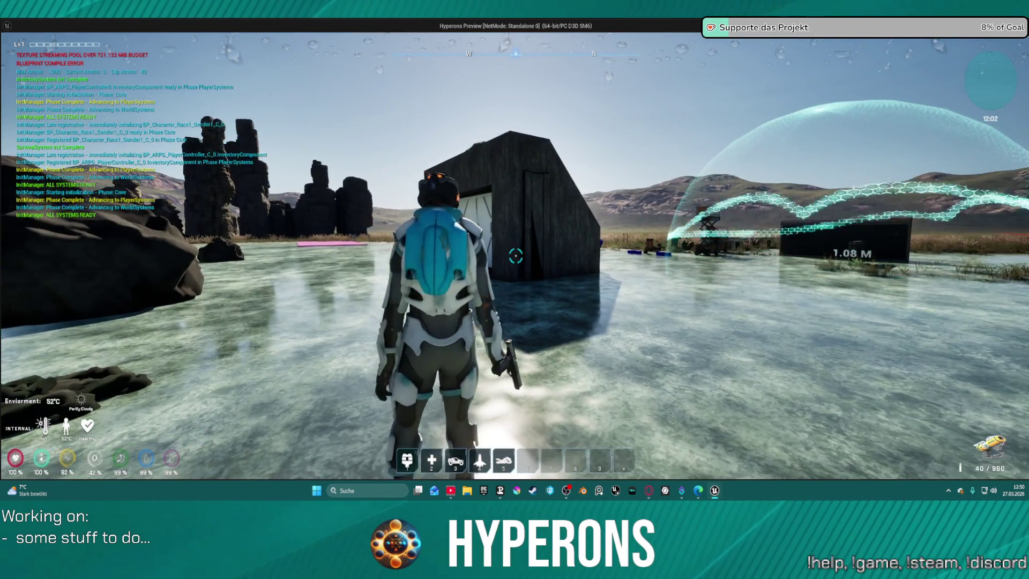
Resume the game from the Fire Laser Beam Begin breakpoint.
{"action": "key", "text": "alt+Tab"}
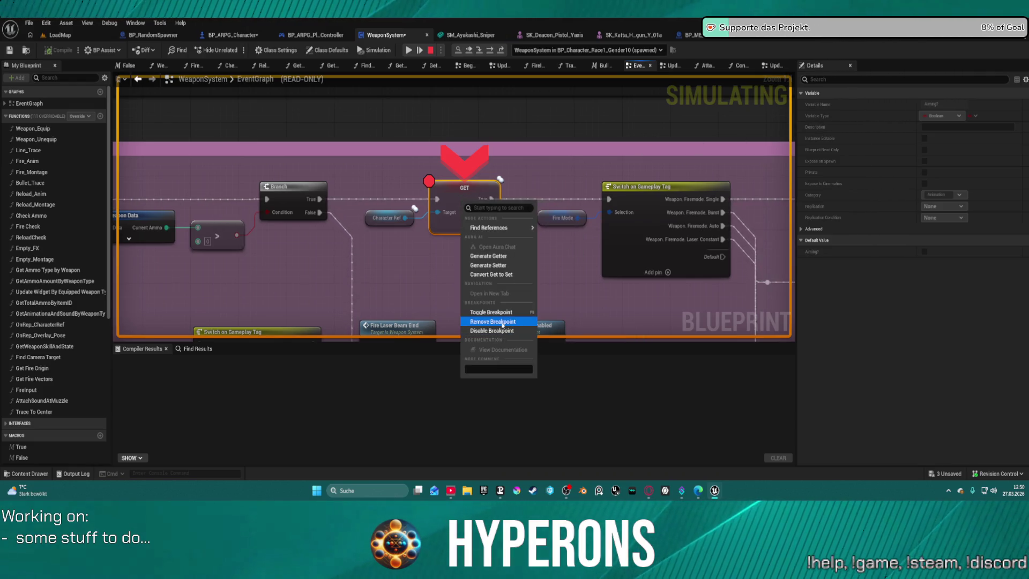
{"action": "key", "text": "alt+Tab"}
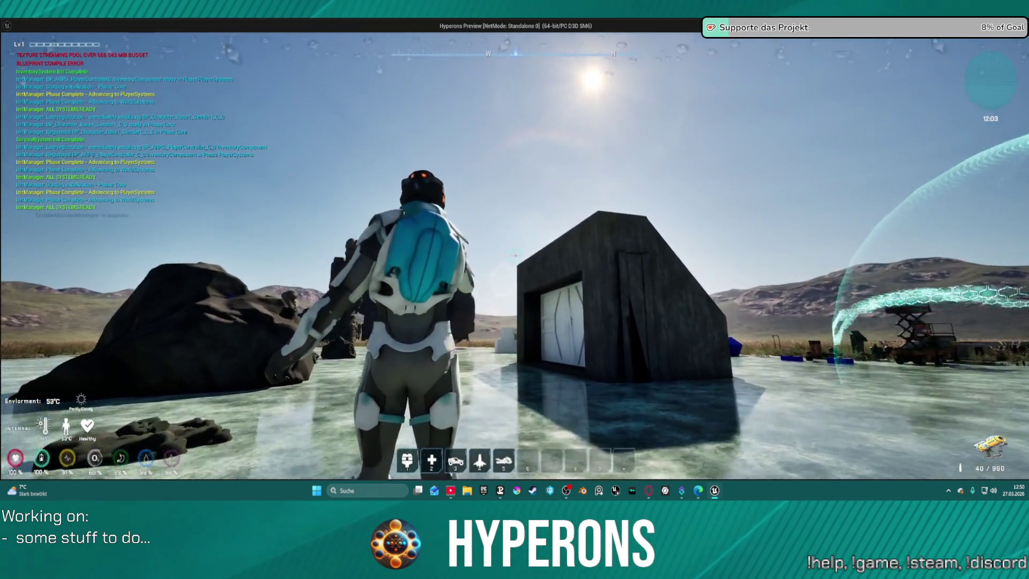
{"action": "left_click", "coordinate": [516, 256]}
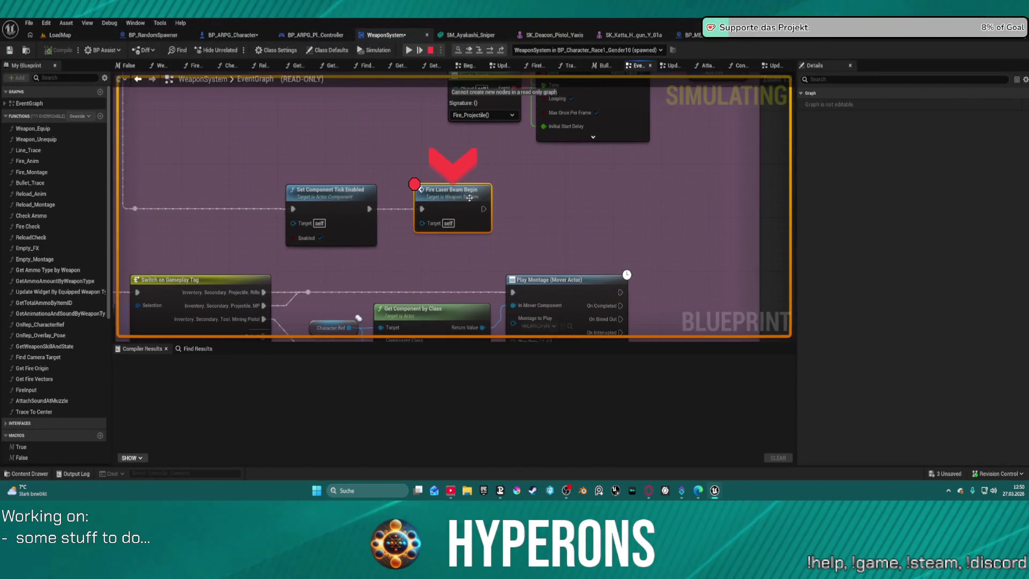
{"action": "right_click", "coordinate": [464, 209]}
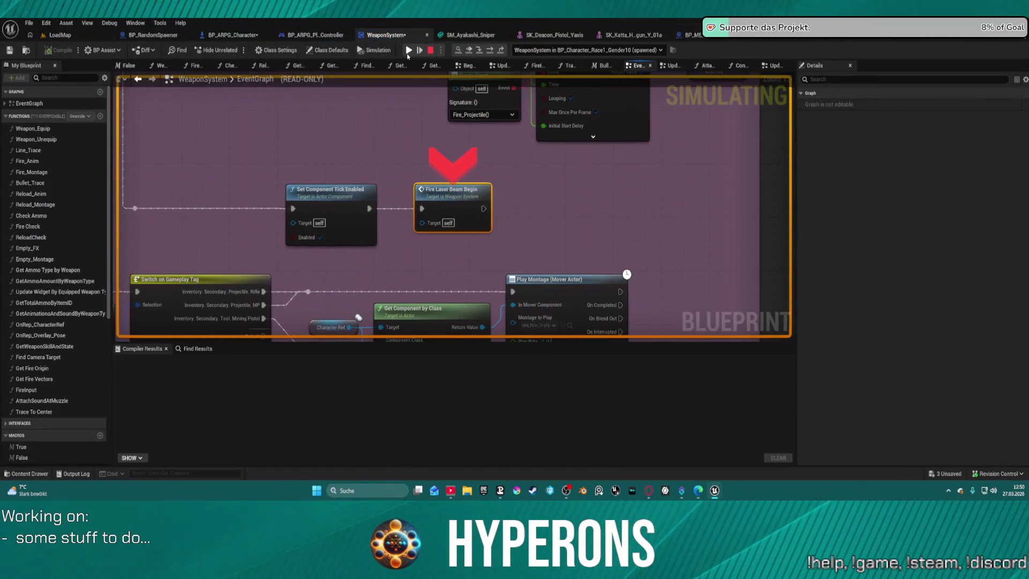
{"action": "left_click", "coordinate": [409, 49]}
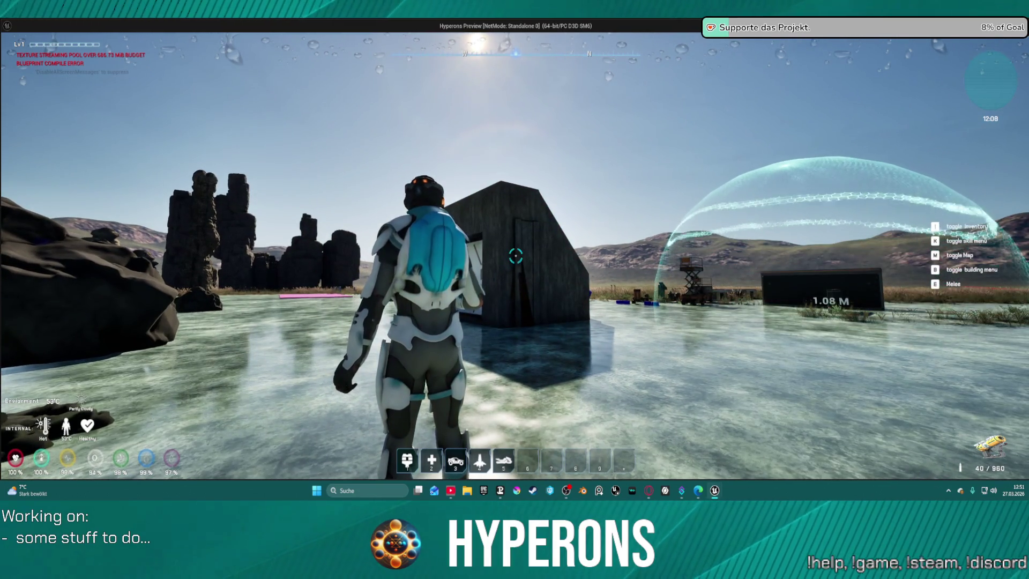
Equip the pistol, fire red laser bursts at the building, and stop the play session.
{"action": "key", "text": "1"}
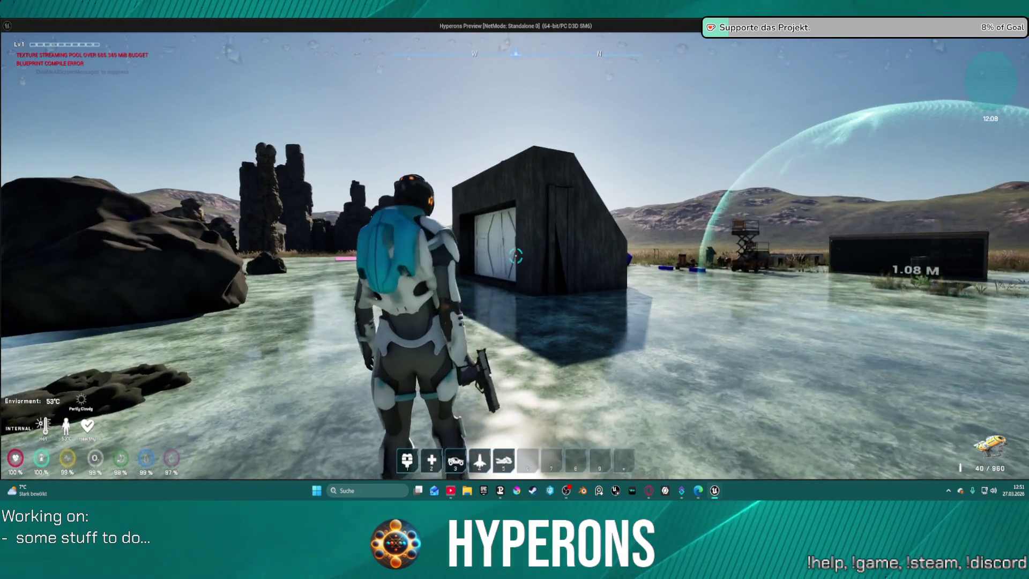
{"action": "key", "text": "w"}
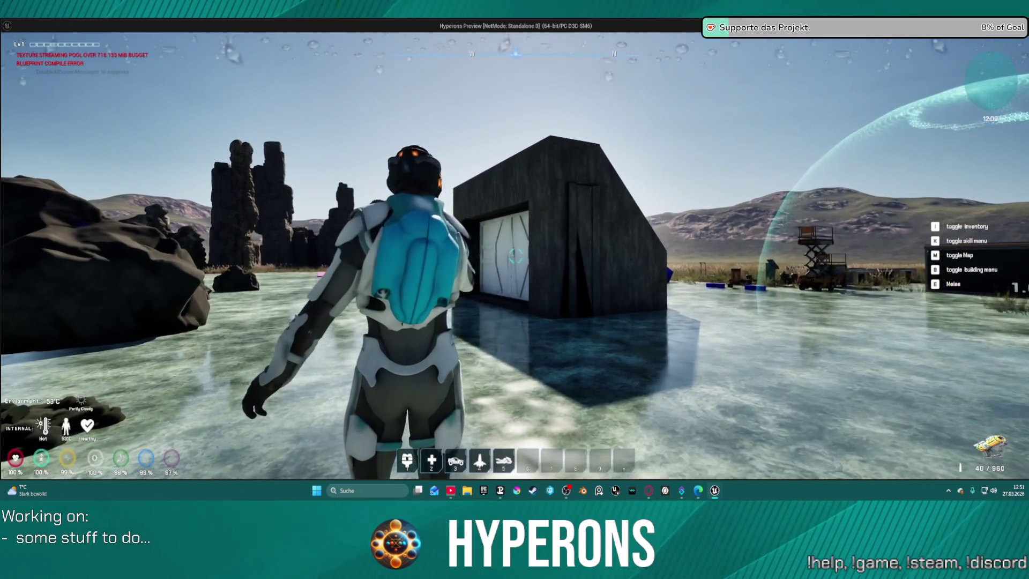
{"action": "left_click", "coordinate": [515, 256]}
{"action": "key", "text": "s"}
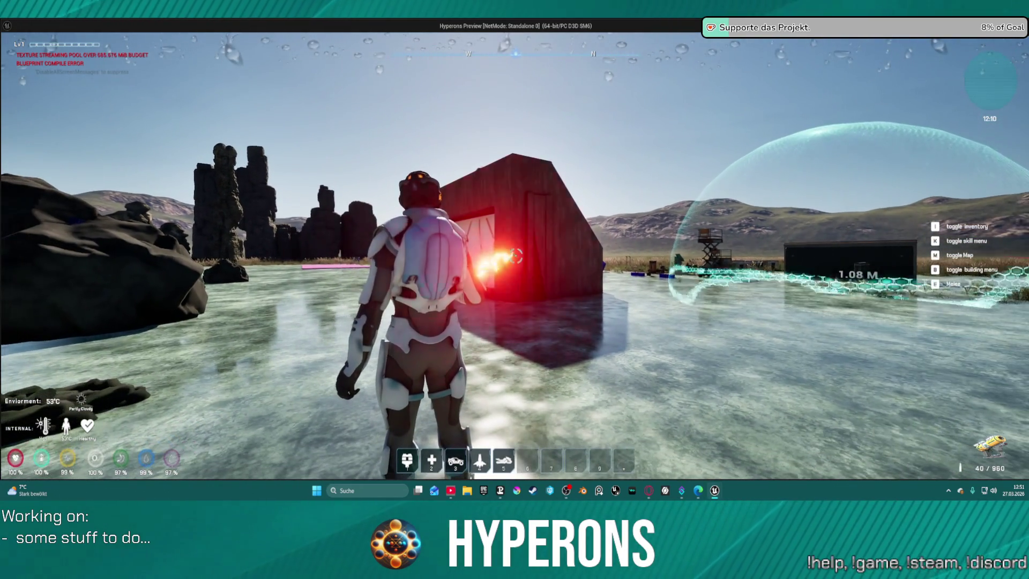
{"action": "left_click", "coordinate": [515, 256]}
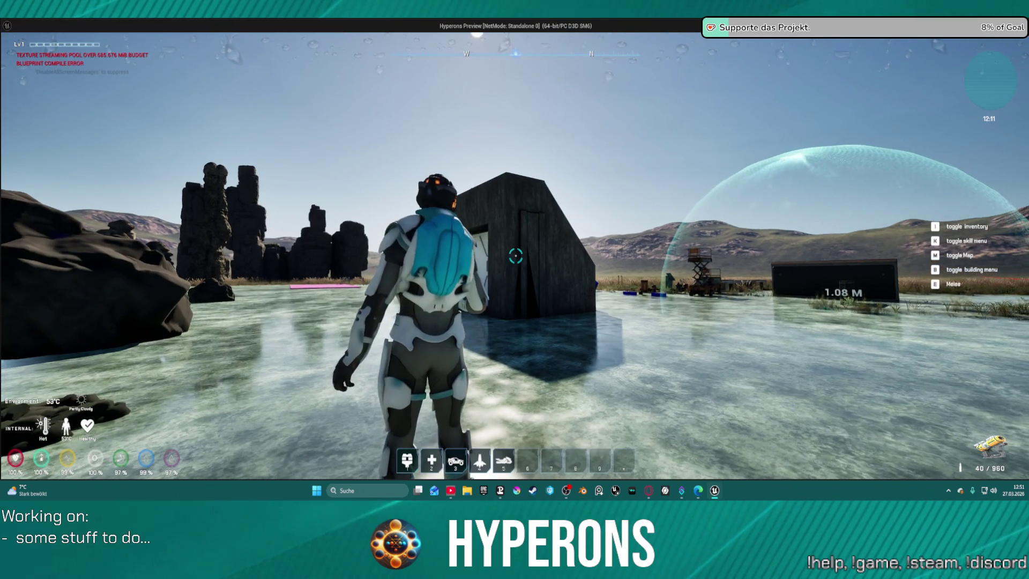
{"action": "key", "text": "w"}
{"action": "left_click", "coordinate": [516, 257]}
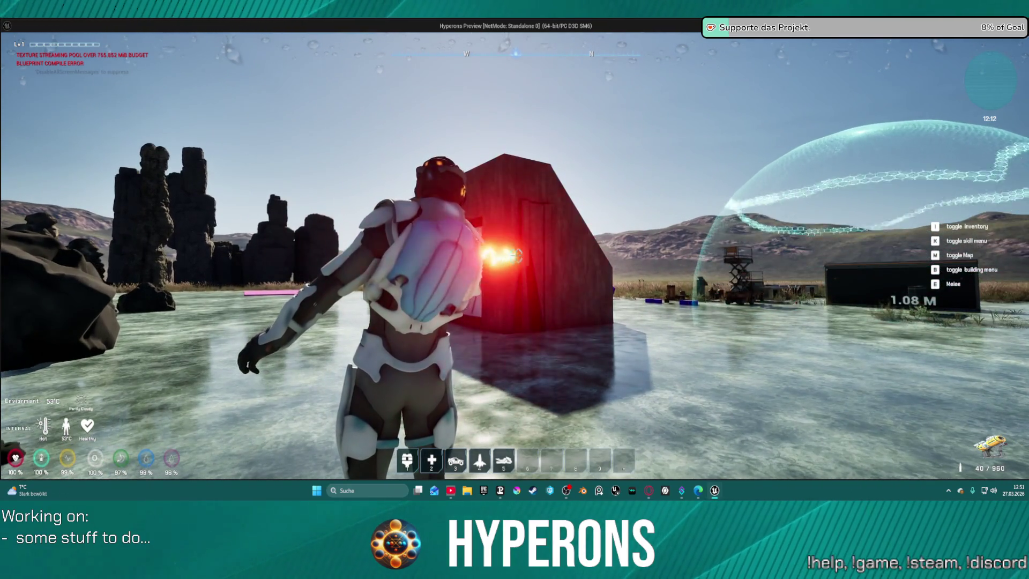
{"action": "key", "text": "s"}
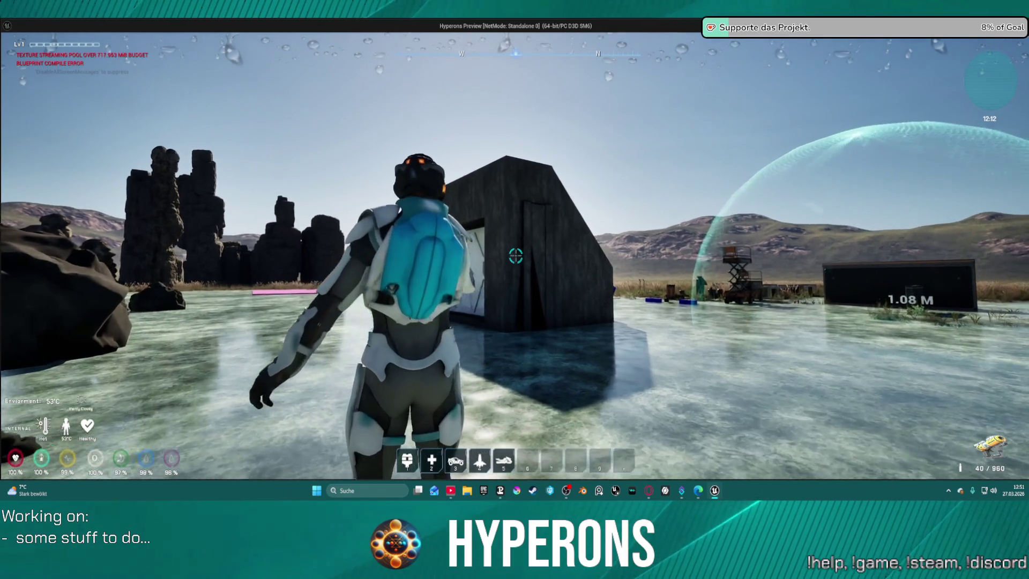
{"action": "left_click", "coordinate": [515, 256]}
{"action": "key", "text": "Escape"}
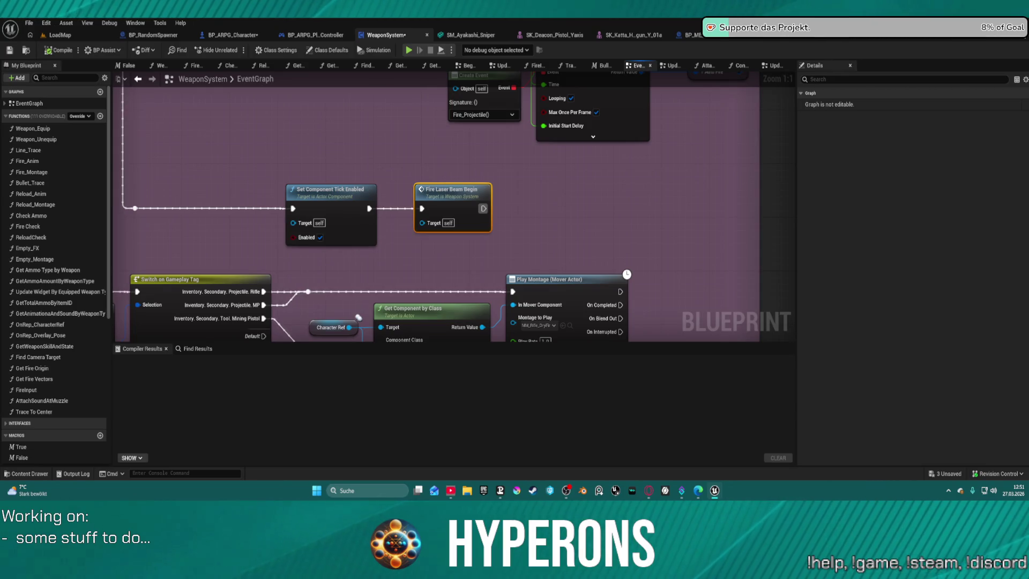
View the Fire Laser Beam End chain, then equip the MG 01 from the inventory in-game.
{"action": "left_click_drag", "start_coordinate": [336, 291], "coordinate": [466, 69]}
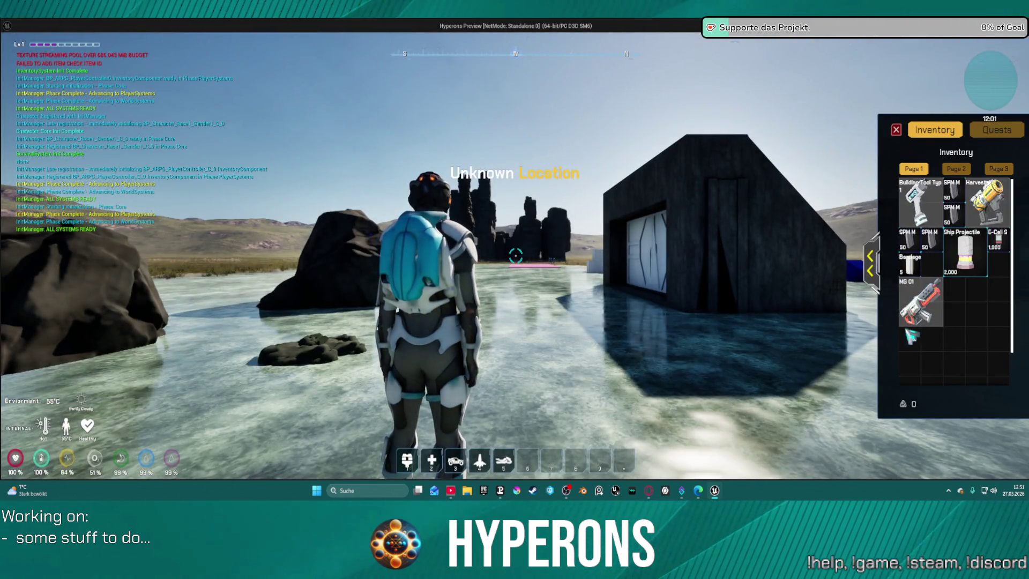
{"action": "right_click", "coordinate": [913, 304]}
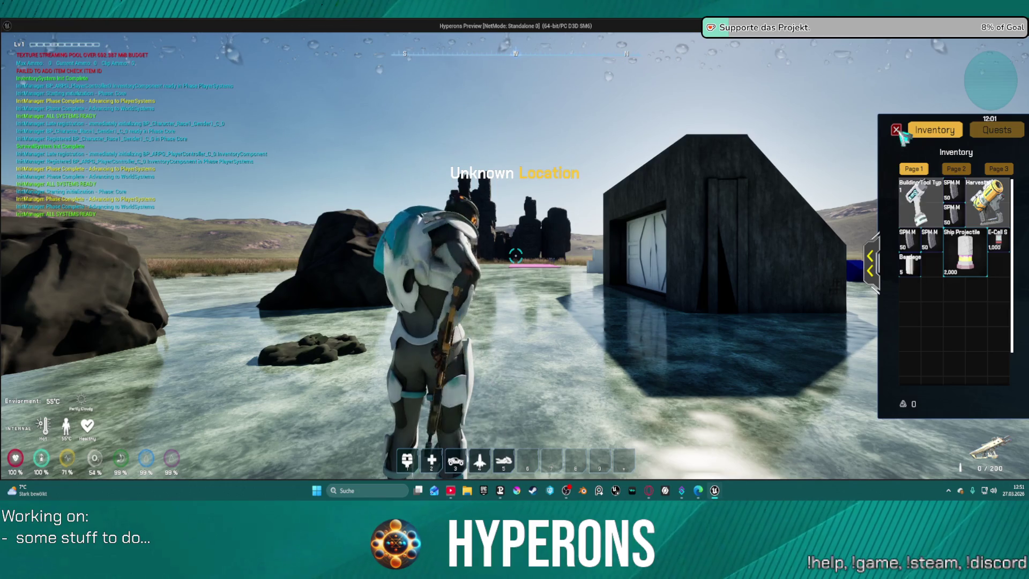
{"action": "left_click", "coordinate": [898, 131]}
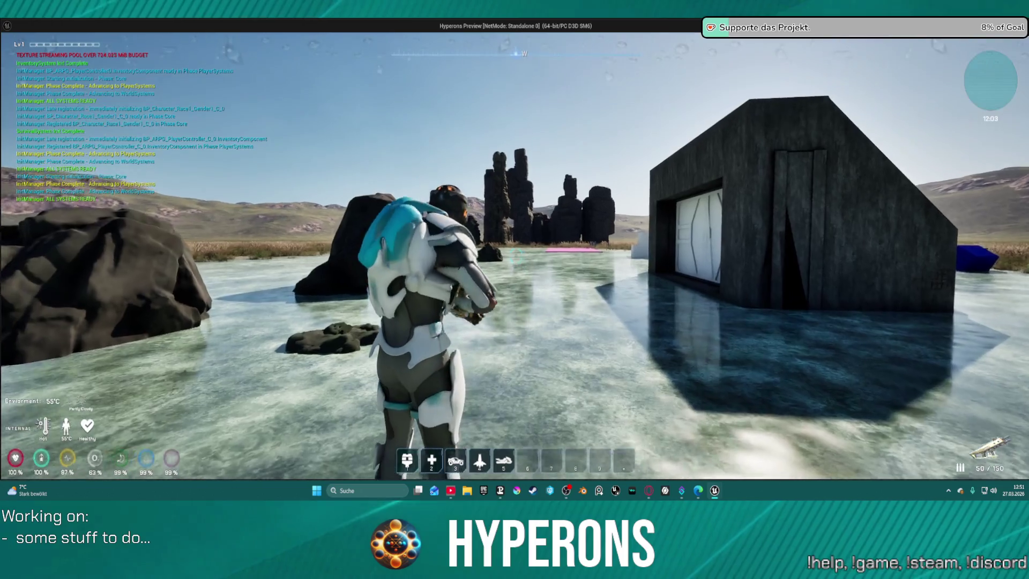
Fire the rifle at the building down to 6 ammo, walk forward, and end the session.
{"action": "left_click", "coordinate": [516, 256]}
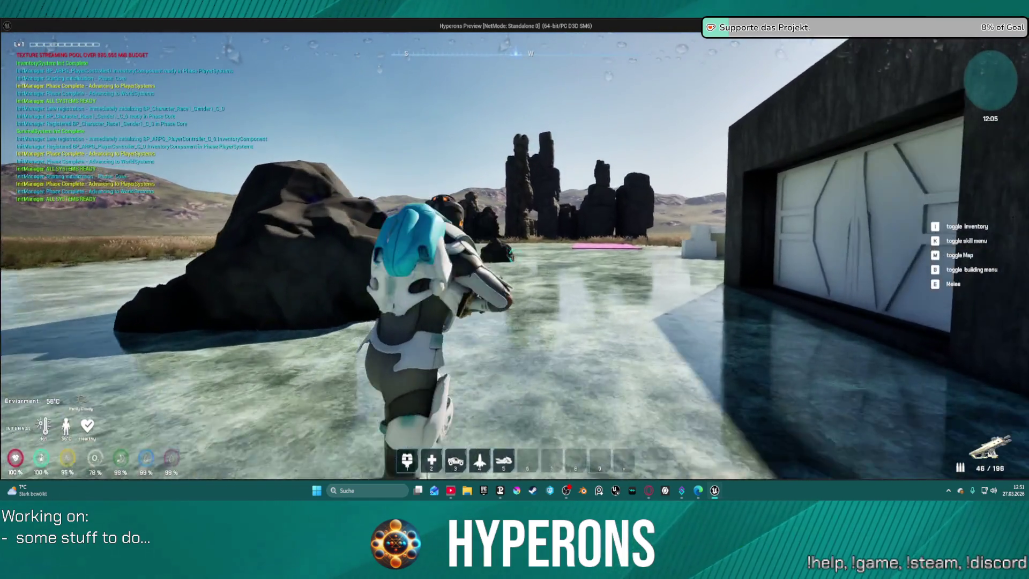
{"action": "left_click", "coordinate": [514, 254]}
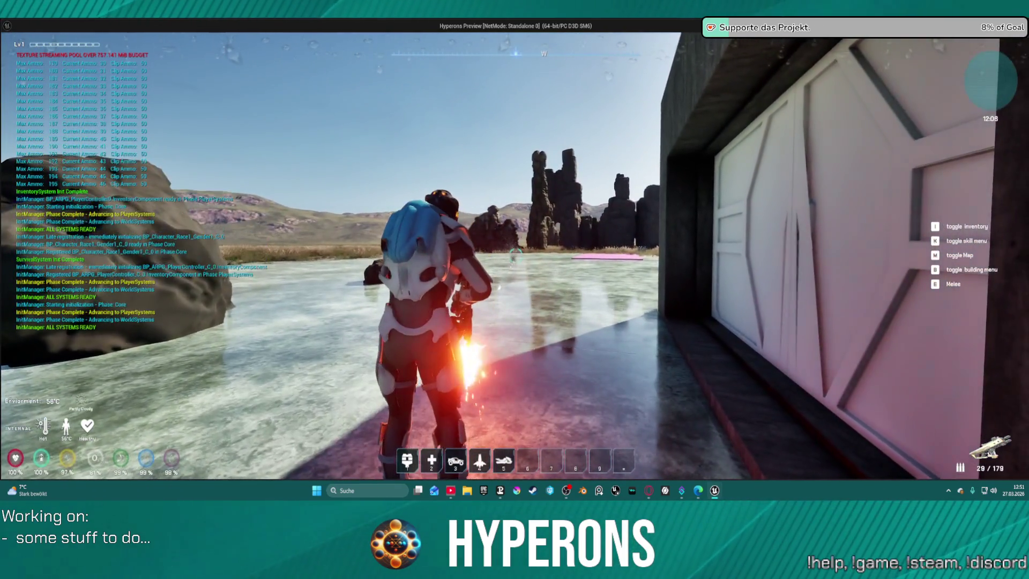
{"action": "left_click_drag", "start_coordinate": [514, 255], "coordinate": [514, 255]}
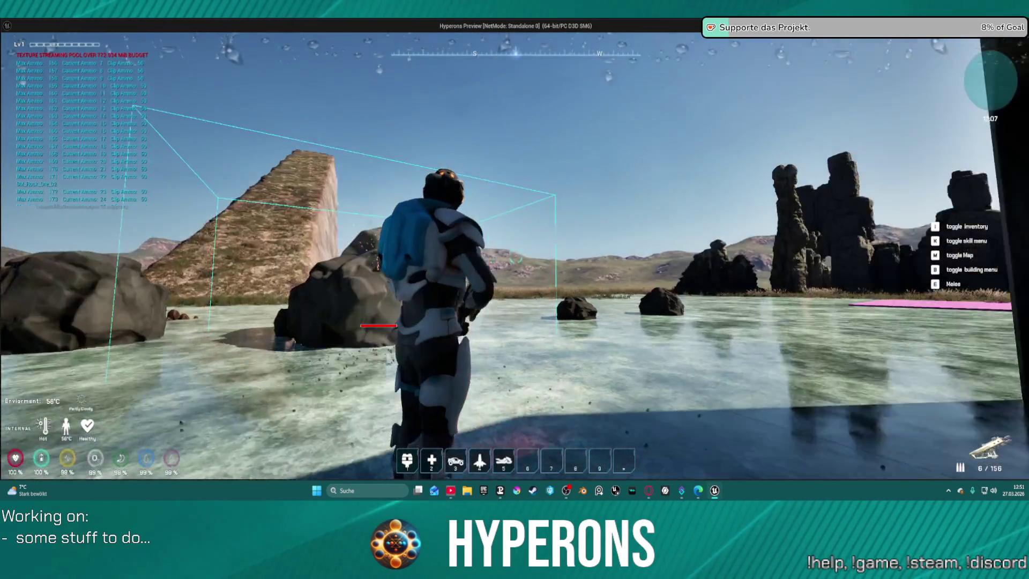
{"action": "key", "text": "w"}
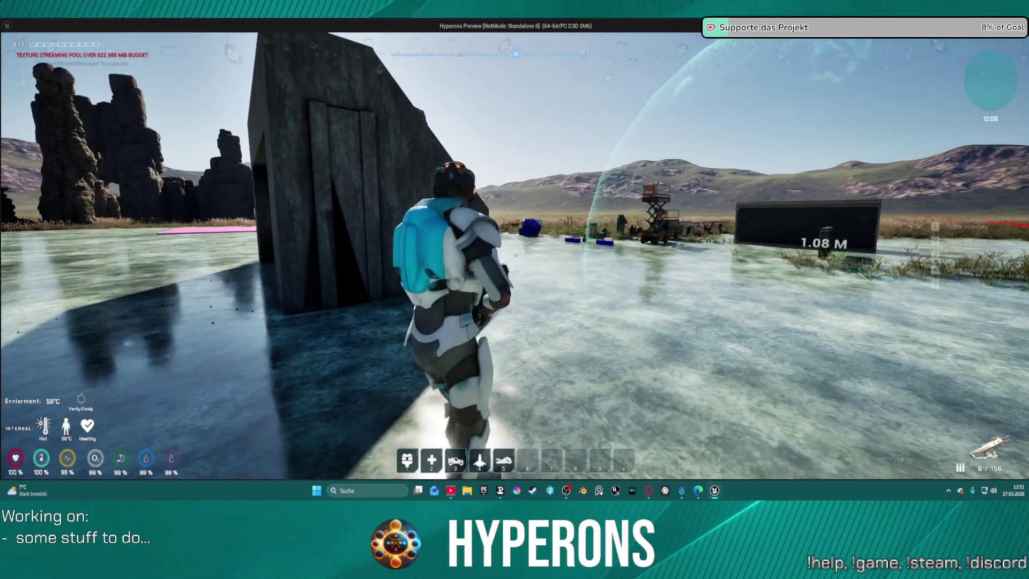
{"action": "key", "text": "Escape"}
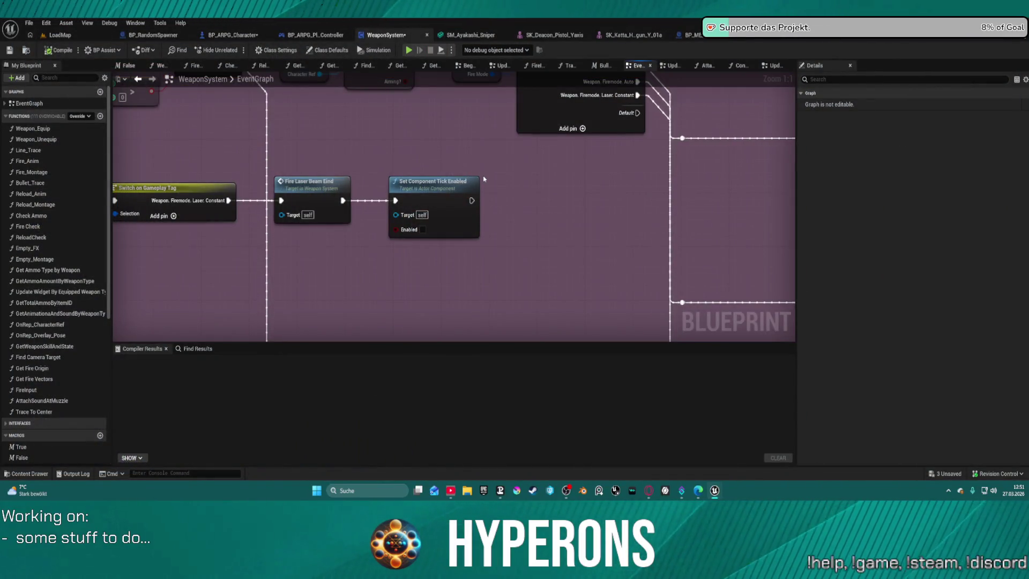
Straighten the Switch on Gameplay Tag wire and line up Fire Input and Stop Auto Fire with it.
{"action": "mouse_move", "coordinate": [528, 192]}
{"action": "left_mouse_down"}
{"action": "mouse_move", "coordinate": [801, 207]}
{"action": "mouse_move", "coordinate": [1019, 234]}
{"action": "mouse_move", "coordinate": [1007, 304]}
{"action": "left_mouse_up"}
{"action": "mouse_move", "coordinate": [589, 241]}
{"action": "left_mouse_down"}
{"action": "mouse_move", "coordinate": [498, 195]}
{"action": "mouse_move", "coordinate": [436, 100]}
{"action": "left_mouse_up"}
{"action": "mouse_move", "coordinate": [868, 129]}
{"action": "left_mouse_down"}
{"action": "mouse_move", "coordinate": [823, 179]}
{"action": "mouse_move", "coordinate": [647, 171]}
{"action": "mouse_move", "coordinate": [815, 171]}
{"action": "left_mouse_up"}
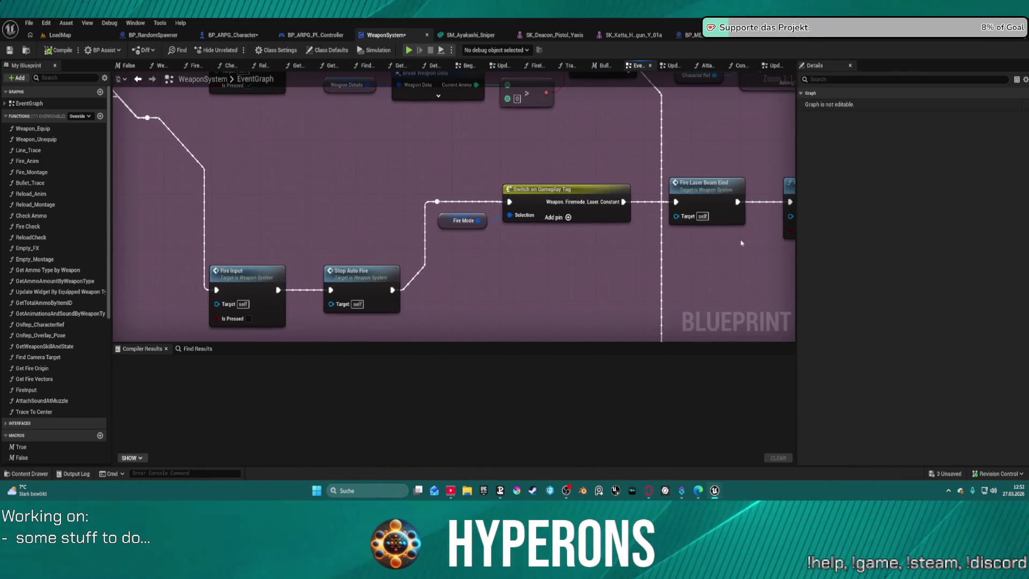
{"action": "left_click", "coordinate": [546, 196]}
{"action": "key", "text": "q"}
{"action": "left_click_drag", "start_coordinate": [574, 199], "coordinate": [595, 207]}
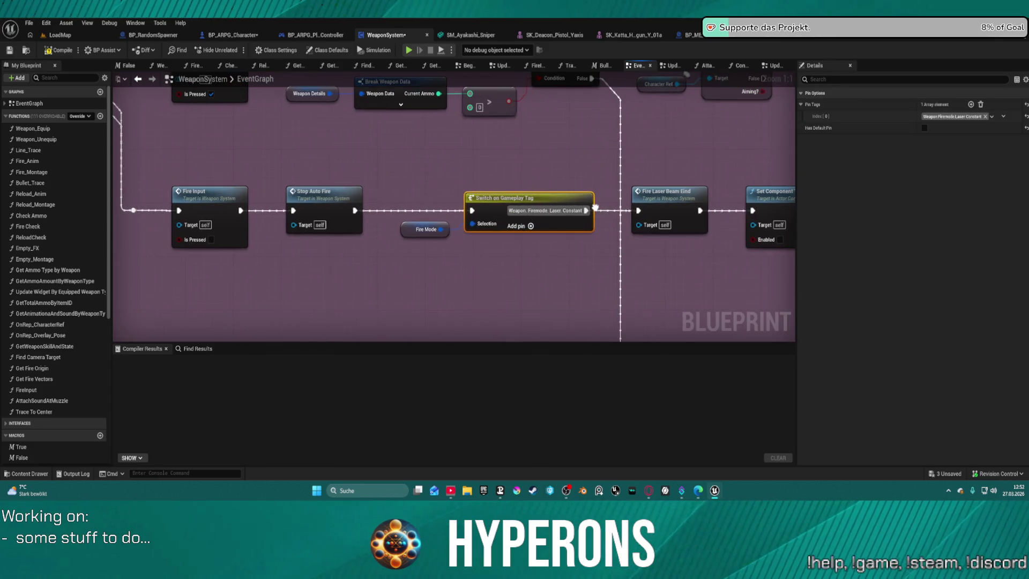
Inspect the FireInput function and return to the event graph.
{"action": "mouse_move", "coordinate": [339, 159]}
{"action": "left_mouse_down"}
{"action": "mouse_move", "coordinate": [519, 151]}
{"action": "mouse_move", "coordinate": [548, 179]}
{"action": "left_mouse_up"}
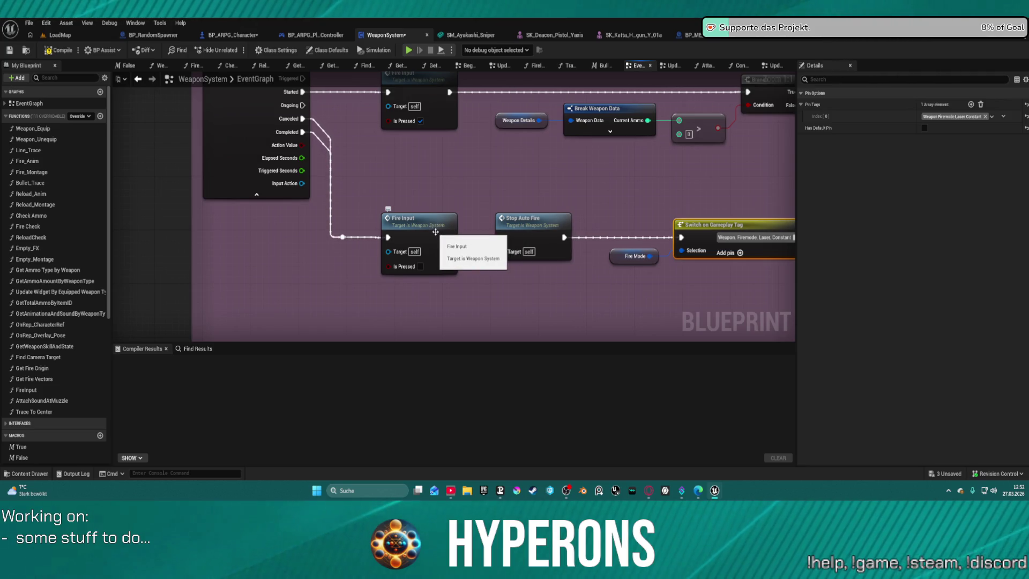
{"action": "left_click", "coordinate": [421, 220]}
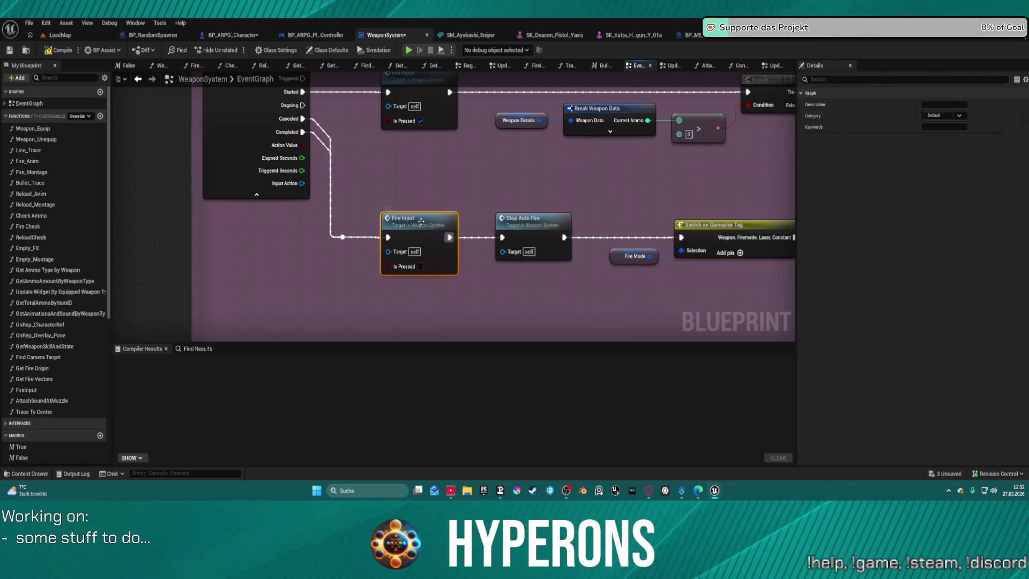
{"action": "double_click", "coordinate": [421, 221]}
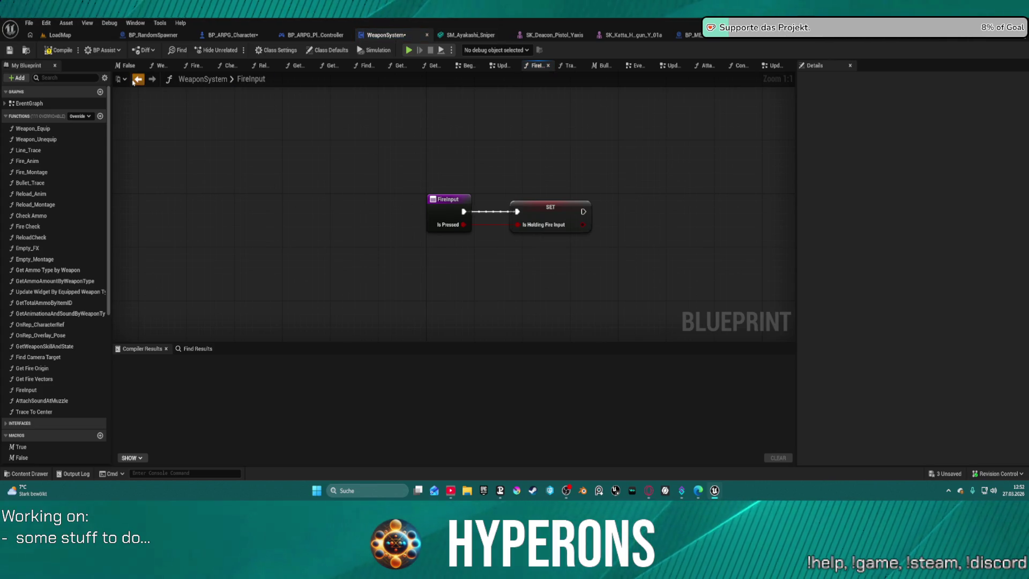
{"action": "left_click", "coordinate": [135, 80]}
{"action": "scroll", "coordinate": [582, 204], "scroll_direction": "down", "scroll_amount": 2}
Paste copies of the Character Ref and Aiming? GET nodes and wire Ongoing into the new GET.
{"action": "mouse_move", "coordinate": [471, 256]}
{"action": "left_mouse_down"}
{"action": "mouse_move", "coordinate": [280, 246]}
{"action": "mouse_move", "coordinate": [428, 239]}
{"action": "mouse_move", "coordinate": [252, 232]}
{"action": "left_mouse_up"}
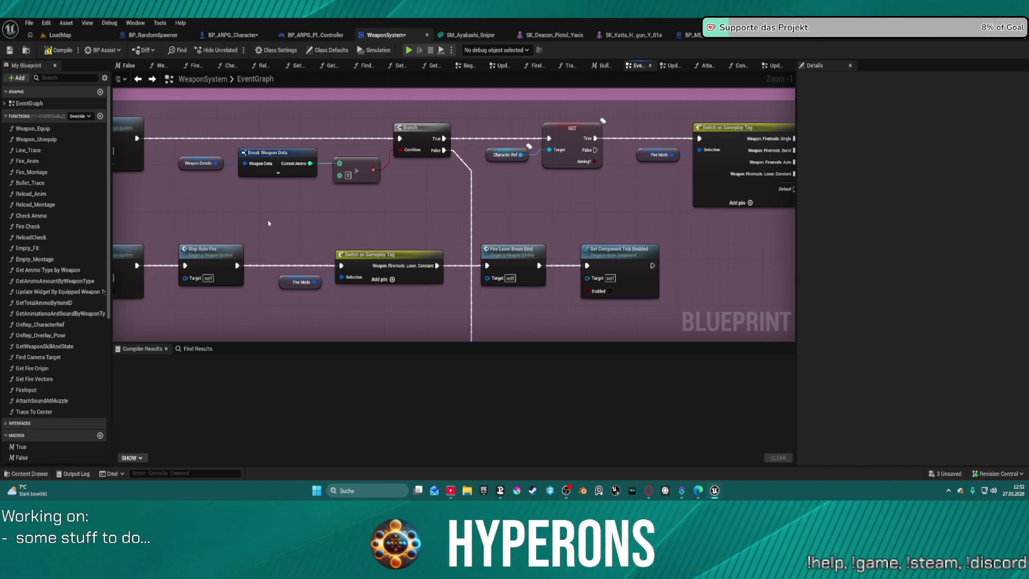
{"action": "mouse_move", "coordinate": [276, 221]}
{"action": "left_mouse_down"}
{"action": "mouse_move", "coordinate": [540, 226]}
{"action": "mouse_move", "coordinate": [368, 232]}
{"action": "left_mouse_up"}
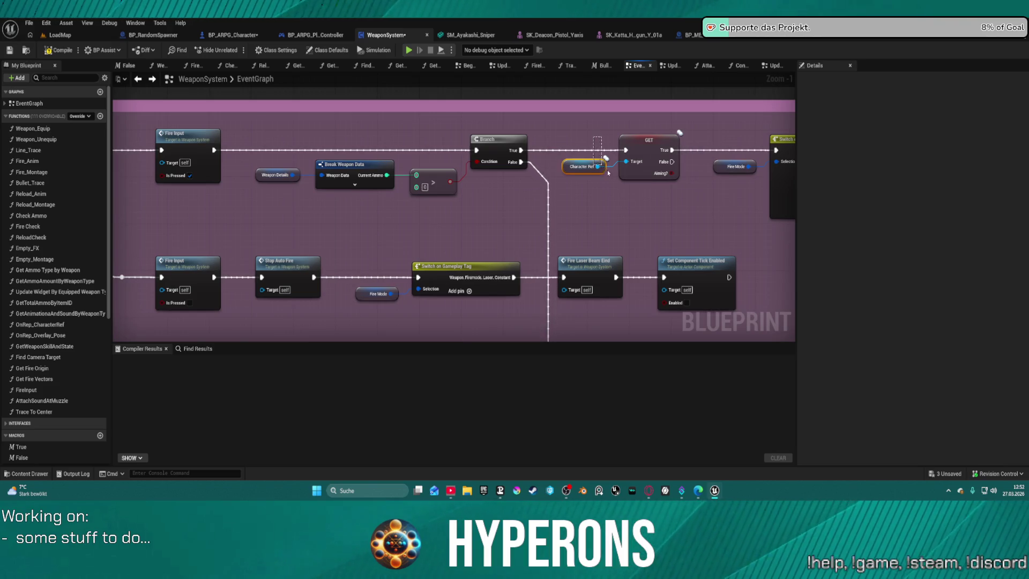
{"action": "left_click_drag", "start_coordinate": [634, 177], "coordinate": [635, 177]}
{"action": "left_click_drag", "start_coordinate": [192, 221], "coordinate": [454, 227]}
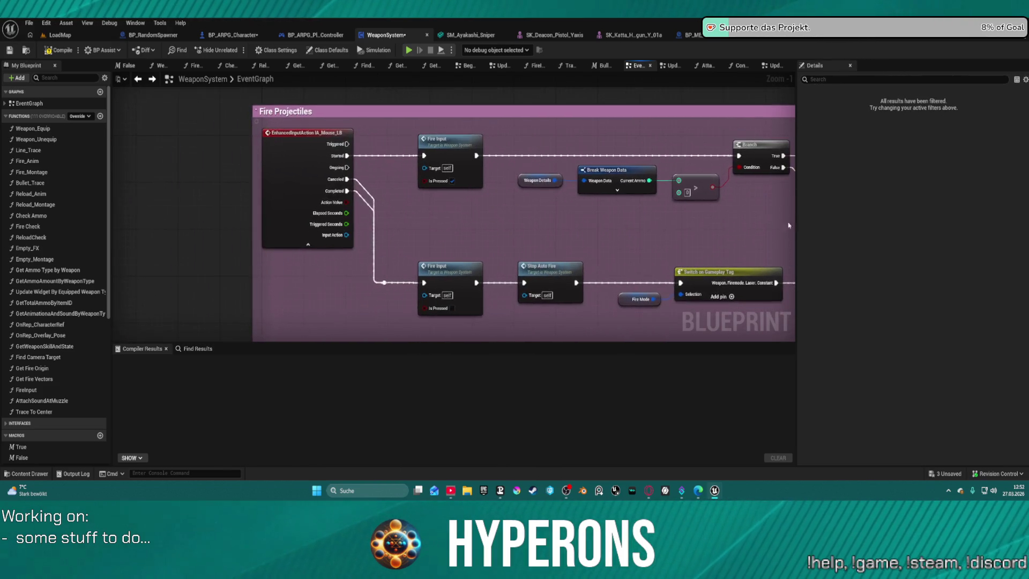
{"action": "key", "text": "ctrl+v"}
{"action": "mouse_move", "coordinate": [347, 167]}
{"action": "left_mouse_down"}
{"action": "mouse_move", "coordinate": [538, 234]}
{"action": "mouse_move", "coordinate": [707, 247]}
{"action": "mouse_move", "coordinate": [655, 231]}
{"action": "mouse_move", "coordinate": [273, 263]}
{"action": "mouse_move", "coordinate": [260, 283]}
{"action": "left_mouse_up"}
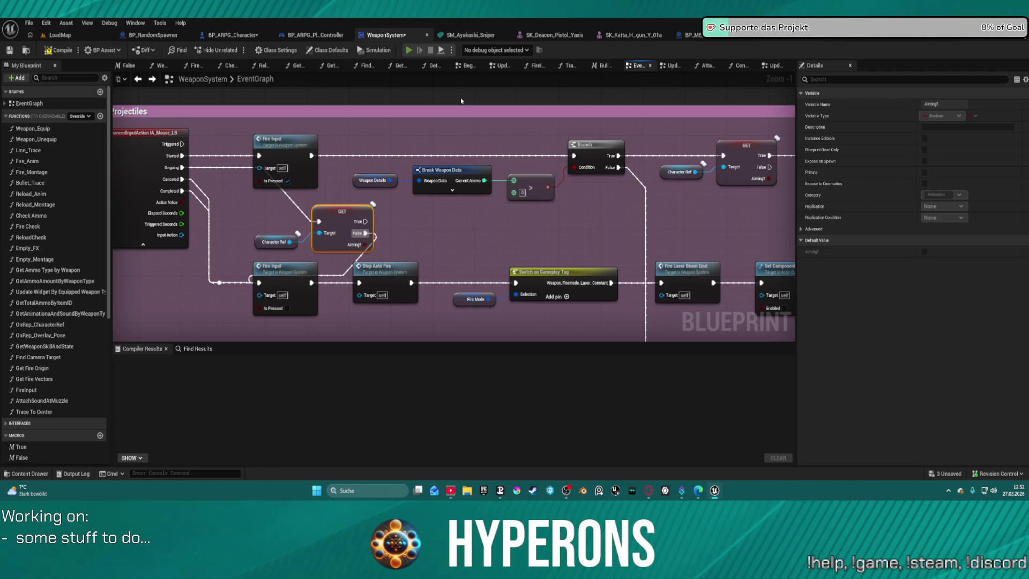
Start a play session and equip the rifle from the inventory.
{"action": "key", "text": "alt+p"}
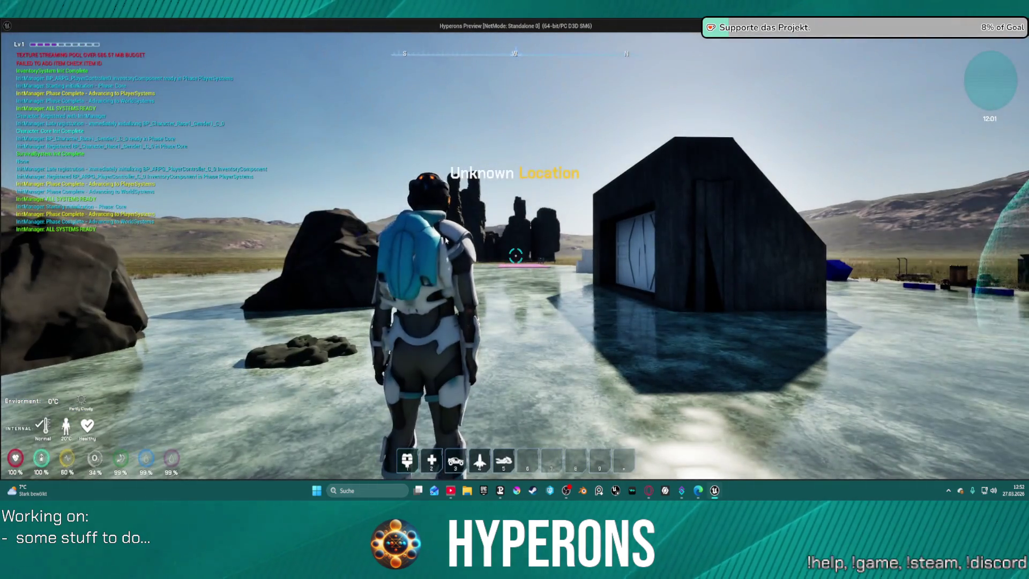
{"action": "key", "text": "i"}
{"action": "double_click", "coordinate": [916, 300]}
{"action": "key", "text": "i"}
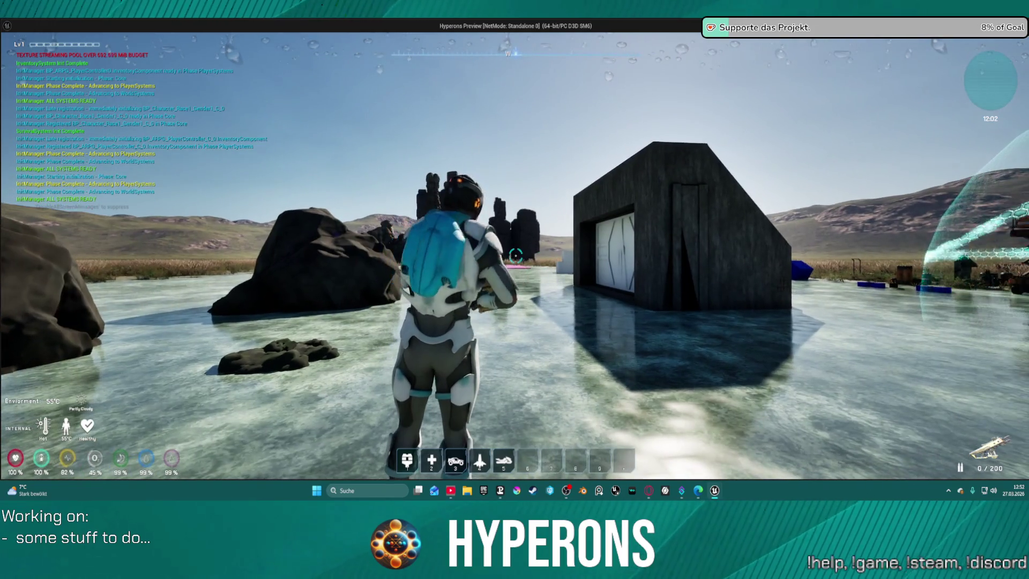
Walk toward the building, reload, and fire the rifle down to 30/180 ammo.
{"action": "key", "text": "w"}
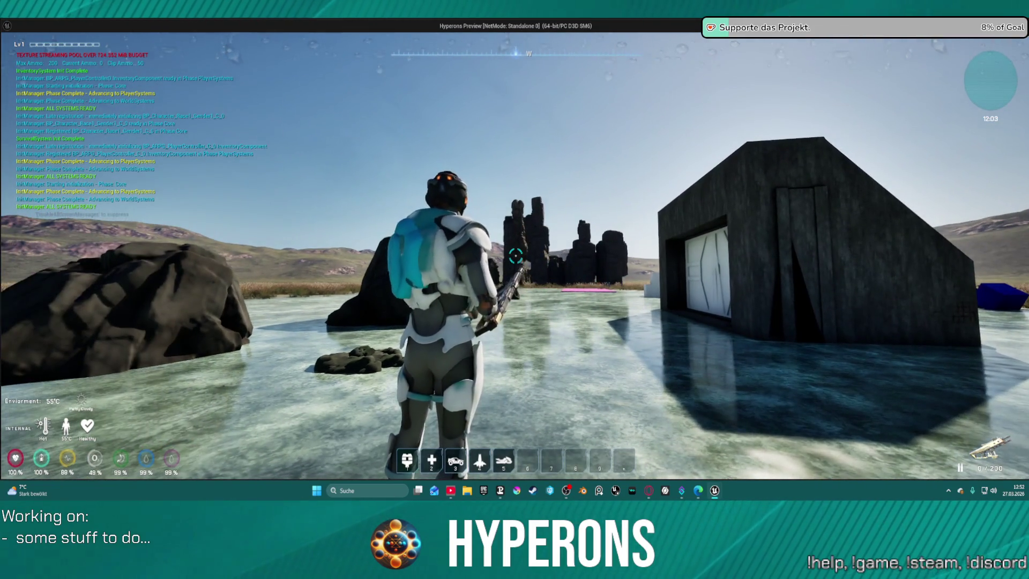
{"action": "key", "text": "r"}
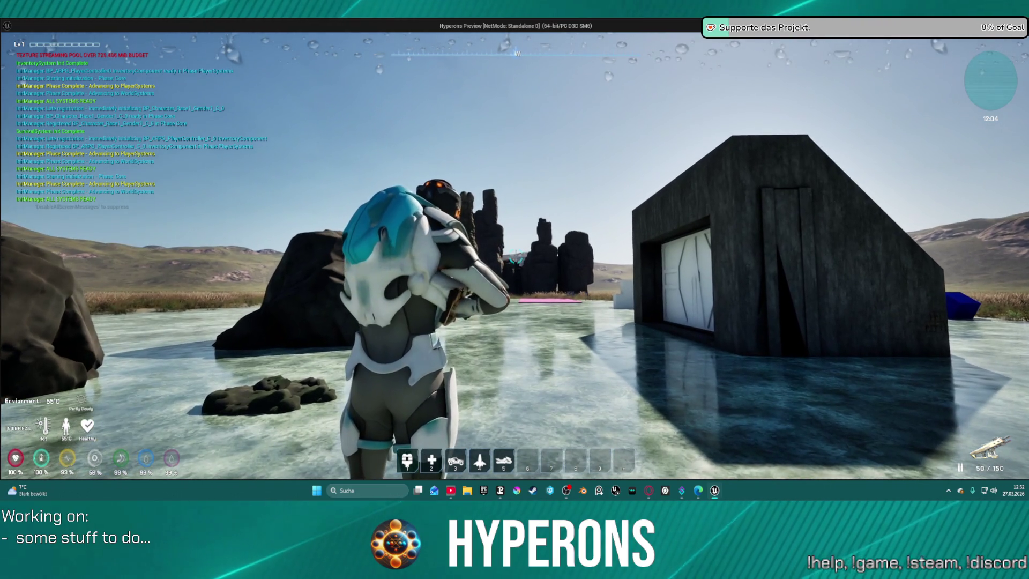
{"action": "left_click", "coordinate": [515, 260]}
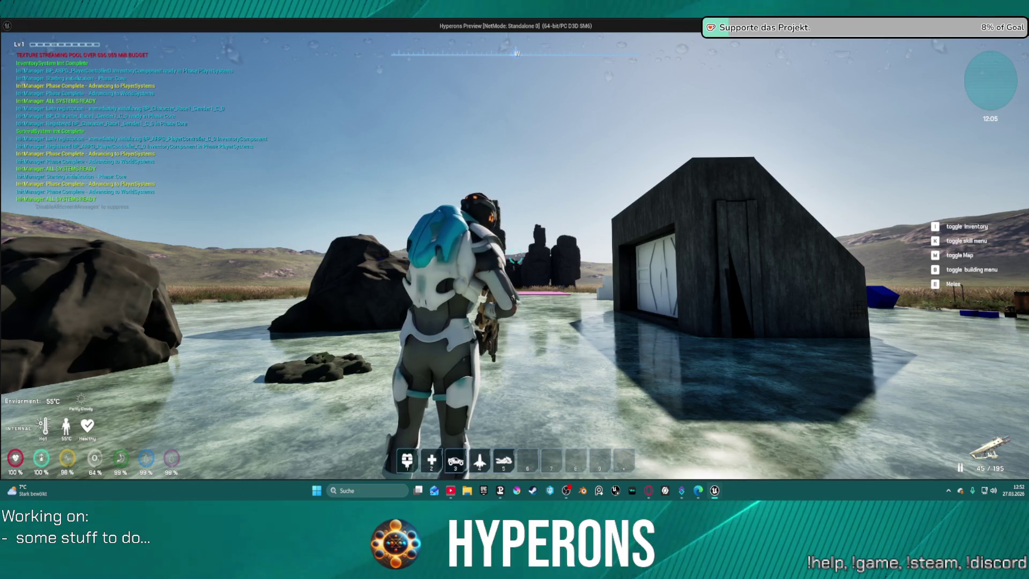
{"action": "left_click", "coordinate": [515, 260]}
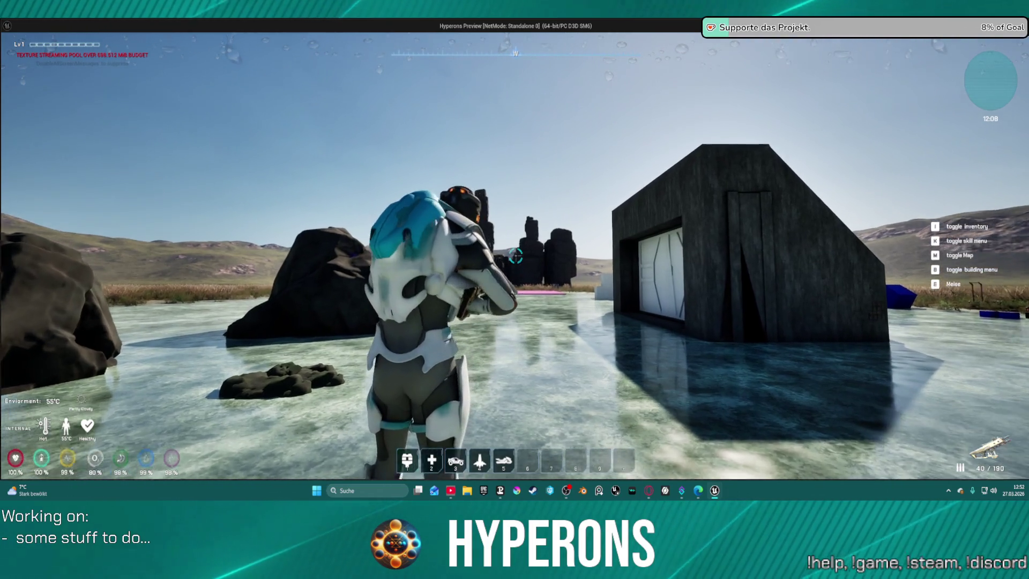
{"action": "left_click", "coordinate": [515, 258]}
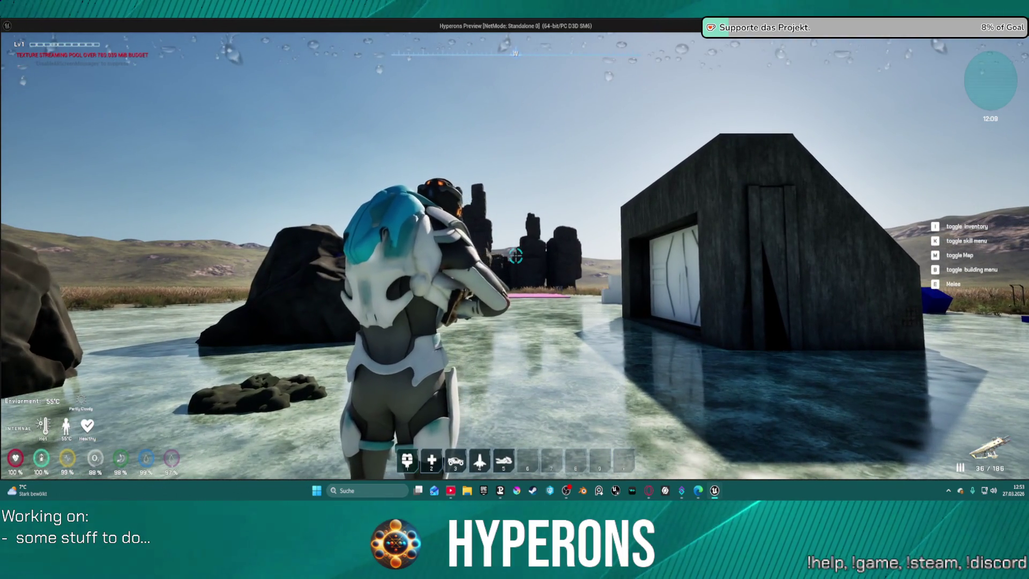
{"action": "left_click", "coordinate": [516, 257]}
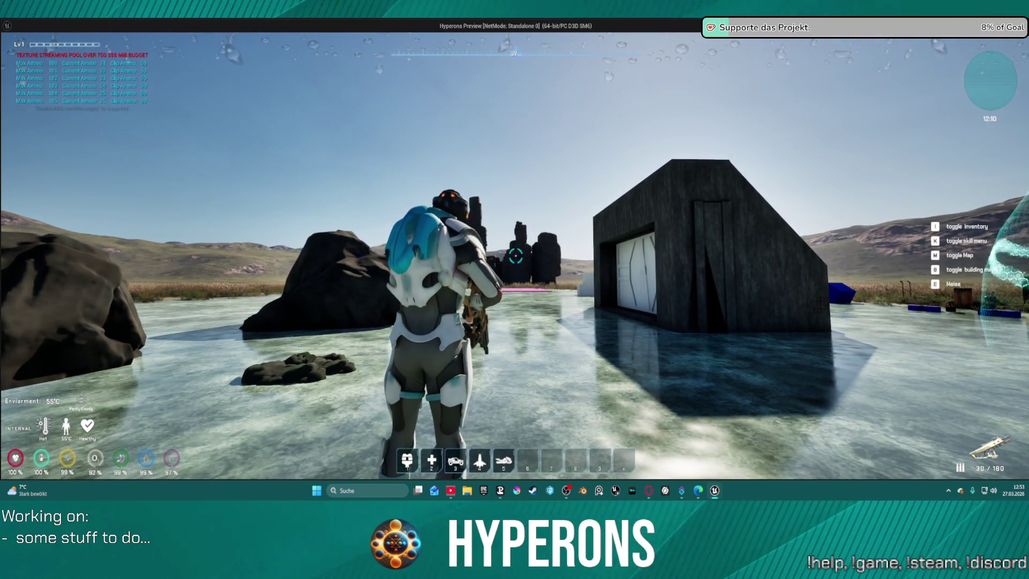
Equip the MG 01 from the inventory, then swap back to the Harvester rifle.
{"action": "key", "text": "i"}
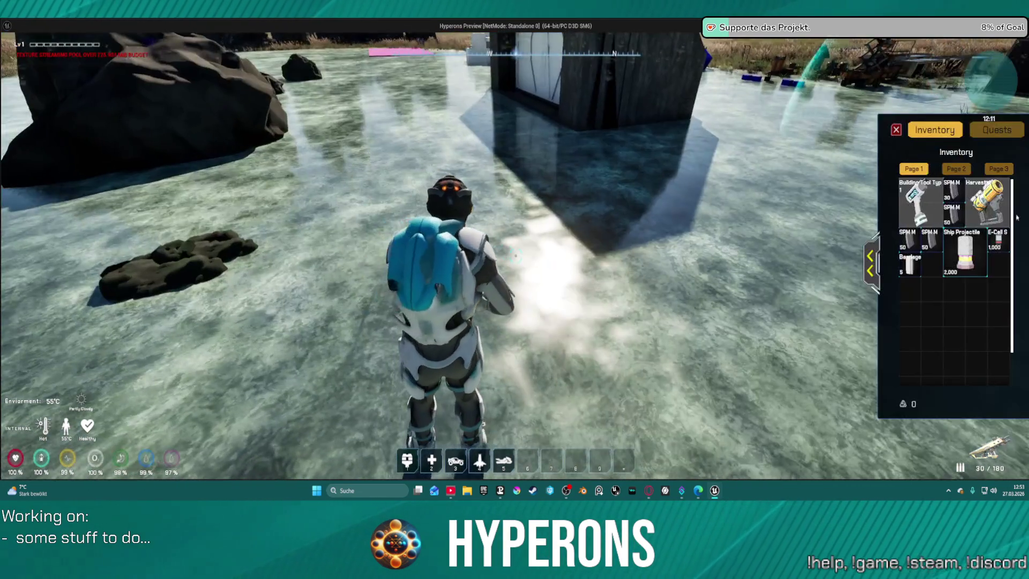
{"action": "left_click", "coordinate": [1006, 203]}
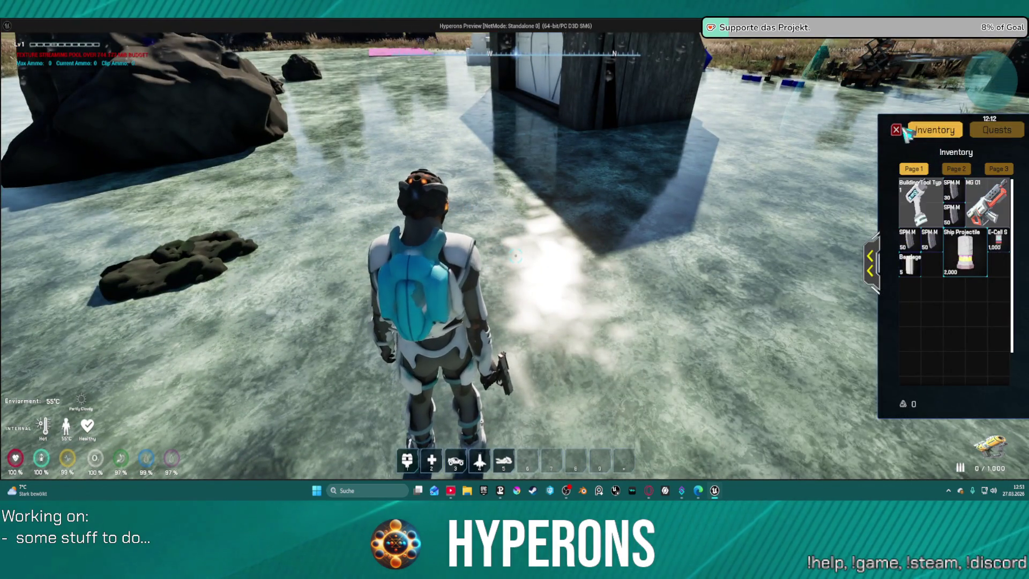
{"action": "left_click", "coordinate": [904, 131]}
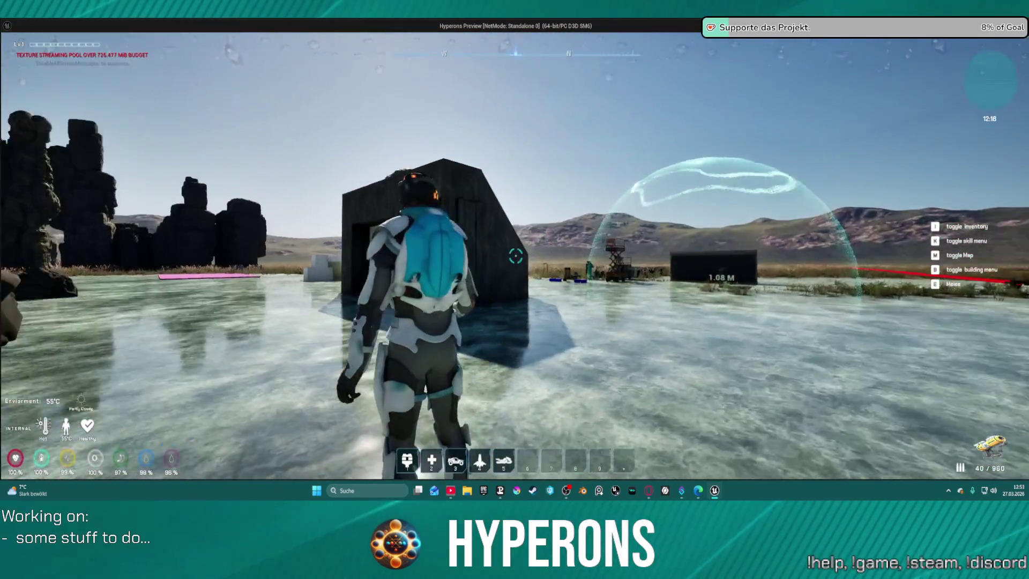
{"action": "key", "text": "i"}
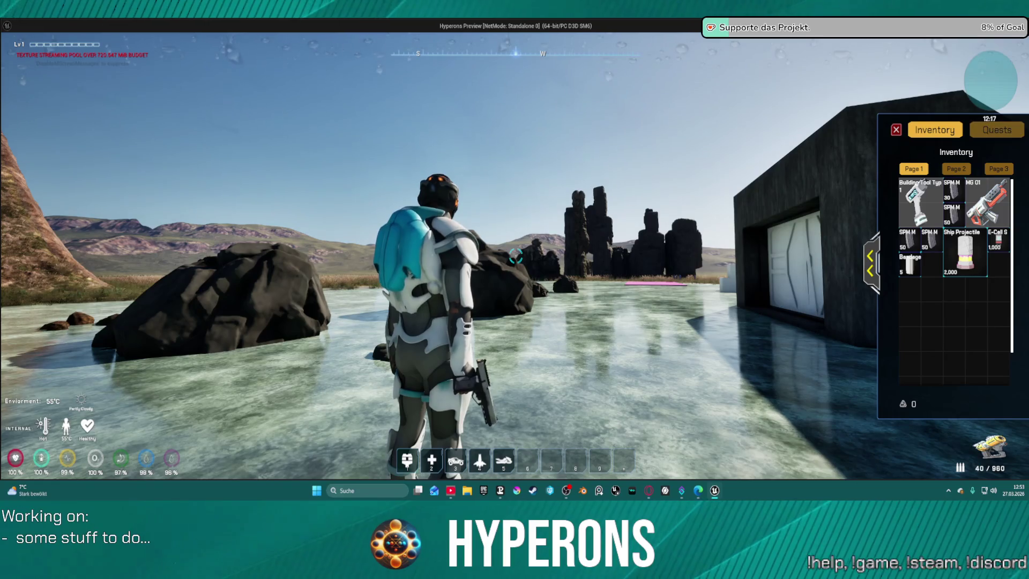
{"action": "right_click", "coordinate": [987, 204]}
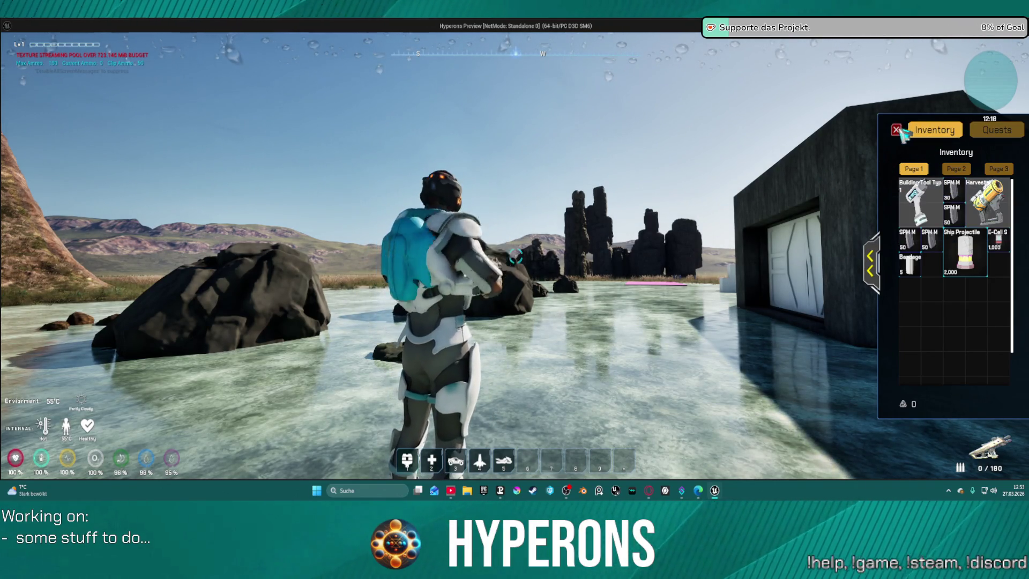
{"action": "left_click", "coordinate": [898, 129]}
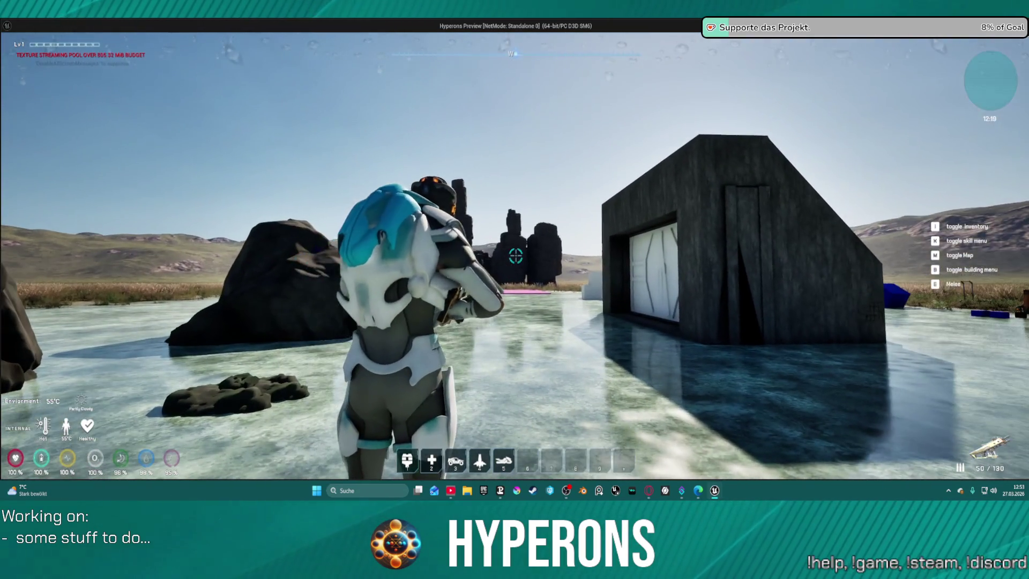
Fire the rifle repeatedly until its ammo reaches 0/150.
{"action": "left_click", "coordinate": [516, 256]}
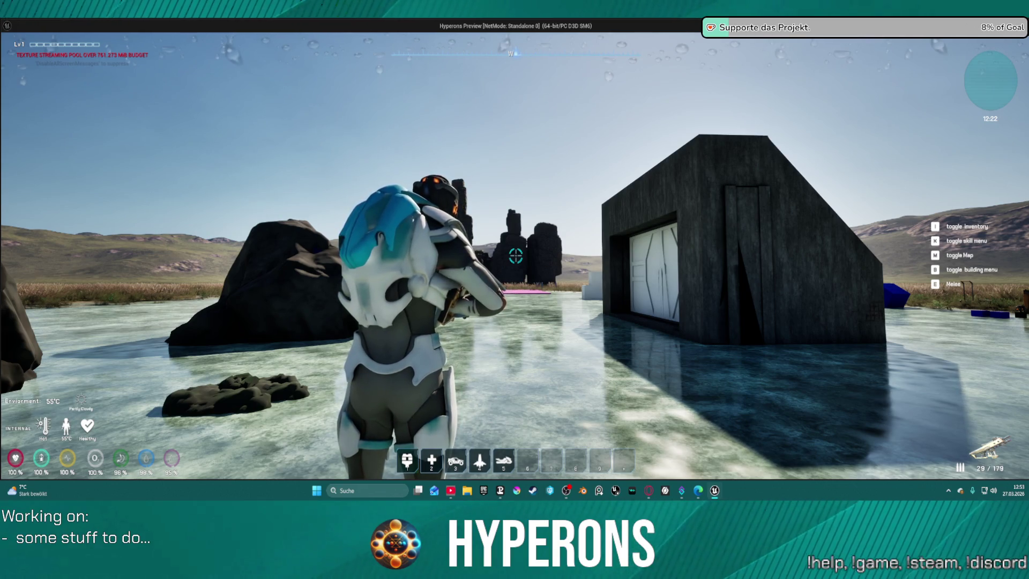
{"action": "left_click", "coordinate": [516, 257]}
{"action": "left_click", "coordinate": [515, 256]}
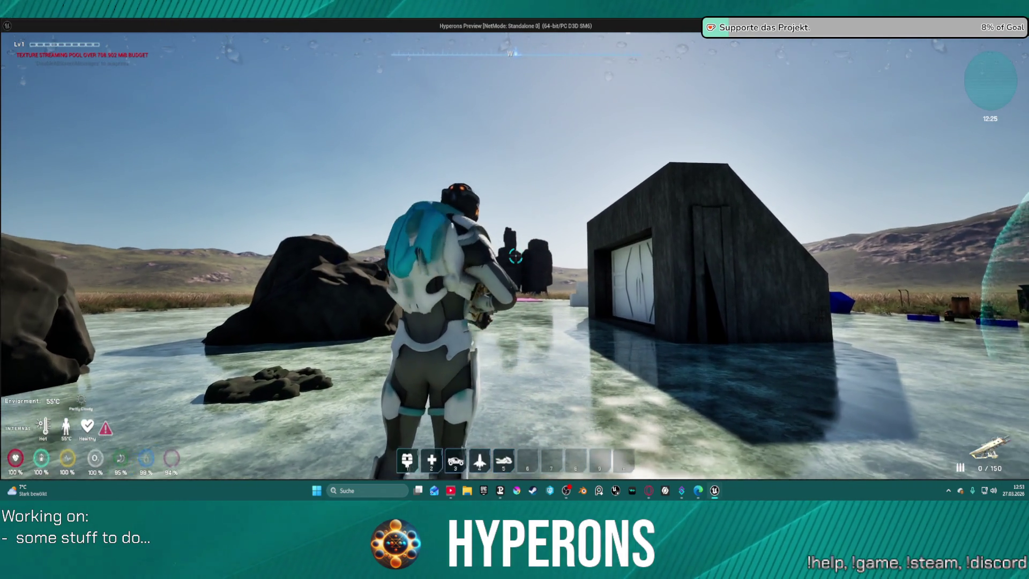
Walk and jump around the hut, across the ice to the rocks, then end the preview.
{"action": "key", "text": "w"}
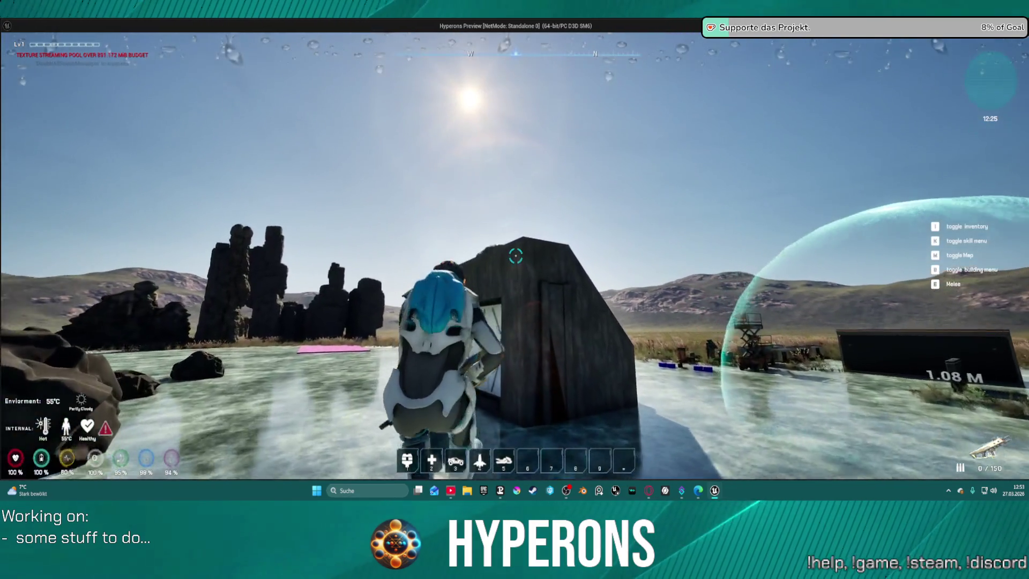
{"action": "key", "text": "s"}
{"action": "key", "text": "space"}
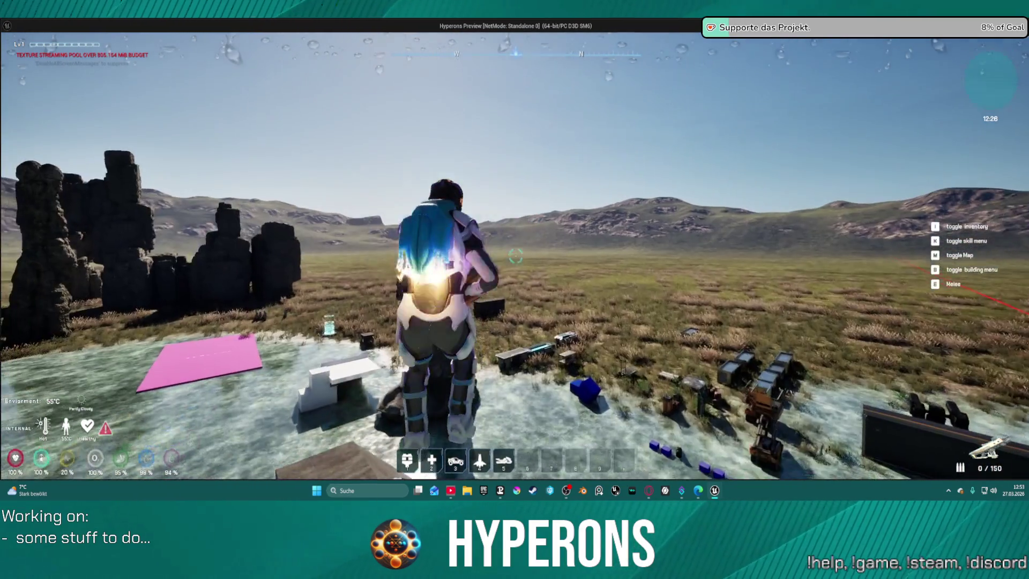
{"action": "key", "text": "w"}
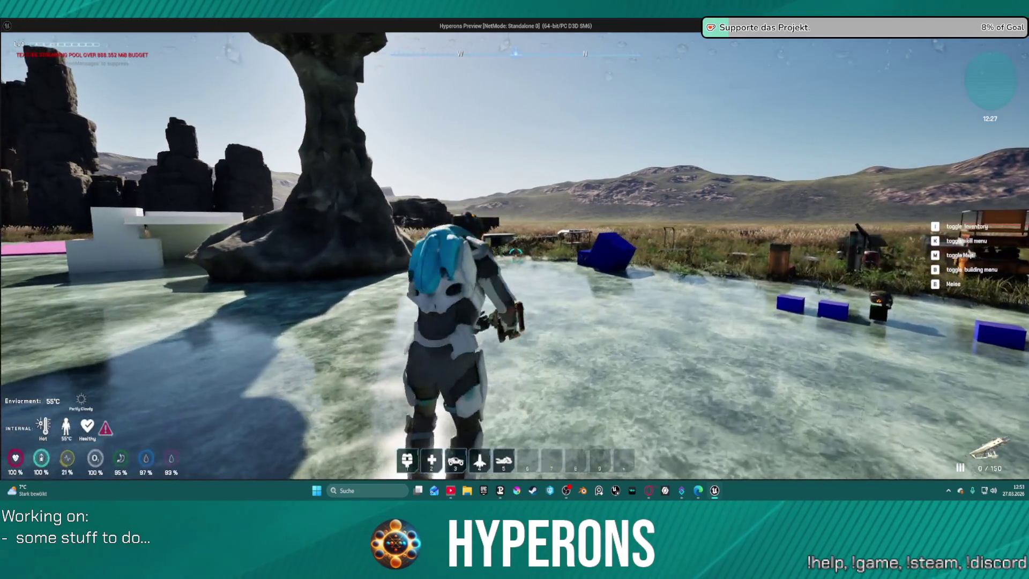
{"action": "key", "text": "w"}
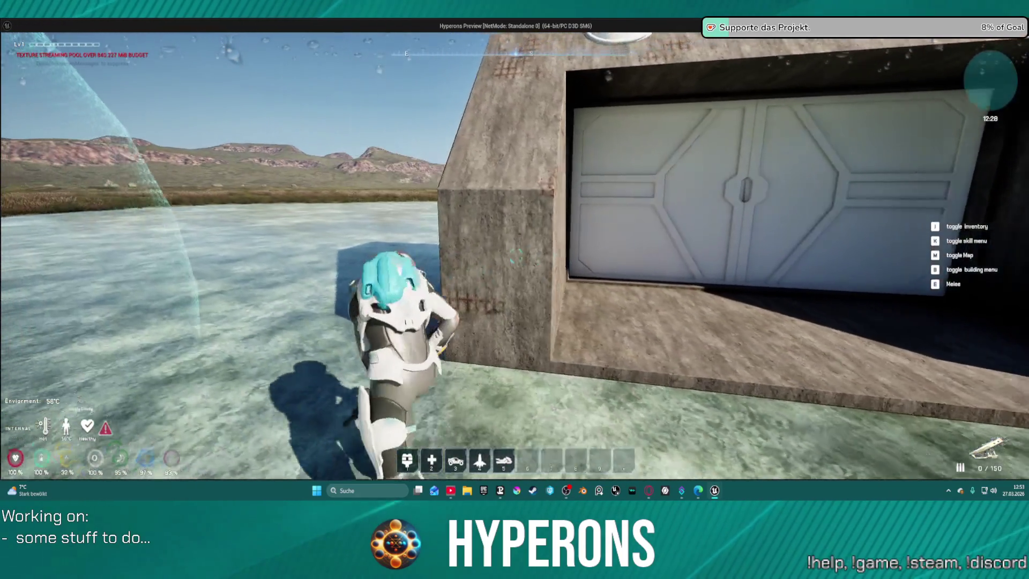
{"action": "key", "text": "w"}
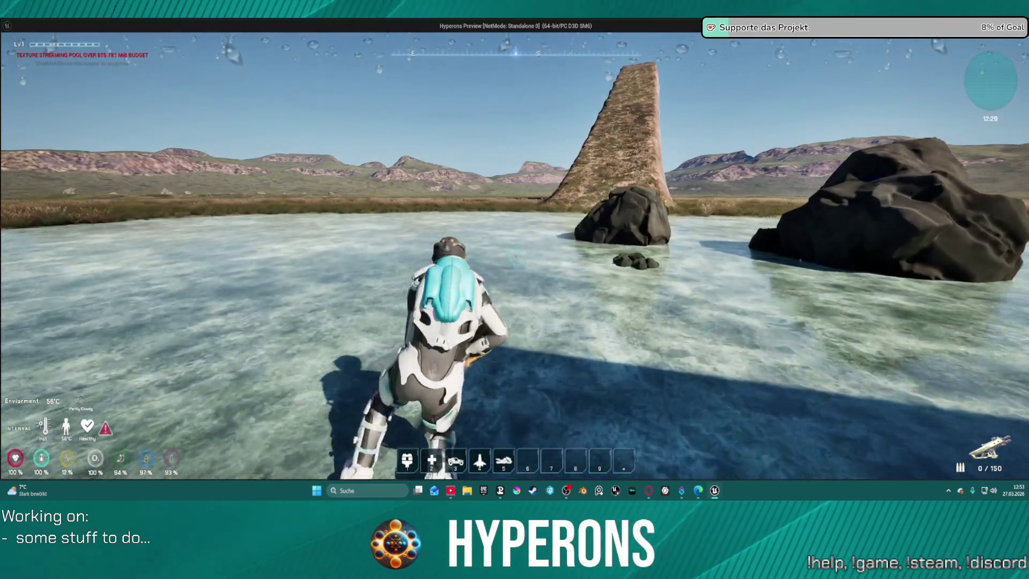
{"action": "key", "text": "w"}
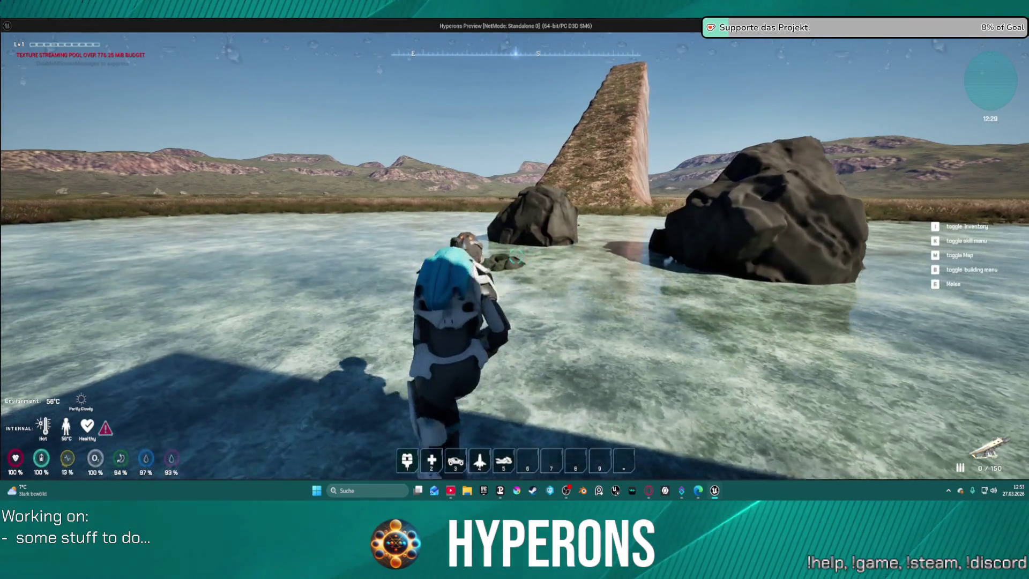
{"action": "key", "text": "w"}
{"action": "key", "text": "w"}
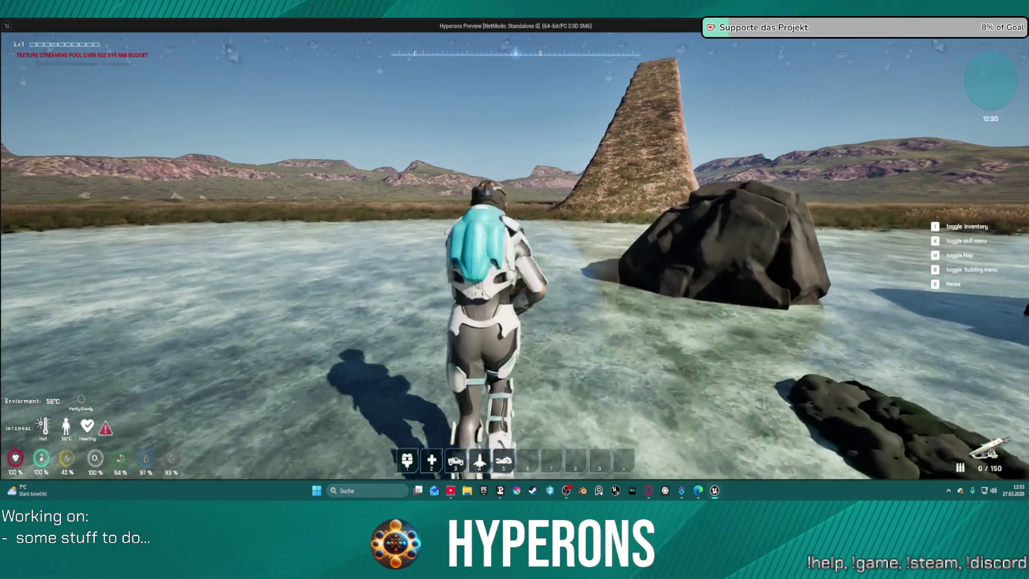
{"action": "key", "text": "w"}
{"action": "key", "text": "w"}
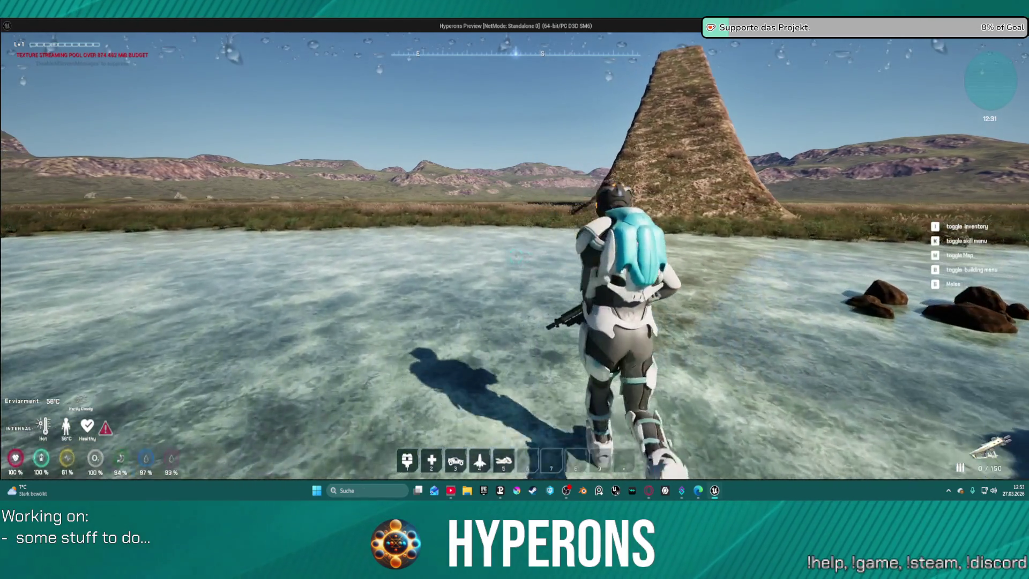
{"action": "key", "text": "d"}
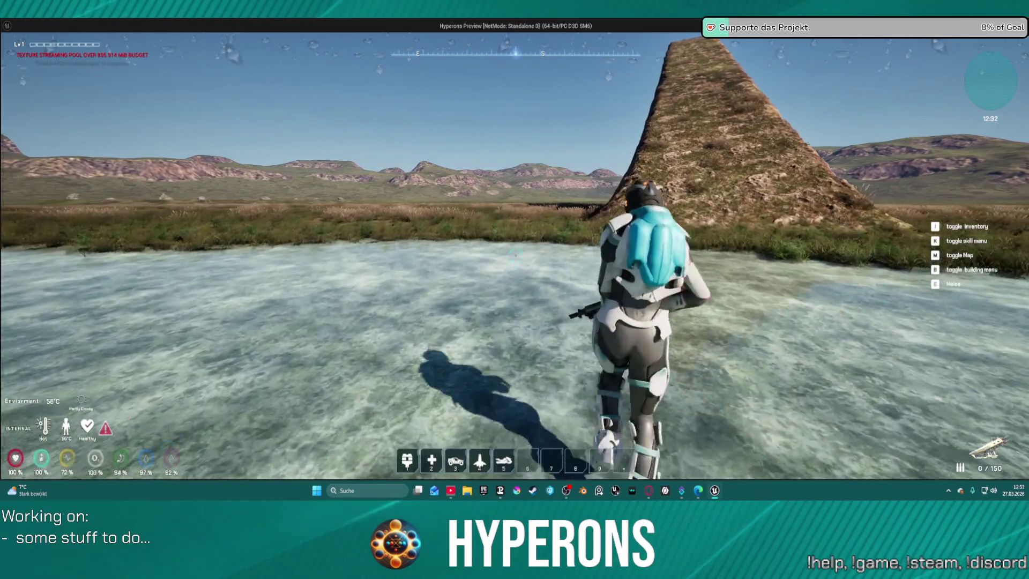
{"action": "key", "text": "Escape"}
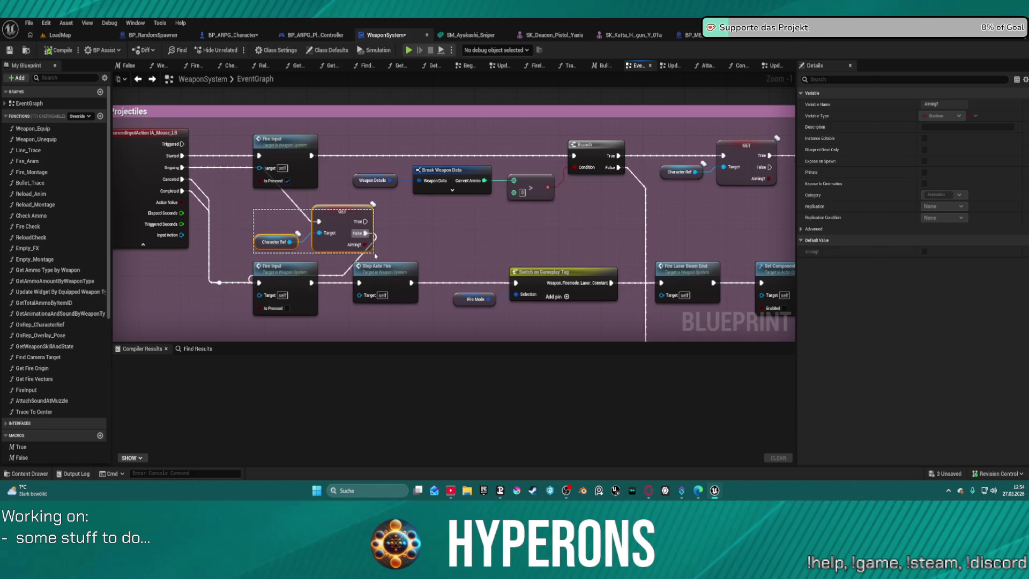
Delete the duplicate Character Ref and GET nodes and bring the remaining GET into view.
{"action": "left_click_drag", "start_coordinate": [375, 256], "coordinate": [374, 257]}
{"action": "key", "text": "Delete"}
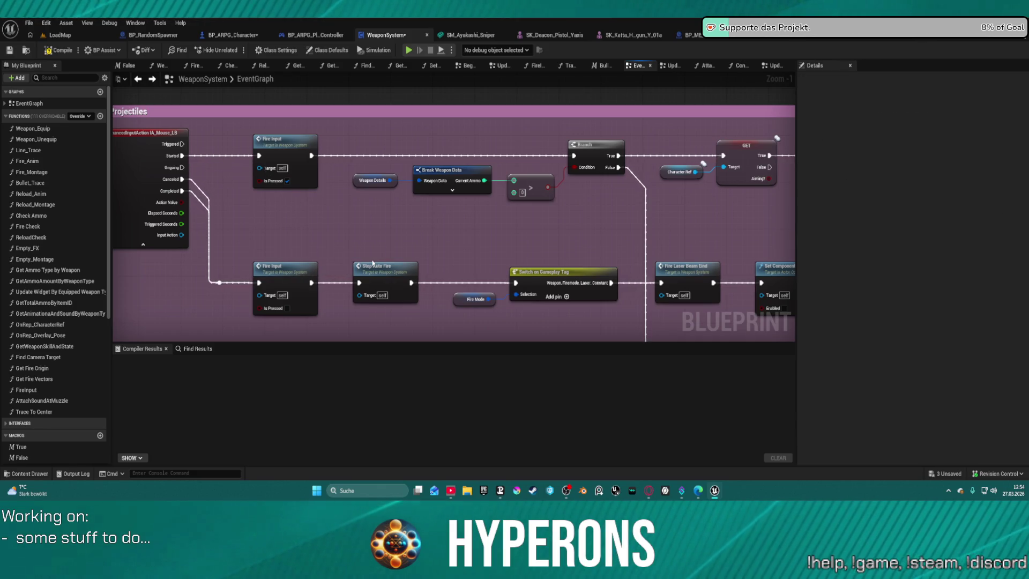
{"action": "mouse_move", "coordinate": [349, 279]}
{"action": "left_mouse_down"}
{"action": "mouse_move", "coordinate": [352, 244]}
{"action": "mouse_move", "coordinate": [323, 223]}
{"action": "mouse_move", "coordinate": [501, 212]}
{"action": "mouse_move", "coordinate": [338, 230]}
{"action": "mouse_move", "coordinate": [409, 226]}
{"action": "left_mouse_up"}
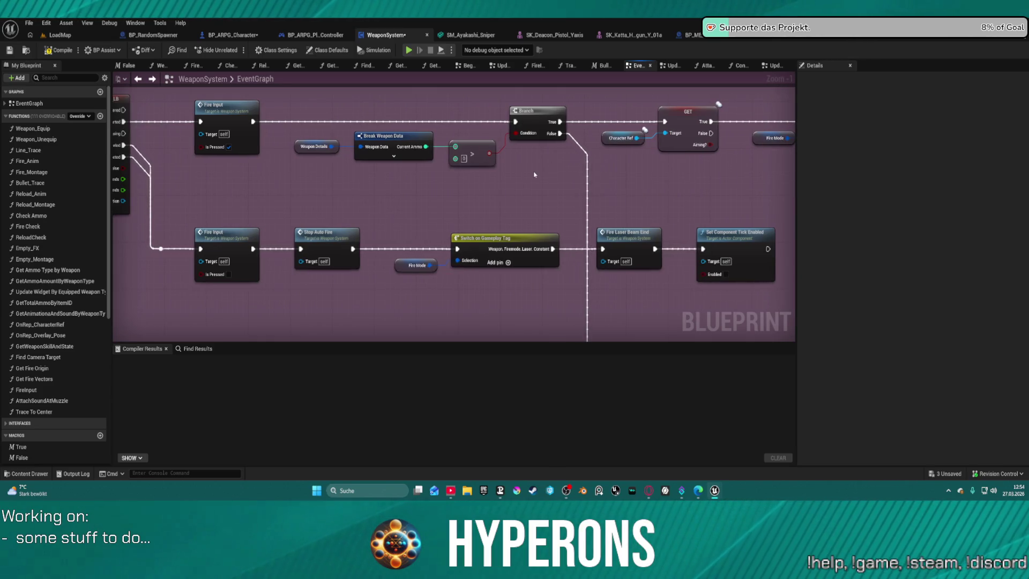
{"action": "mouse_move", "coordinate": [328, 251]}
{"action": "left_mouse_down"}
{"action": "mouse_move", "coordinate": [554, 182]}
{"action": "mouse_move", "coordinate": [335, 213]}
{"action": "mouse_move", "coordinate": [375, 182]}
{"action": "mouse_move", "coordinate": [632, 165]}
{"action": "mouse_move", "coordinate": [718, 216]}
{"action": "mouse_move", "coordinate": [741, 200]}
{"action": "left_mouse_up"}
{"action": "left_click_drag", "start_coordinate": [384, 107], "coordinate": [451, 236]}
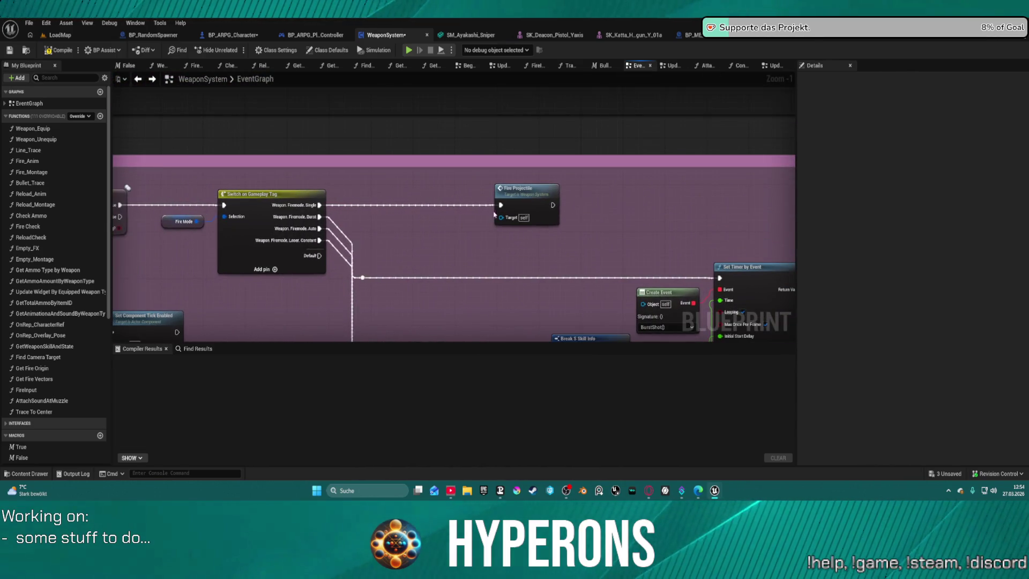
{"action": "mouse_move", "coordinate": [521, 206]}
{"action": "left_mouse_down"}
{"action": "mouse_move", "coordinate": [425, 190]}
{"action": "mouse_move", "coordinate": [769, 162]}
{"action": "left_mouse_up"}
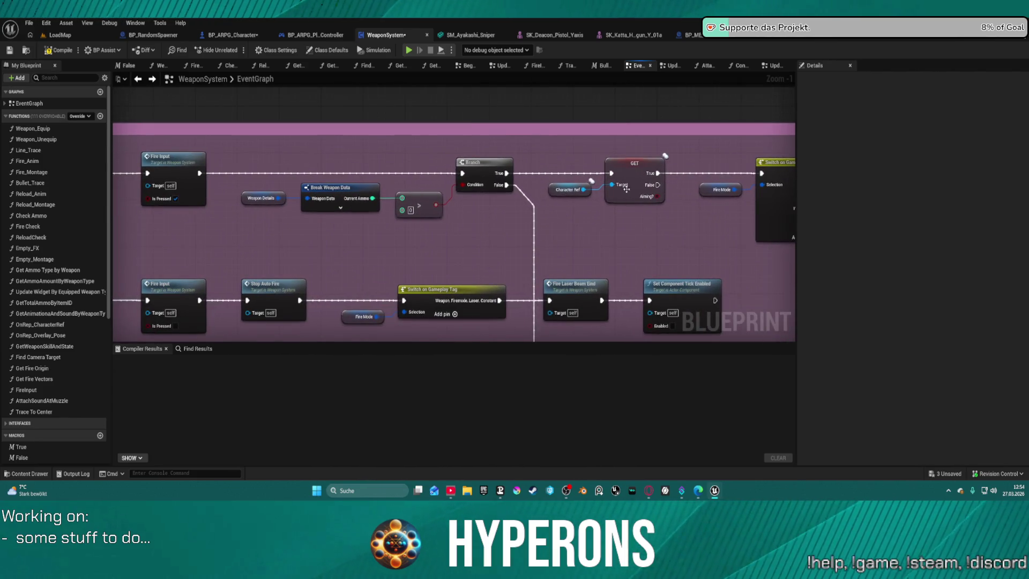
{"action": "mouse_move", "coordinate": [618, 159]}
{"action": "left_mouse_down"}
{"action": "mouse_move", "coordinate": [697, 182]}
{"action": "mouse_move", "coordinate": [761, 177]}
{"action": "mouse_move", "coordinate": [139, 180]}
{"action": "mouse_move", "coordinate": [485, 202]}
{"action": "mouse_move", "coordinate": [449, 219]}
{"action": "left_mouse_up"}
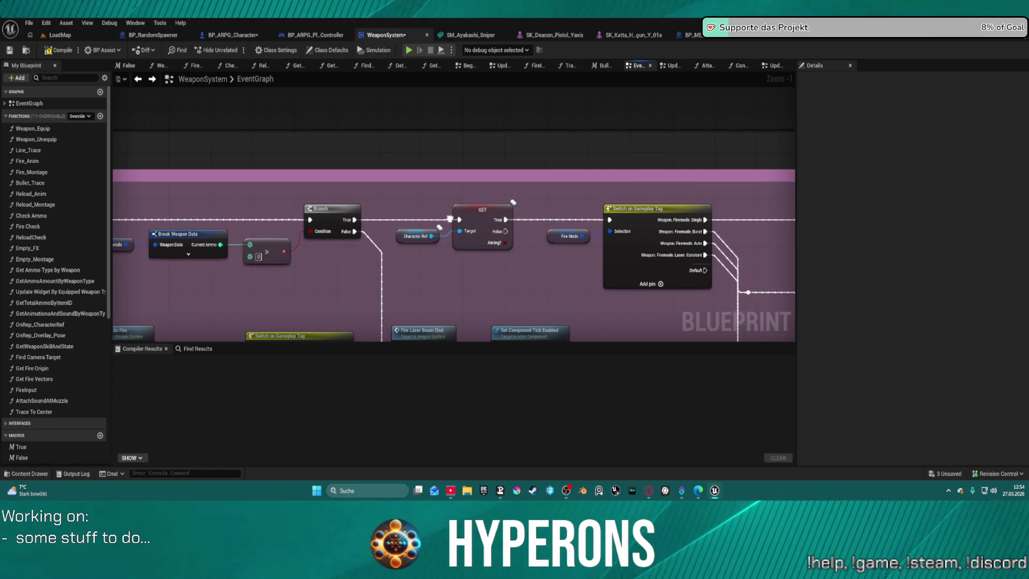
Add a Print Advanced node off GET's False output and place it above GET.
{"action": "left_click_drag", "start_coordinate": [503, 231], "coordinate": [540, 276]}
{"action": "type", "text": "print"}
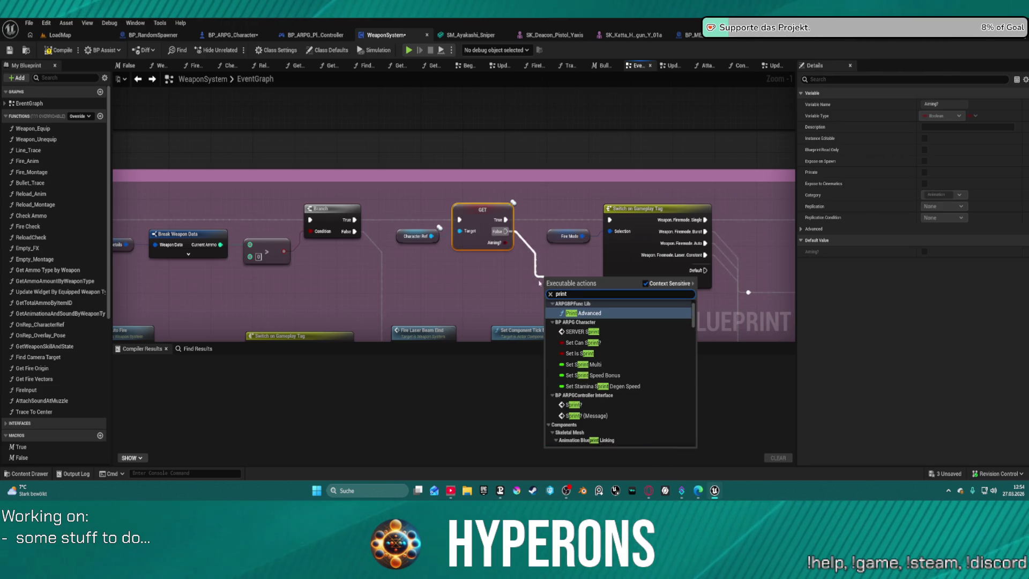
{"action": "left_click", "coordinate": [572, 314]}
{"action": "mouse_move", "coordinate": [572, 314]}
{"action": "left_mouse_down"}
{"action": "mouse_move", "coordinate": [511, 267]}
{"action": "mouse_move", "coordinate": [538, 213]}
{"action": "left_mouse_up"}
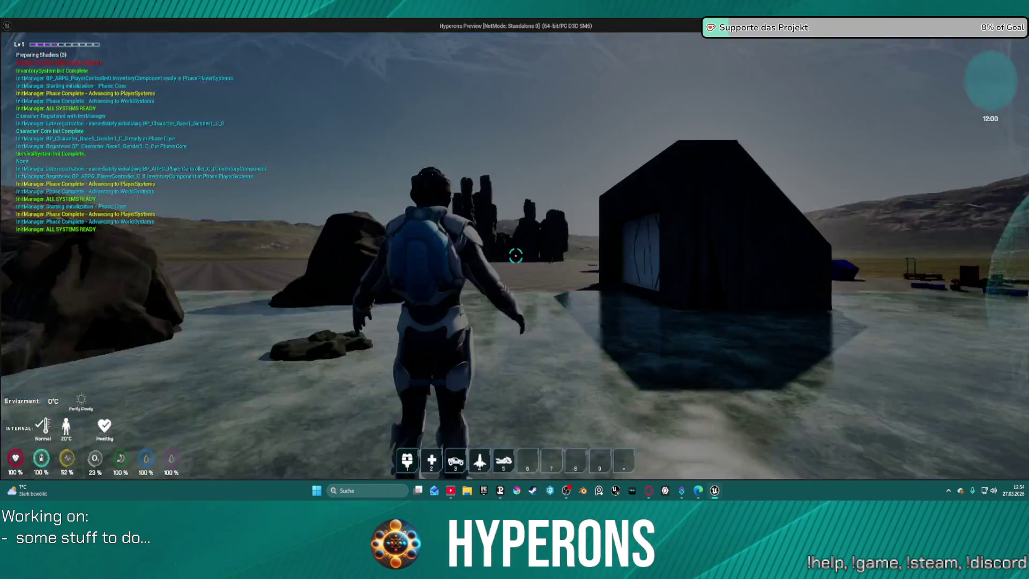
Check the inventory in-game and reload the weapon to refill its clip.
{"action": "key", "text": "i"}
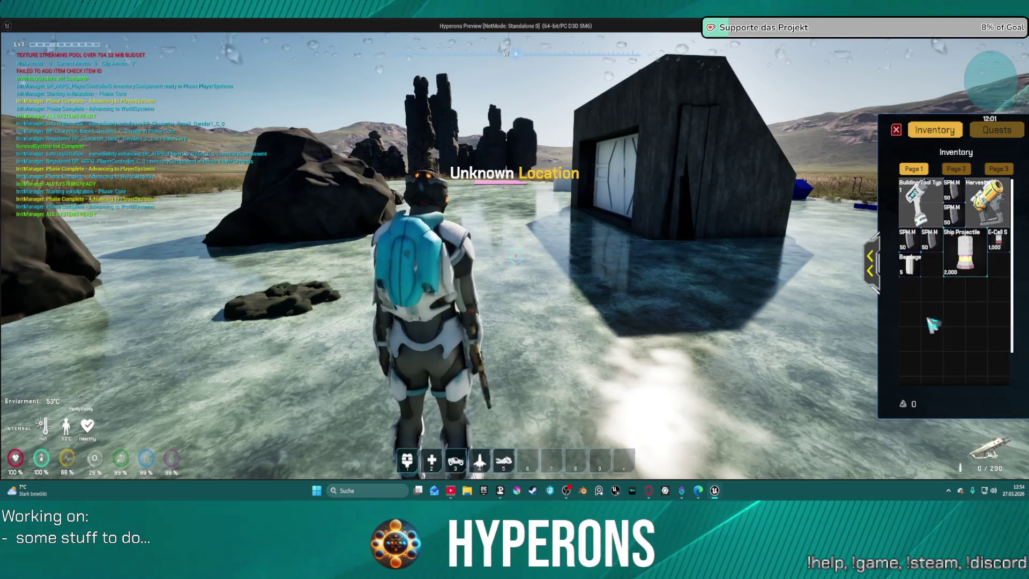
{"action": "left_click", "coordinate": [896, 129]}
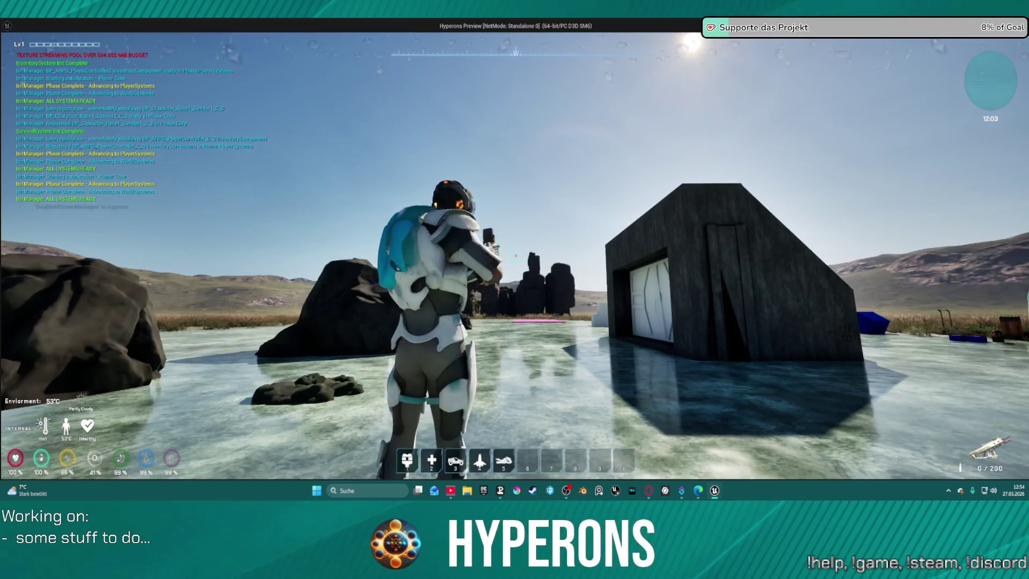
{"action": "key", "text": "r"}
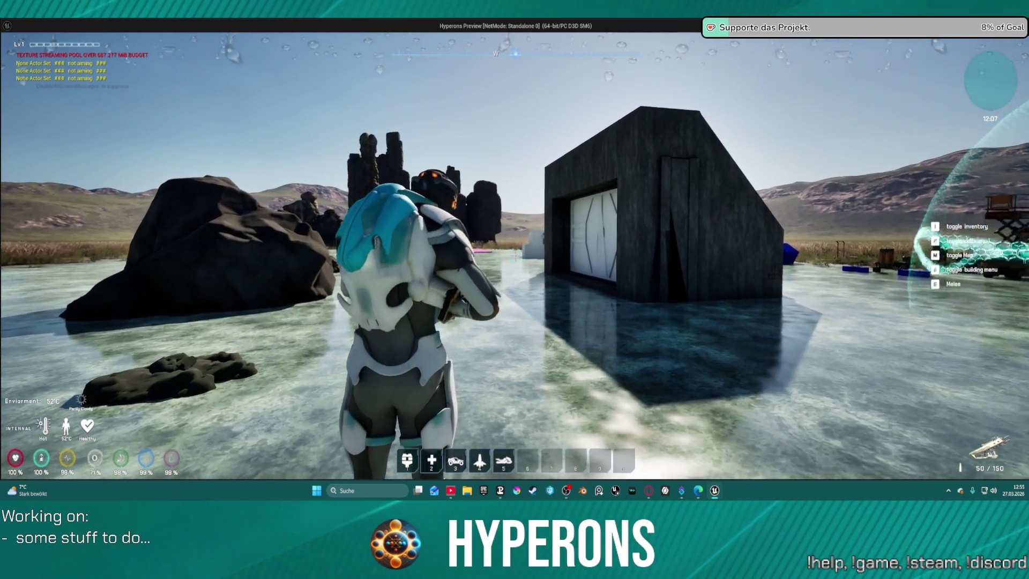
Fire bursts until ammo reads 23/173, stop play, and move the Print Advanced node lower.
{"action": "left_click", "coordinate": [514, 252]}
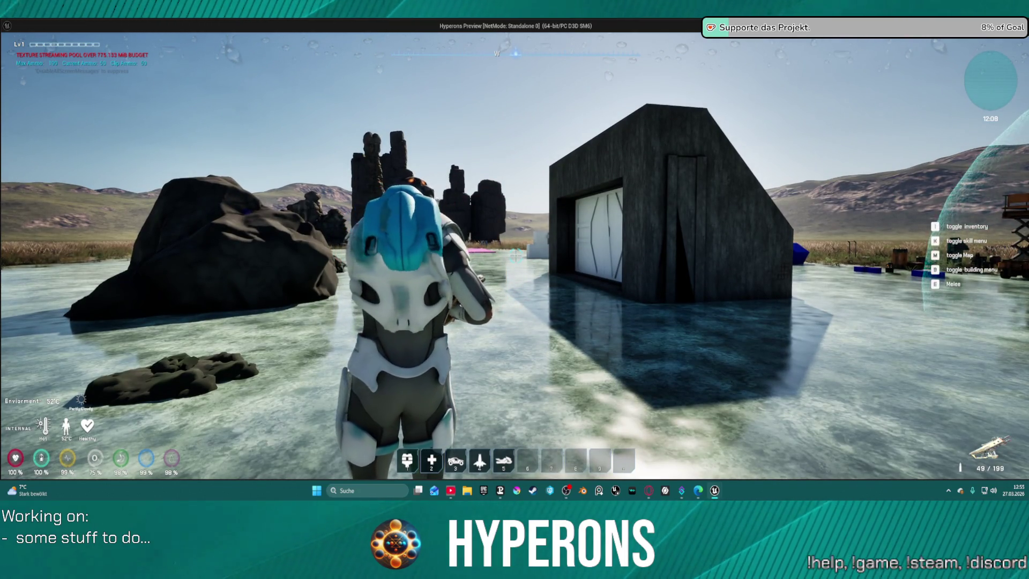
{"action": "key", "text": "s"}
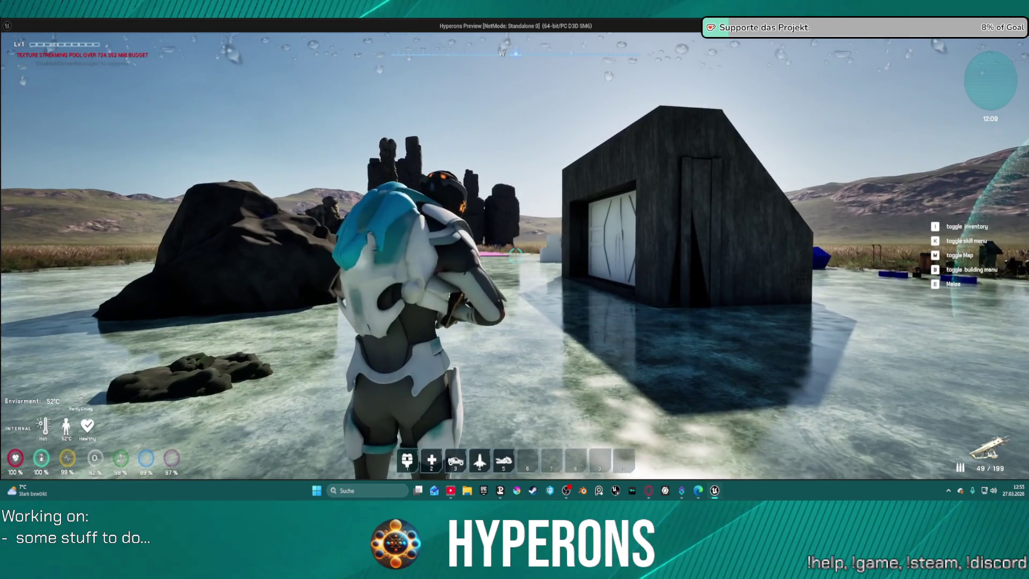
{"action": "left_click", "coordinate": [515, 252]}
{"action": "left_click", "coordinate": [515, 252]}
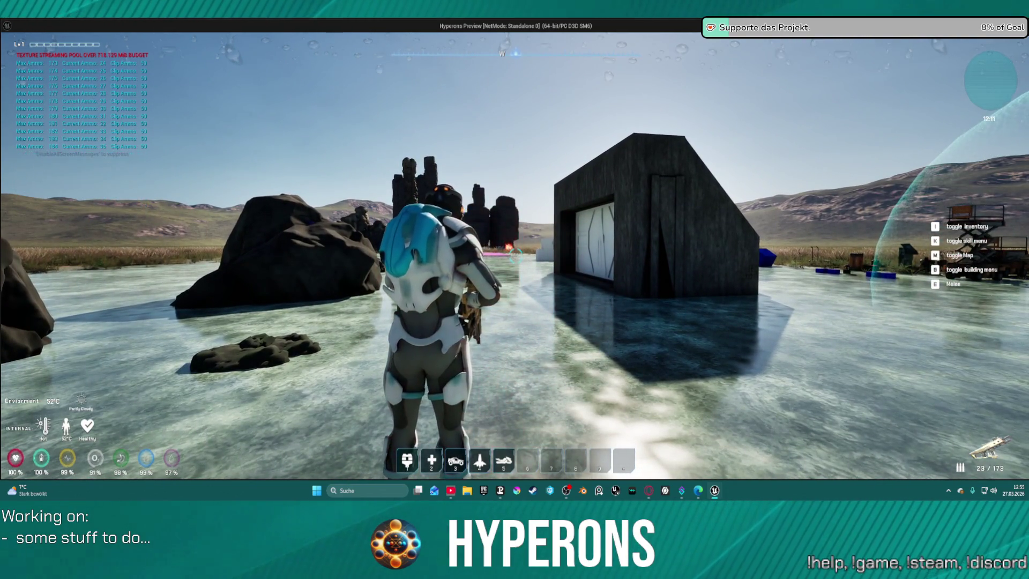
{"action": "key", "text": "Escape"}
{"action": "left_click_drag", "start_coordinate": [541, 183], "coordinate": [542, 231]}
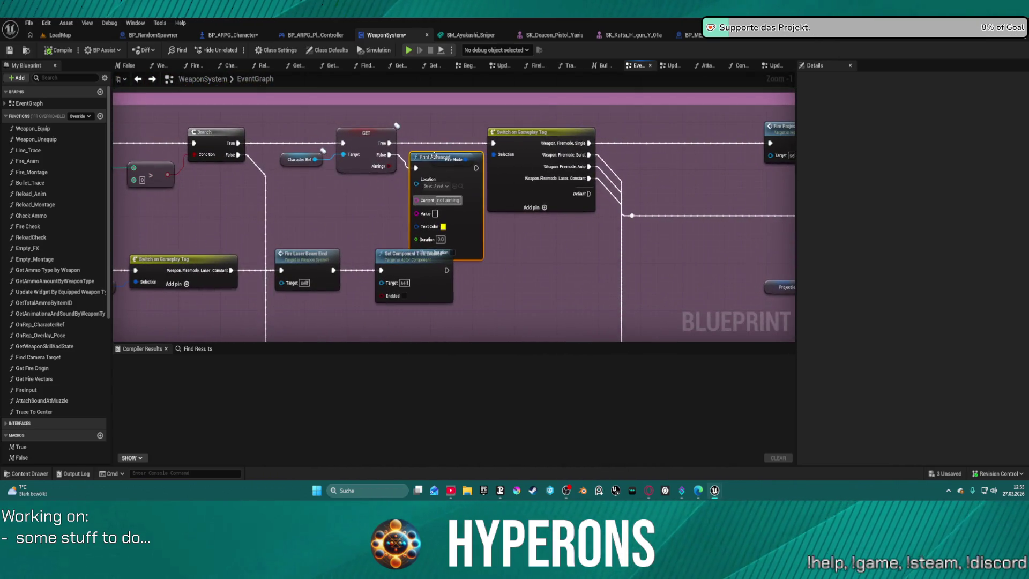
Delete the Print Advanced debug node and copy the Character Ref and Aiming GET nodes.
{"action": "key", "text": "Delete"}
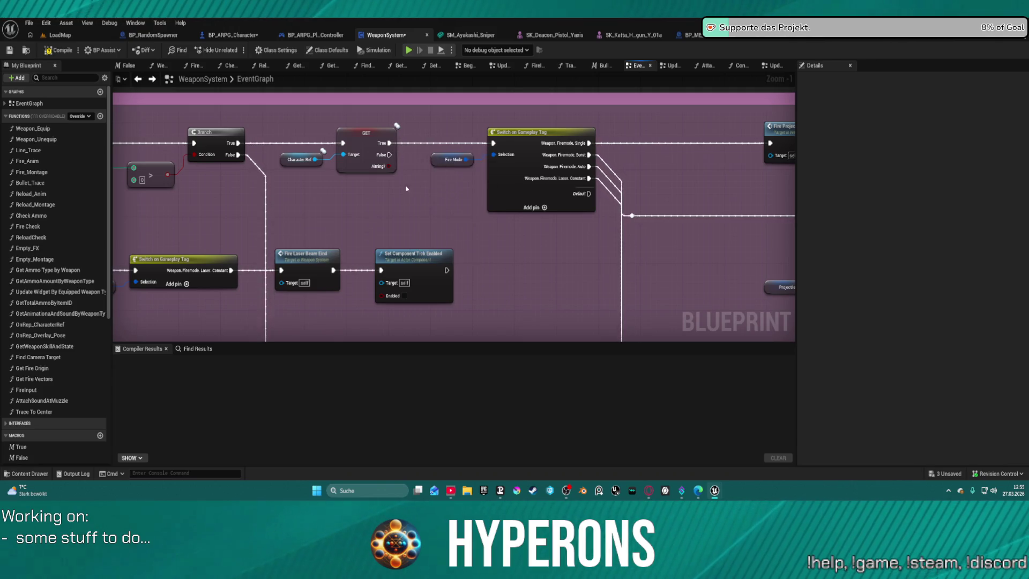
{"action": "left_click_drag", "start_coordinate": [398, 182], "coordinate": [405, 183]}
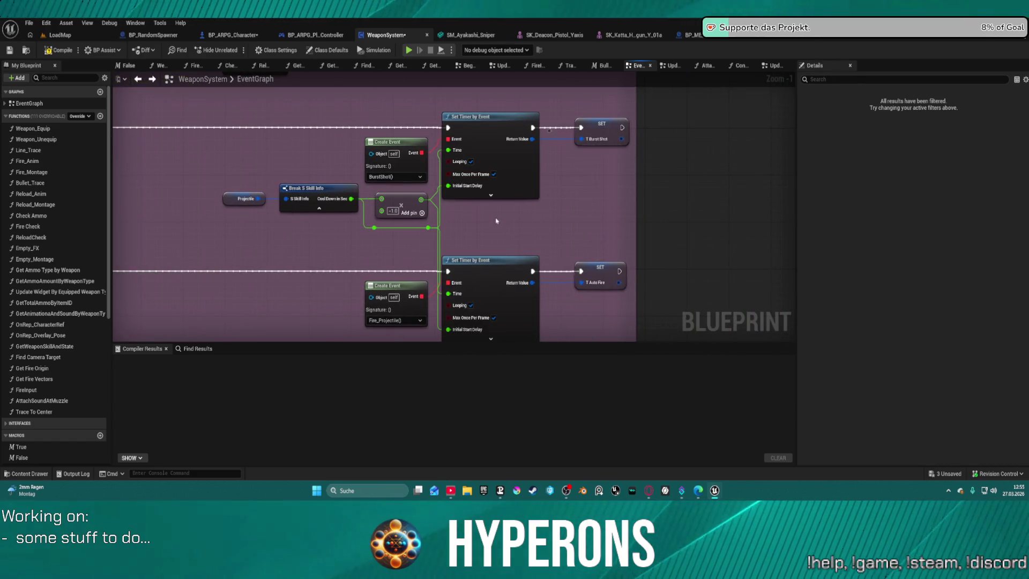
{"action": "double_click", "coordinate": [498, 279]}
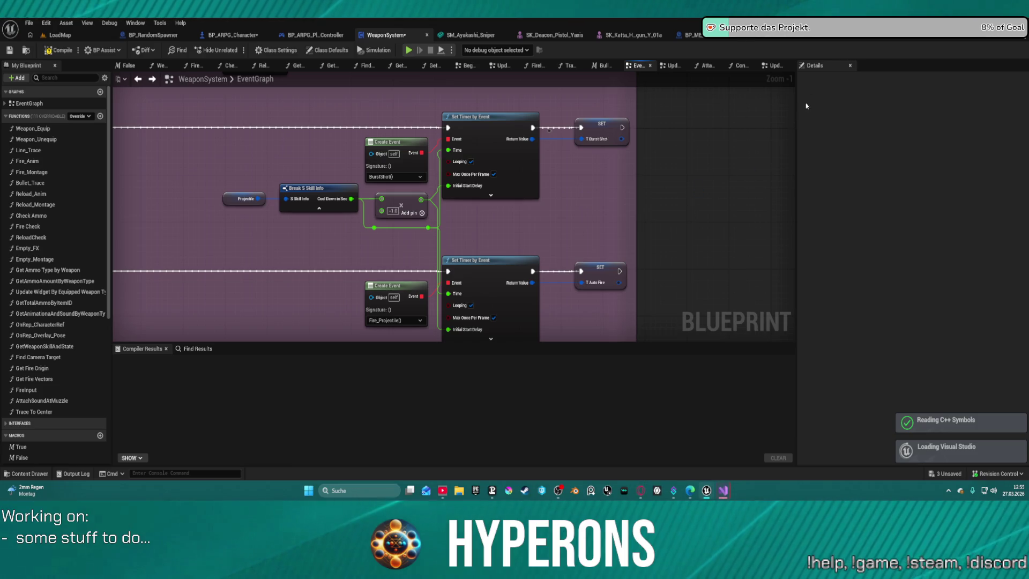
Paste the Aiming GET near SpawnActor, chain its True pins into SpawnActor, and launch Play.
{"action": "right_click", "coordinate": [695, 192]}
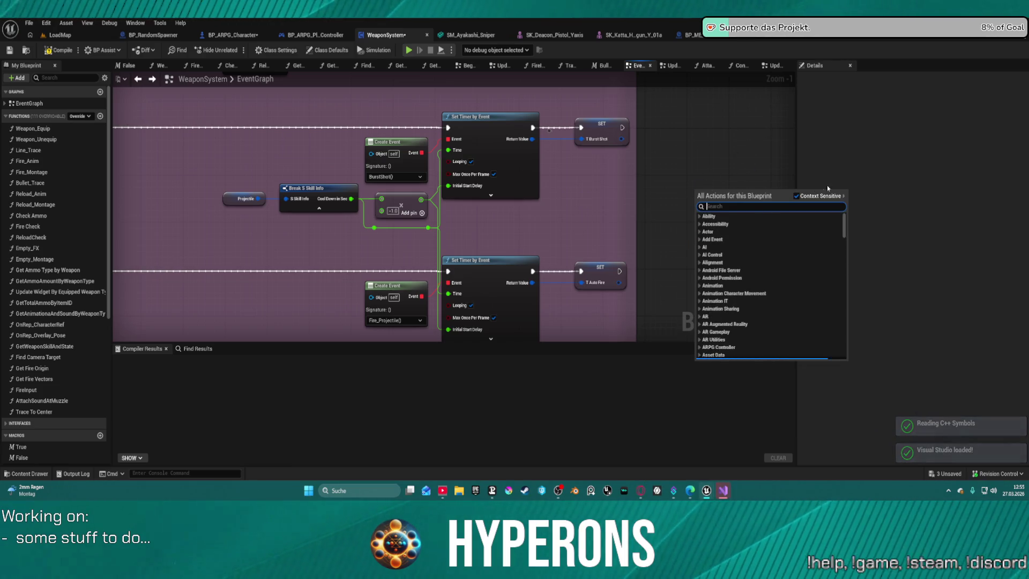
{"action": "scroll", "coordinate": [685, 213], "scroll_direction": "down", "scroll_amount": 5}
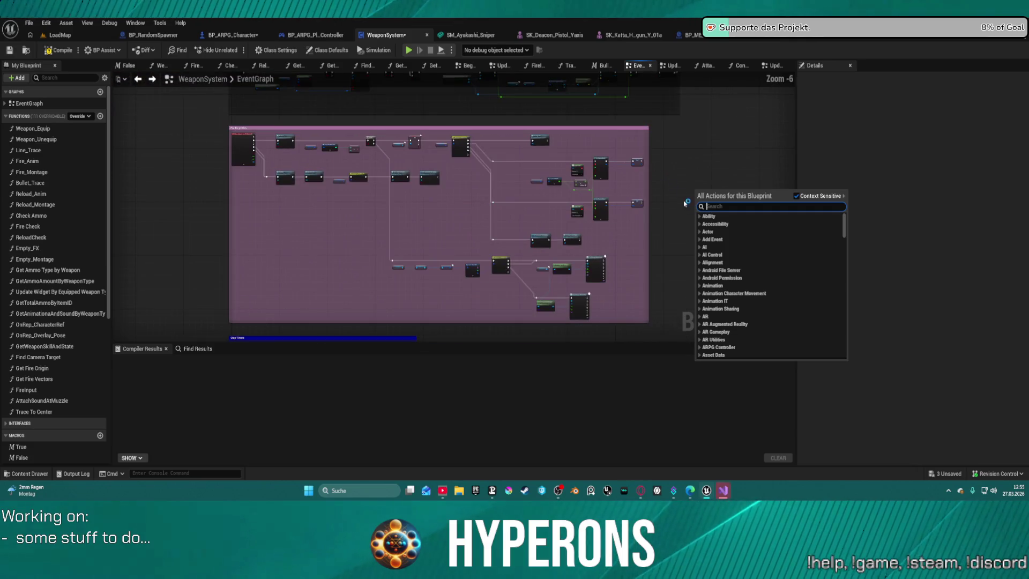
{"action": "mouse_move", "coordinate": [639, 286]}
{"action": "left_mouse_down"}
{"action": "mouse_move", "coordinate": [489, 120]}
{"action": "mouse_move", "coordinate": [394, 213]}
{"action": "left_mouse_up"}
{"action": "scroll", "coordinate": [395, 213], "scroll_direction": "up", "scroll_amount": 6}
{"action": "left_click_drag", "start_coordinate": [621, 219], "coordinate": [441, 253]}
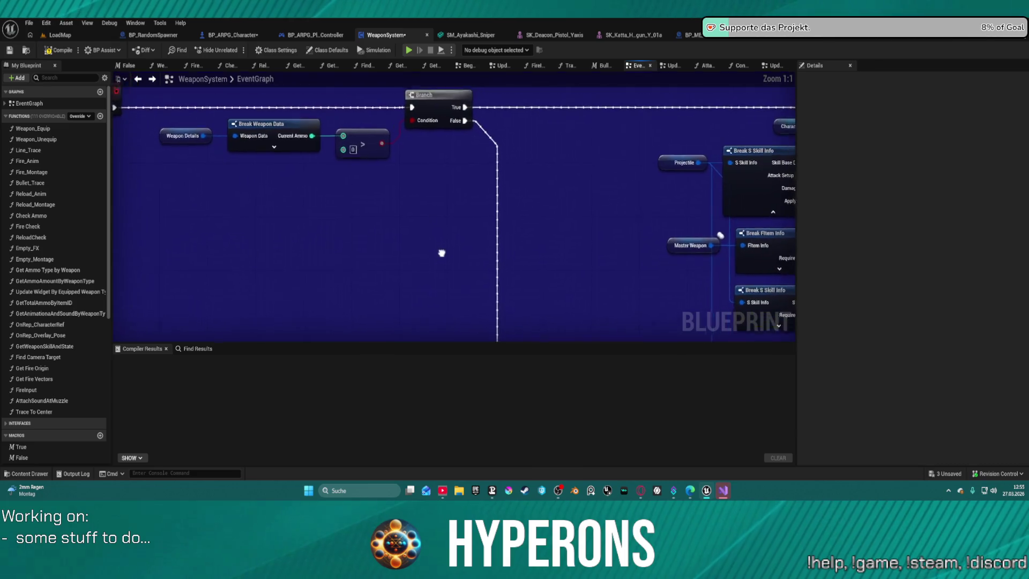
{"action": "mouse_move", "coordinate": [547, 277]}
{"action": "left_mouse_down"}
{"action": "mouse_move", "coordinate": [627, 275]}
{"action": "mouse_move", "coordinate": [114, 265]}
{"action": "mouse_move", "coordinate": [429, 161]}
{"action": "mouse_move", "coordinate": [483, 268]}
{"action": "left_mouse_up"}
{"action": "scroll", "coordinate": [428, 161], "scroll_direction": "down", "scroll_amount": 3}
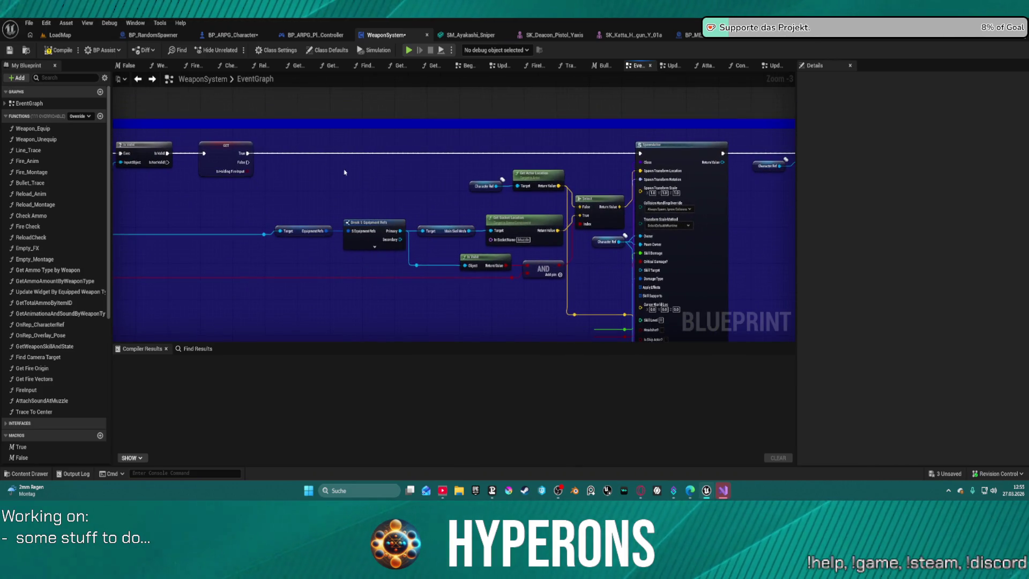
{"action": "key", "text": "ctrl+v"}
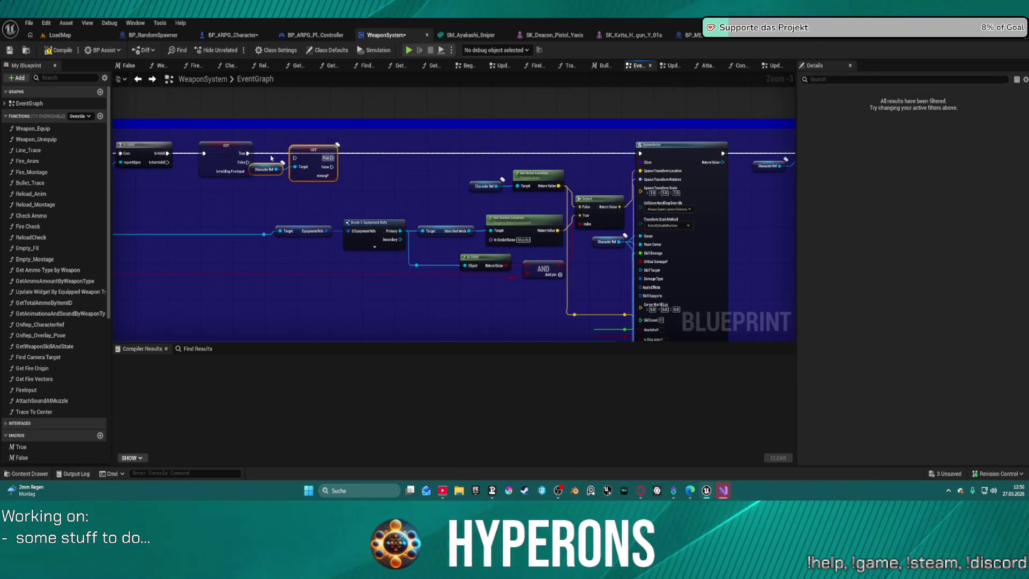
{"action": "left_click_drag", "start_coordinate": [341, 156], "coordinate": [247, 155]}
{"action": "left_click_drag", "start_coordinate": [380, 158], "coordinate": [429, 155]}
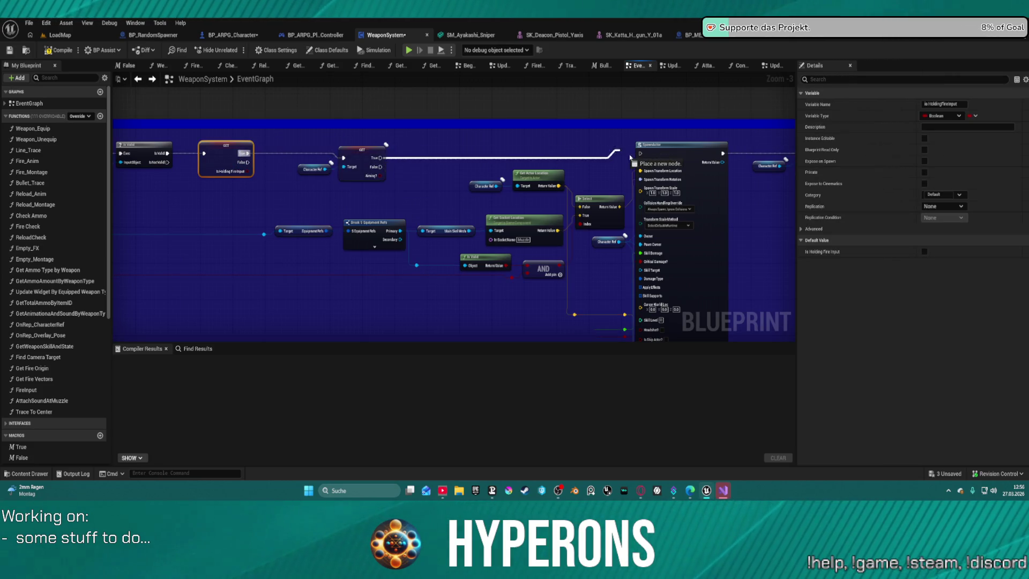
{"action": "left_click_drag", "start_coordinate": [640, 159], "coordinate": [640, 159]}
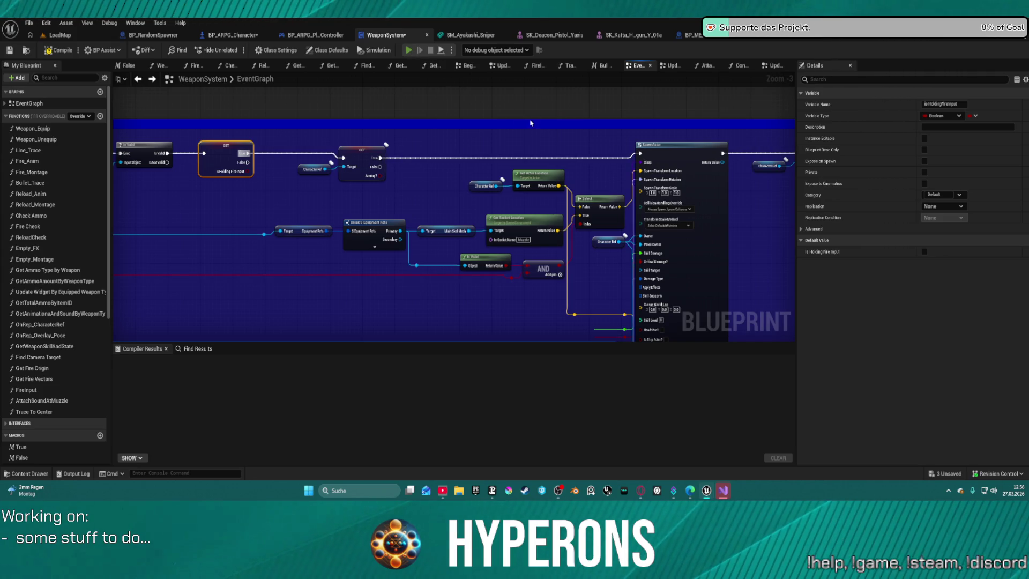
{"action": "key", "text": "alt+Tab"}
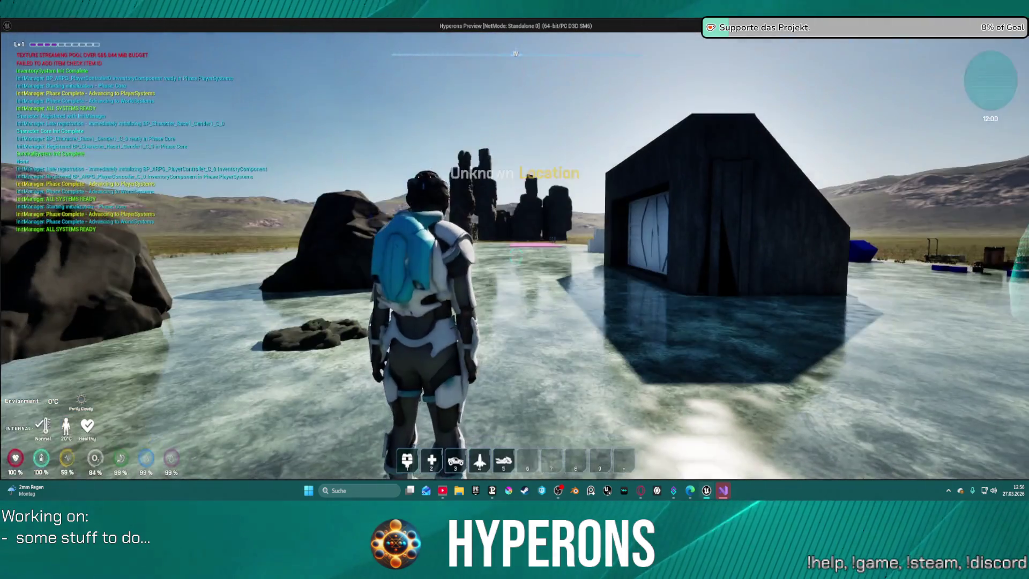
Equip the rifle, aim and fire repeatedly at the rocks, bringing ammo to 17/167.
{"action": "key", "text": "i"}
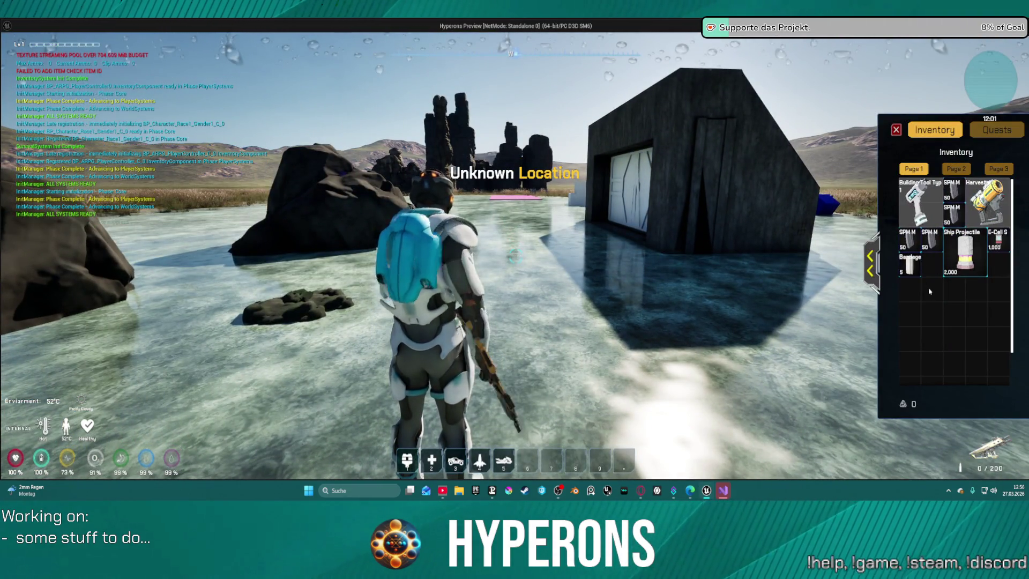
{"action": "key", "text": "i"}
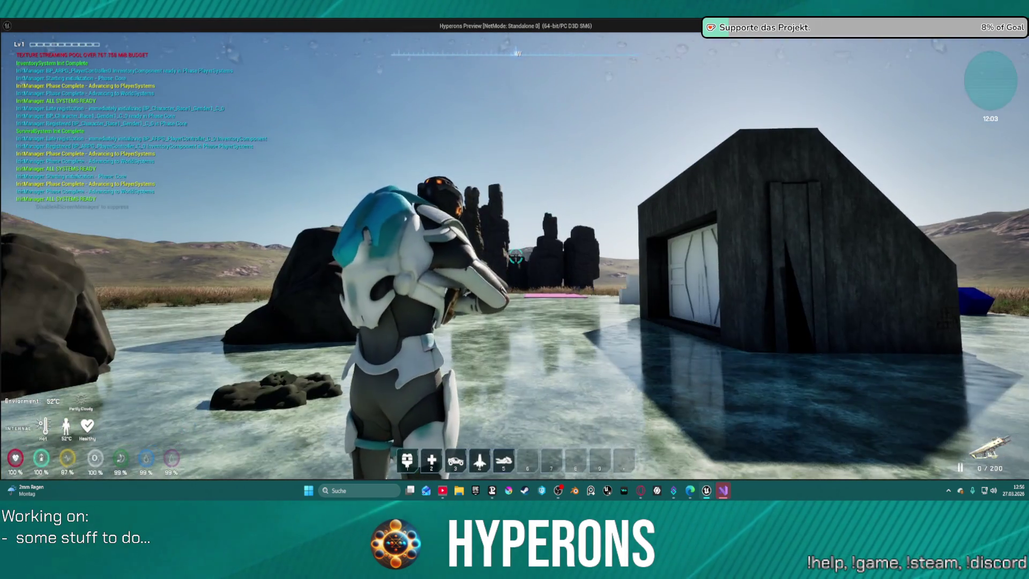
{"action": "key", "text": "r"}
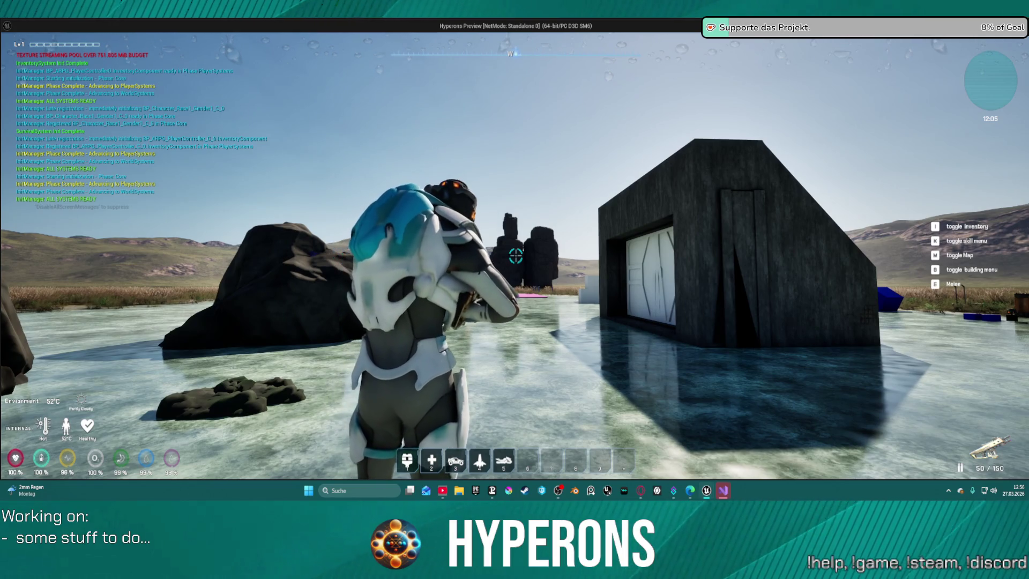
{"action": "left_click", "coordinate": [515, 256]}
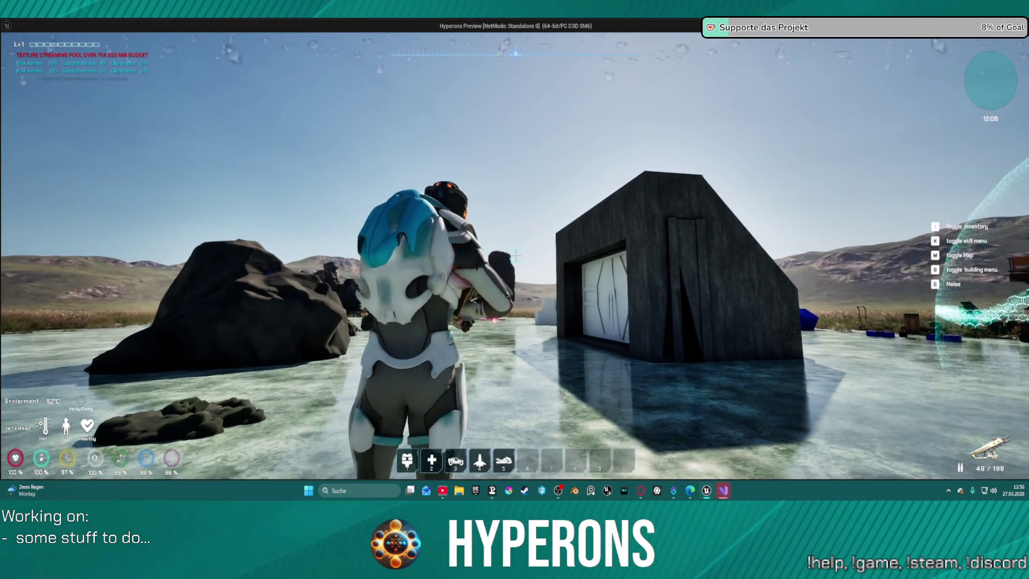
{"action": "left_click", "coordinate": [516, 256]}
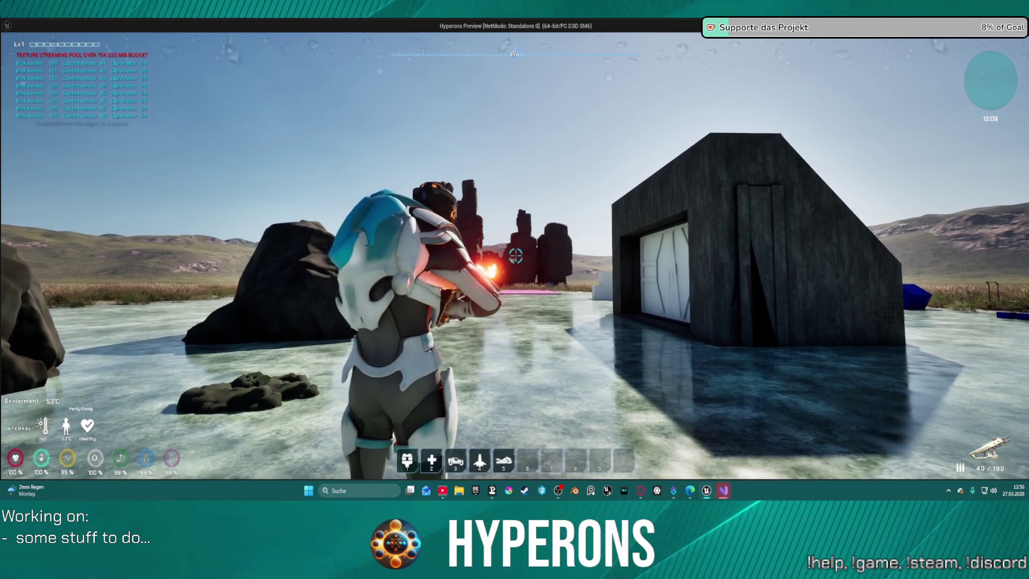
{"action": "left_click", "coordinate": [516, 256]}
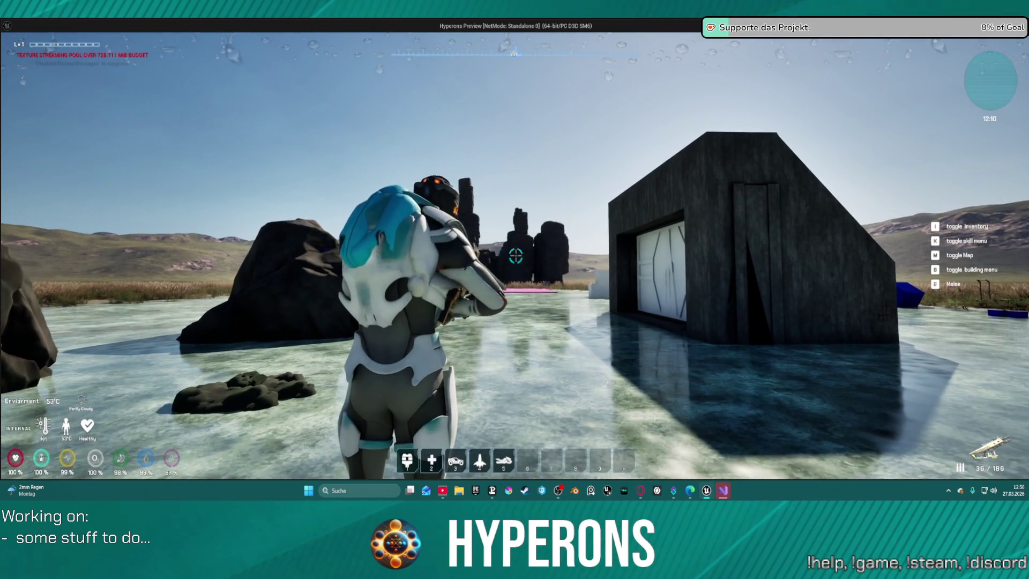
{"action": "left_click", "coordinate": [515, 256]}
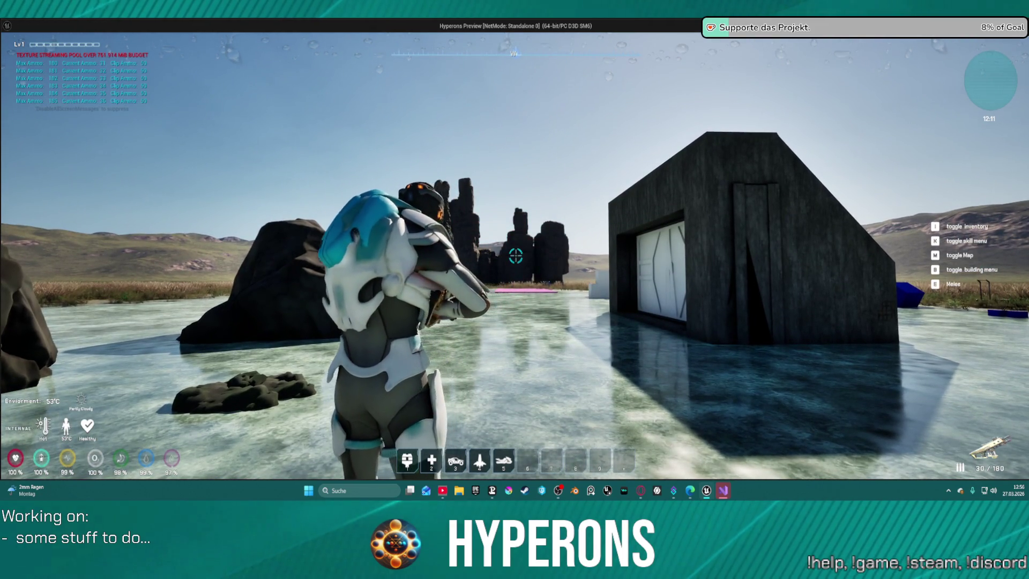
{"action": "left_click", "coordinate": [516, 256]}
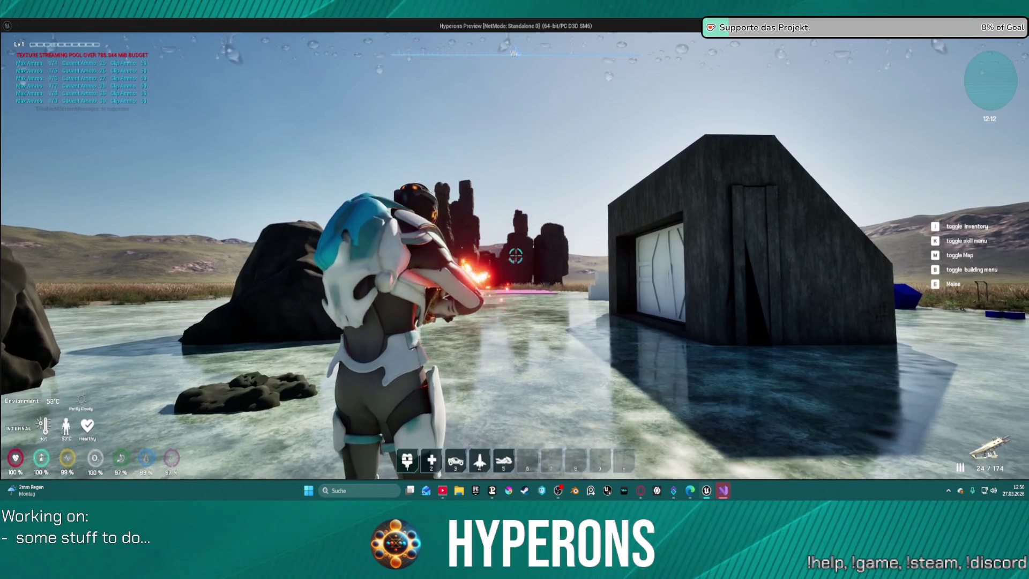
{"action": "key", "text": "w"}
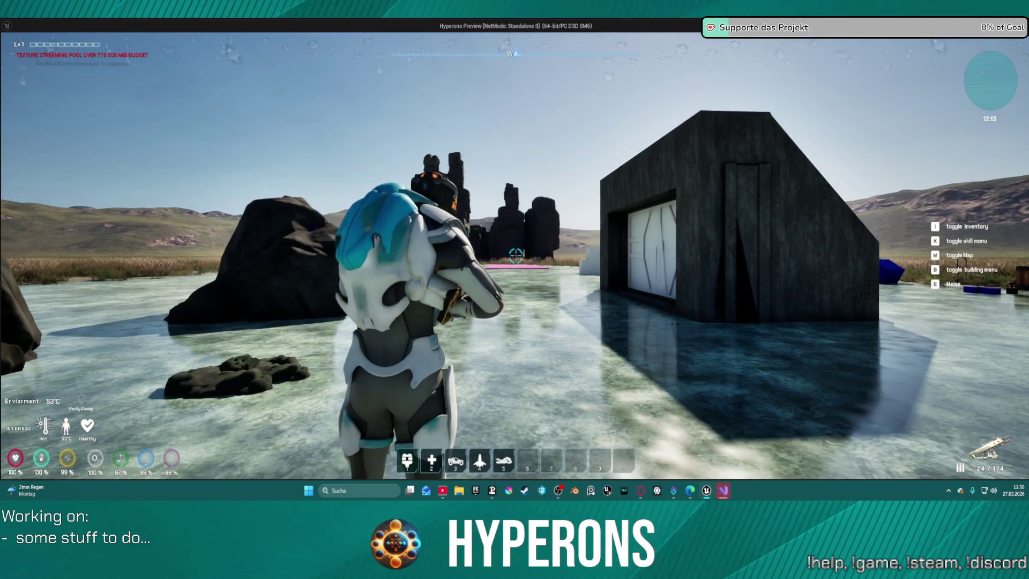
{"action": "left_click", "coordinate": [516, 255]}
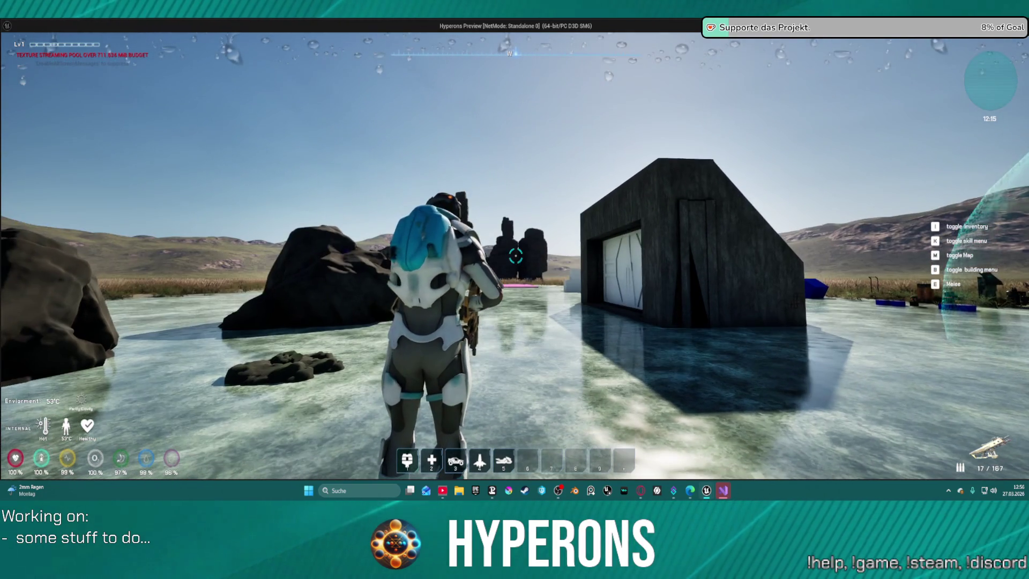
Stop the play session and bring the Mining Laser section into view.
{"action": "key", "text": "alt+Tab"}
{"action": "key", "text": "Escape"}
{"action": "mouse_move", "coordinate": [536, 161]}
{"action": "left_mouse_down"}
{"action": "mouse_move", "coordinate": [564, 109]}
{"action": "mouse_move", "coordinate": [639, 139]}
{"action": "mouse_move", "coordinate": [693, 135]}
{"action": "left_mouse_up"}
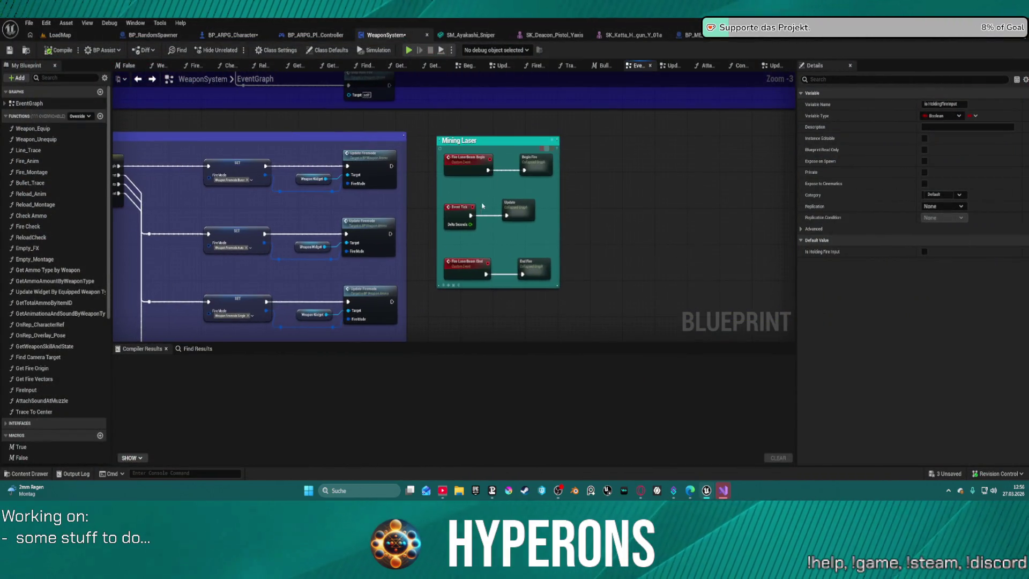
In the Update graph, paste Character Ref and Aiming GET beside the Branch and select the old check.
{"action": "double_click", "coordinate": [520, 214]}
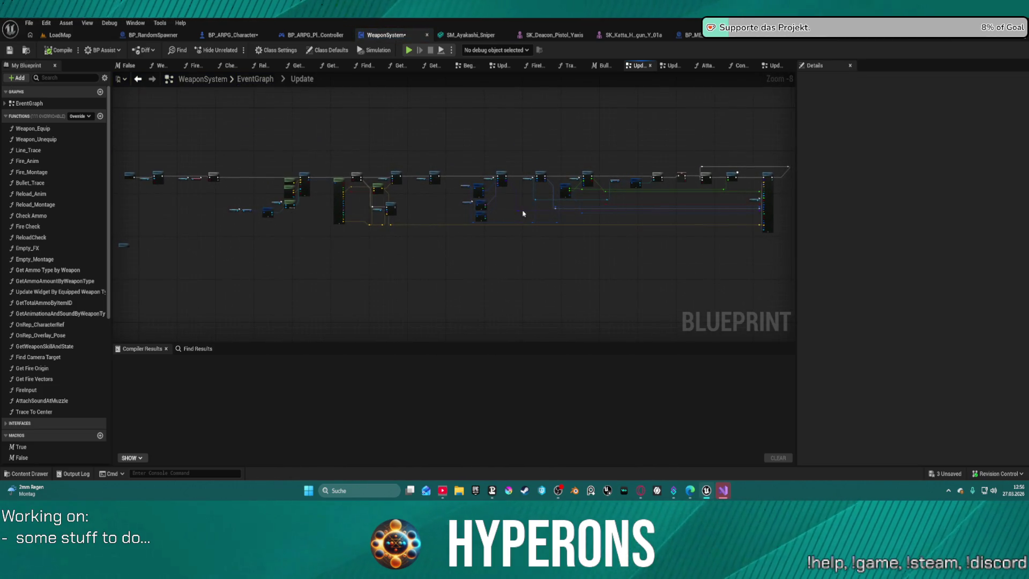
{"action": "scroll", "coordinate": [558, 151], "scroll_direction": "up", "scroll_amount": 4}
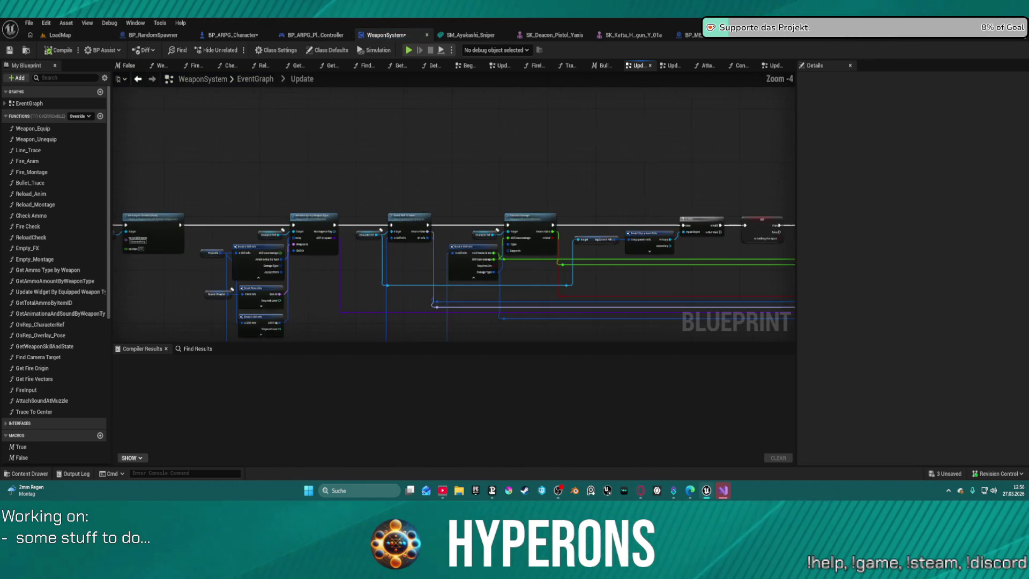
{"action": "left_click_drag", "start_coordinate": [352, 131], "coordinate": [744, 91]}
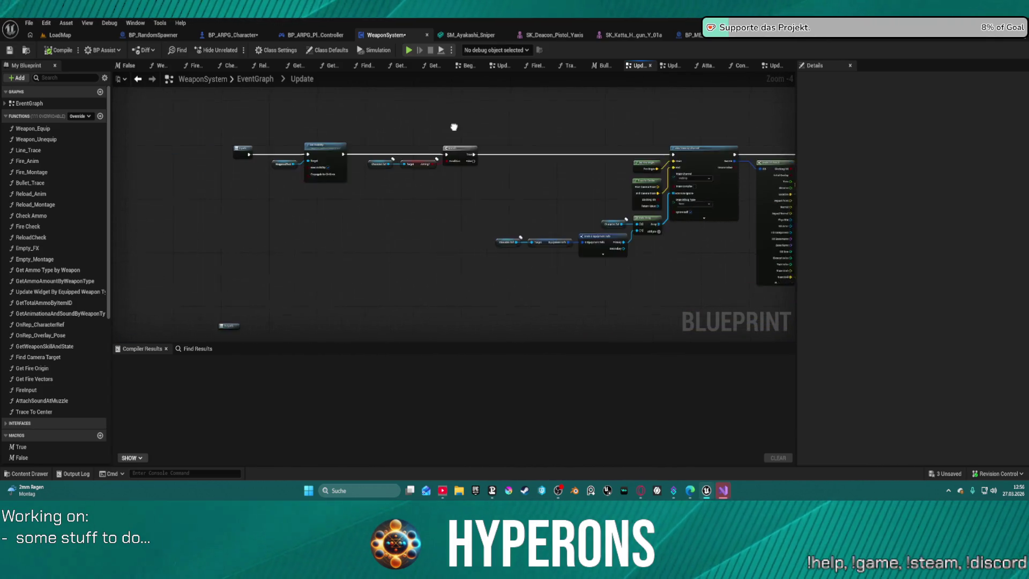
{"action": "scroll", "coordinate": [433, 144], "scroll_direction": "up", "scroll_amount": 4}
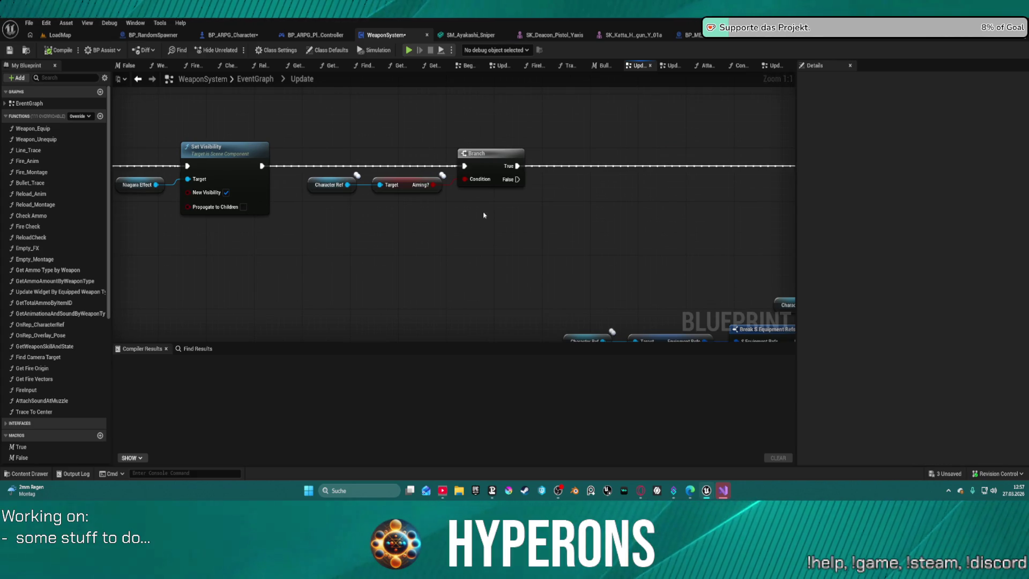
{"action": "key", "text": "ctrl+v"}
{"action": "left_click_drag", "start_coordinate": [305, 146], "coordinate": [528, 204]}
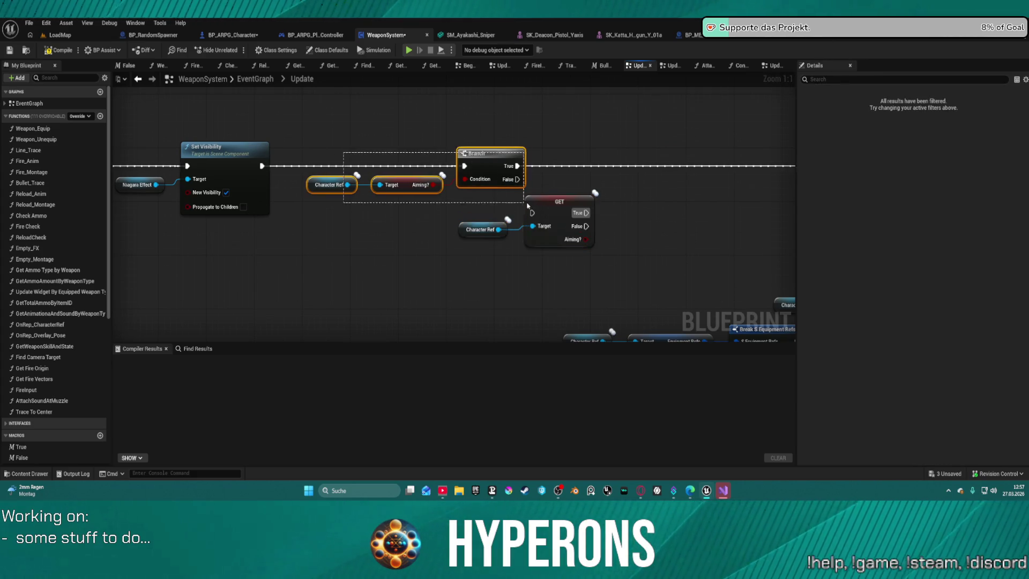
Route Set Visibility's execution into the Aiming? GET and its True output onward to the trace.
{"action": "key", "text": "Delete"}
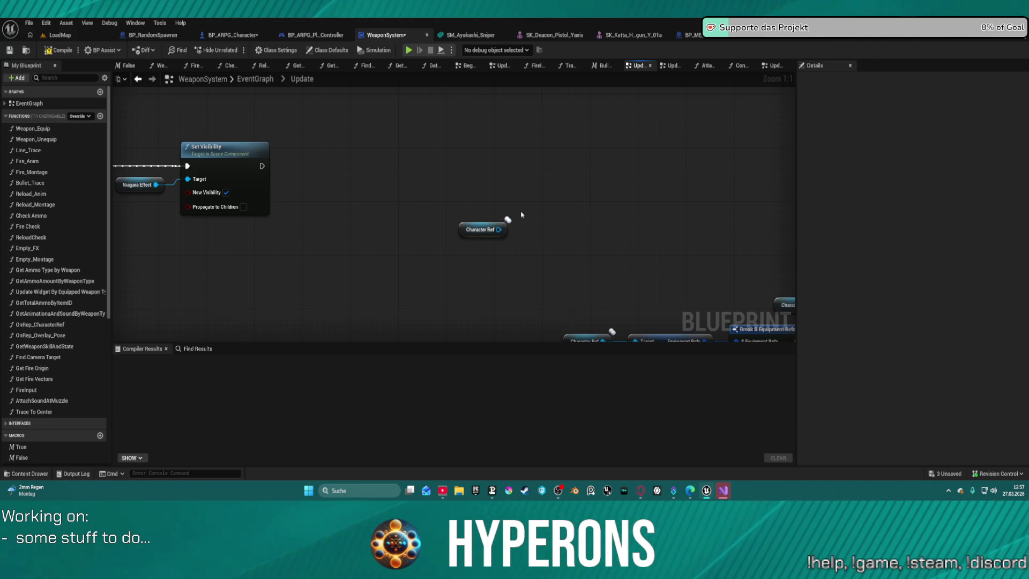
{"action": "key", "text": "ctrl+z"}
{"action": "left_click", "coordinate": [528, 214]}
{"action": "left_click_drag", "start_coordinate": [533, 213], "coordinate": [262, 166]}
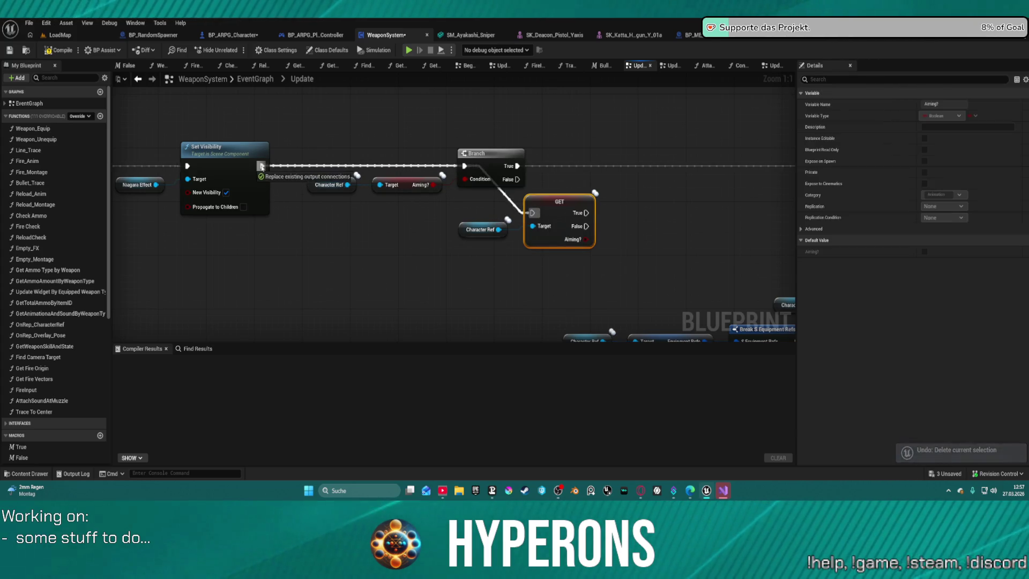
{"action": "mouse_move", "coordinate": [588, 210]}
{"action": "left_mouse_down"}
{"action": "mouse_move", "coordinate": [795, 161]}
{"action": "mouse_move", "coordinate": [678, 179]}
{"action": "mouse_move", "coordinate": [660, 167]}
{"action": "left_mouse_up"}
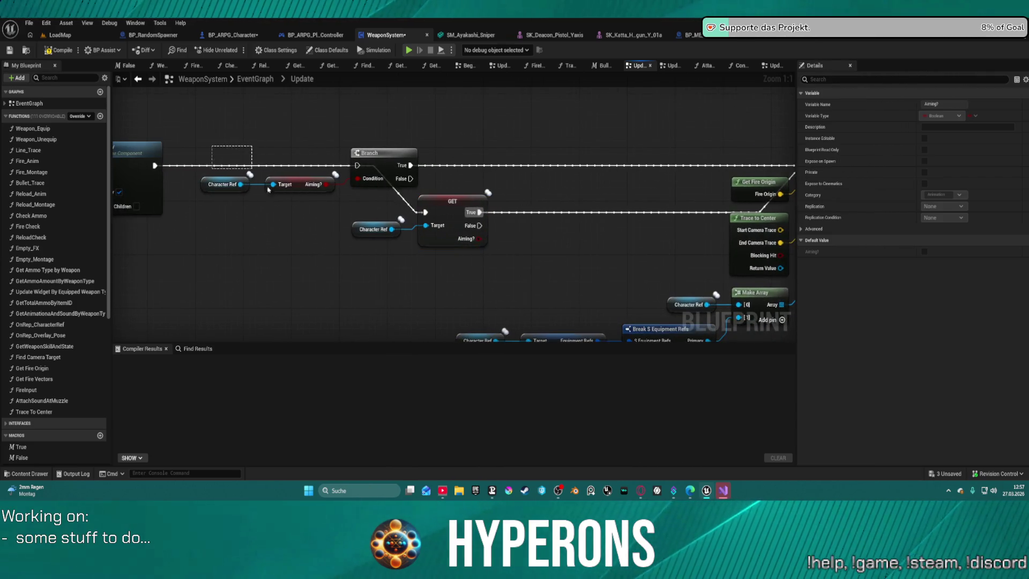
Delete the old Branch and getter, move GET into place, and wire Character Ref to Target.
{"action": "left_click_drag", "start_coordinate": [356, 193], "coordinate": [356, 193]}
{"action": "key", "text": "Delete"}
{"action": "left_click_drag", "start_coordinate": [453, 201], "coordinate": [356, 154]}
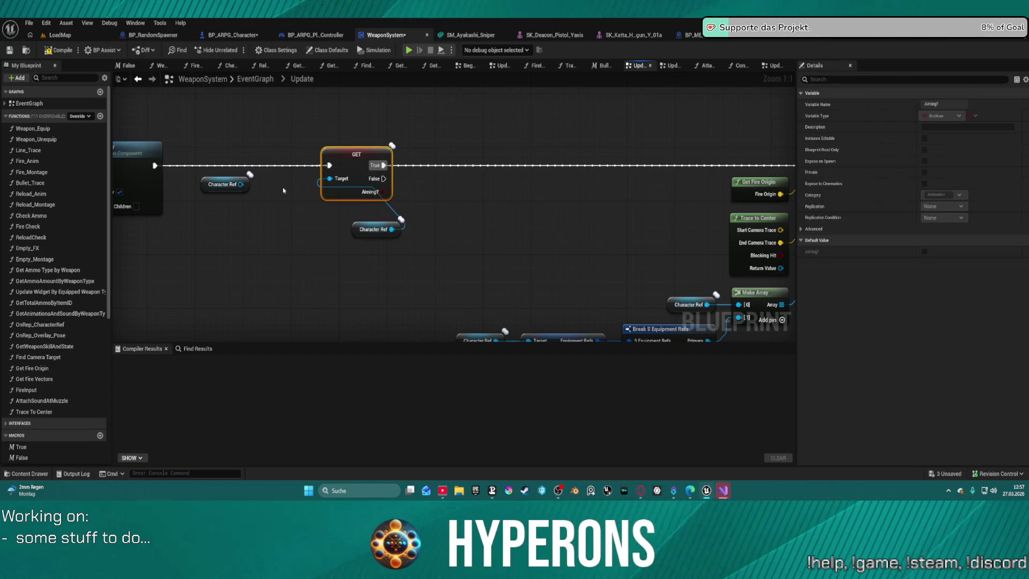
{"action": "left_click_drag", "start_coordinate": [217, 187], "coordinate": [245, 190]}
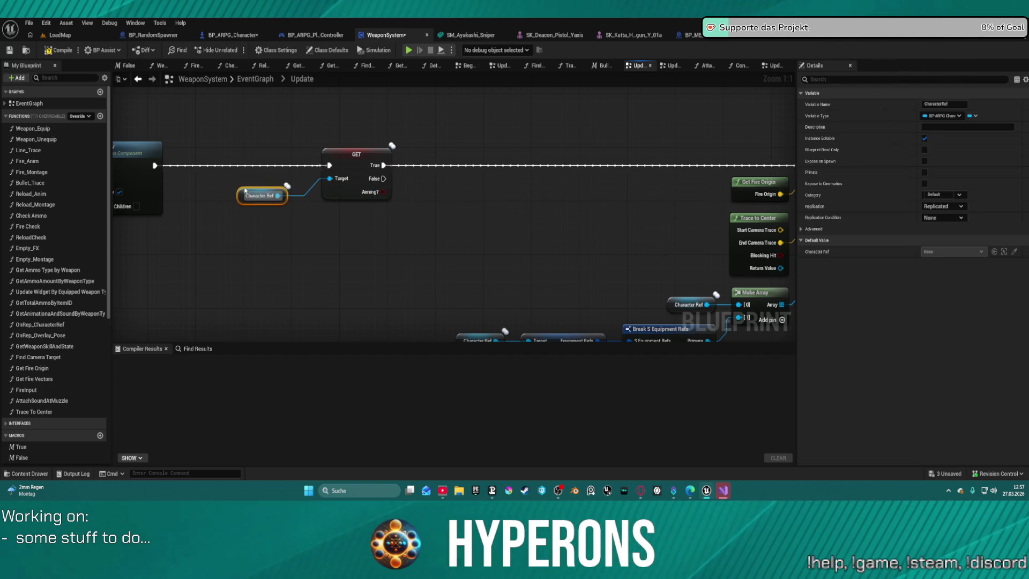
{"action": "left_click", "coordinate": [355, 183]}
{"action": "left_click_drag", "start_coordinate": [384, 178], "coordinate": [445, 210]}
{"action": "type", "text": "stop f"}
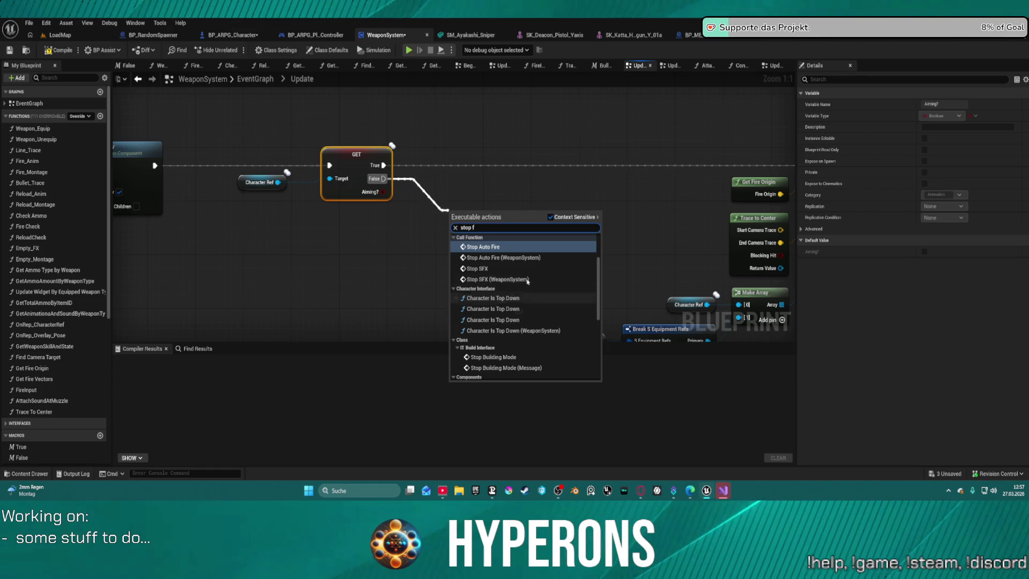
{"action": "scroll", "coordinate": [540, 277], "scroll_direction": "down", "scroll_amount": 10}
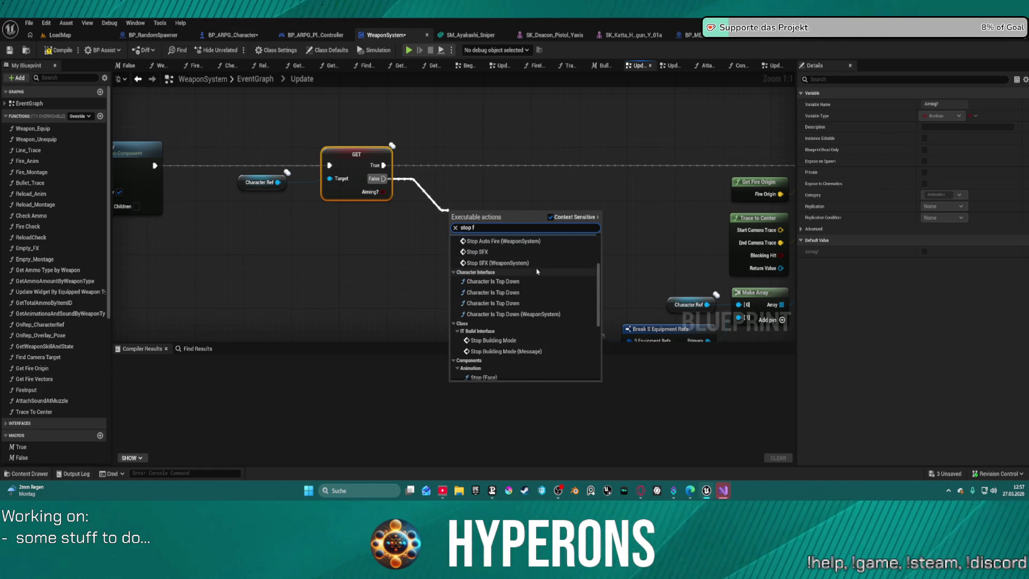
{"action": "scroll", "coordinate": [451, 210], "scroll_direction": "down", "scroll_amount": 6}
{"action": "scroll", "coordinate": [451, 209], "scroll_direction": "down", "scroll_amount": 3}
{"action": "key", "text": "BackSpace"}
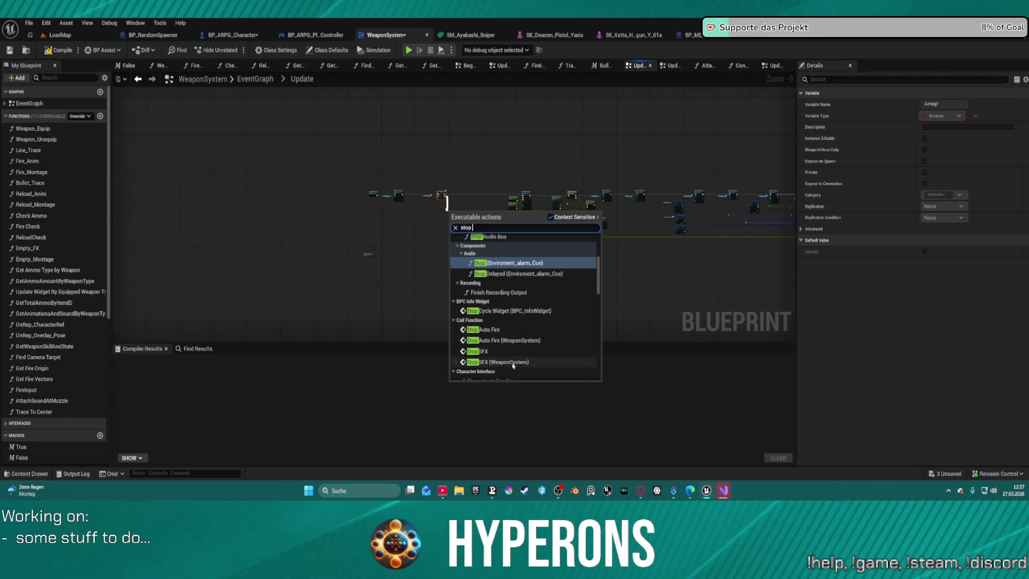
{"action": "scroll", "coordinate": [512, 348], "scroll_direction": "up", "scroll_amount": 5}
{"action": "scroll", "coordinate": [528, 368], "scroll_direction": "down", "scroll_amount": 10}
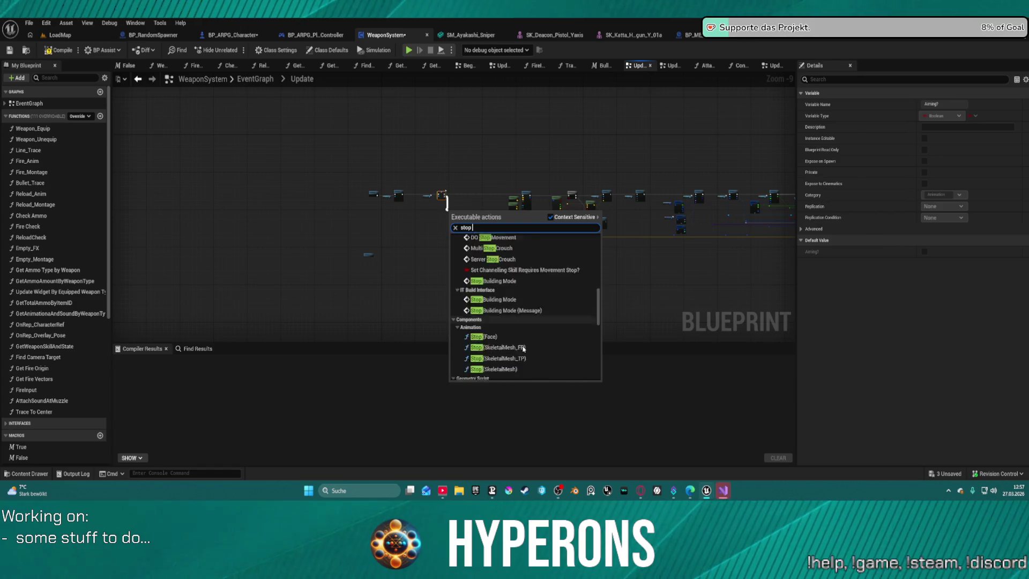
{"action": "scroll", "coordinate": [533, 352], "scroll_direction": "up", "scroll_amount": 10}
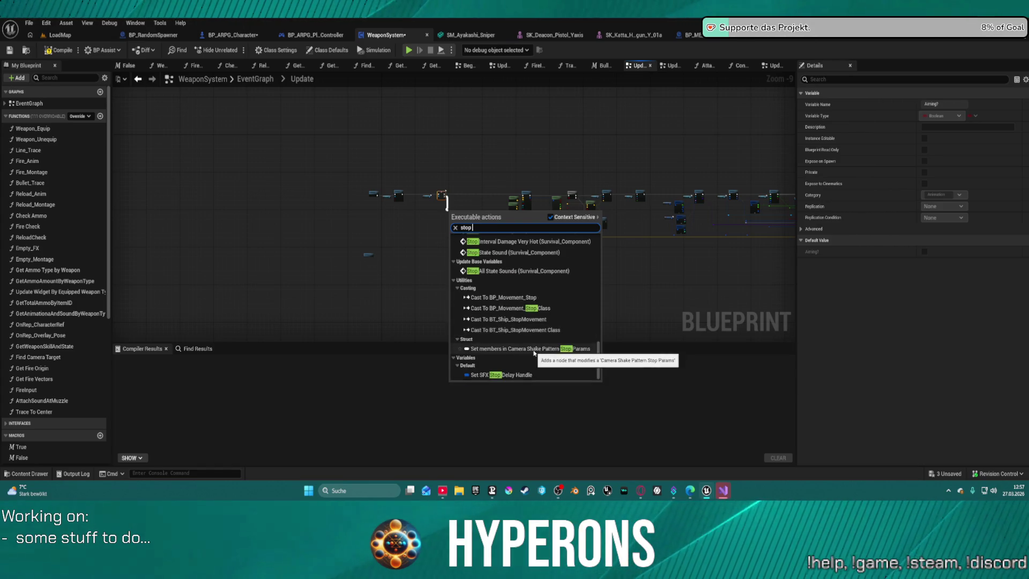
{"action": "left_click", "coordinate": [432, 157]}
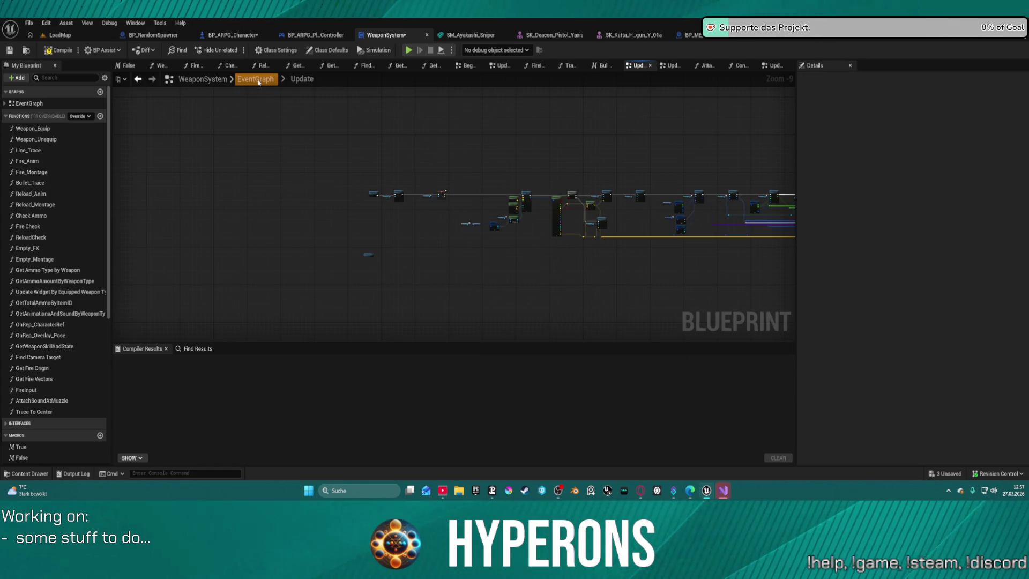
{"action": "left_click", "coordinate": [258, 81]}
{"action": "scroll", "coordinate": [487, 255], "scroll_direction": "up", "scroll_amount": 13}
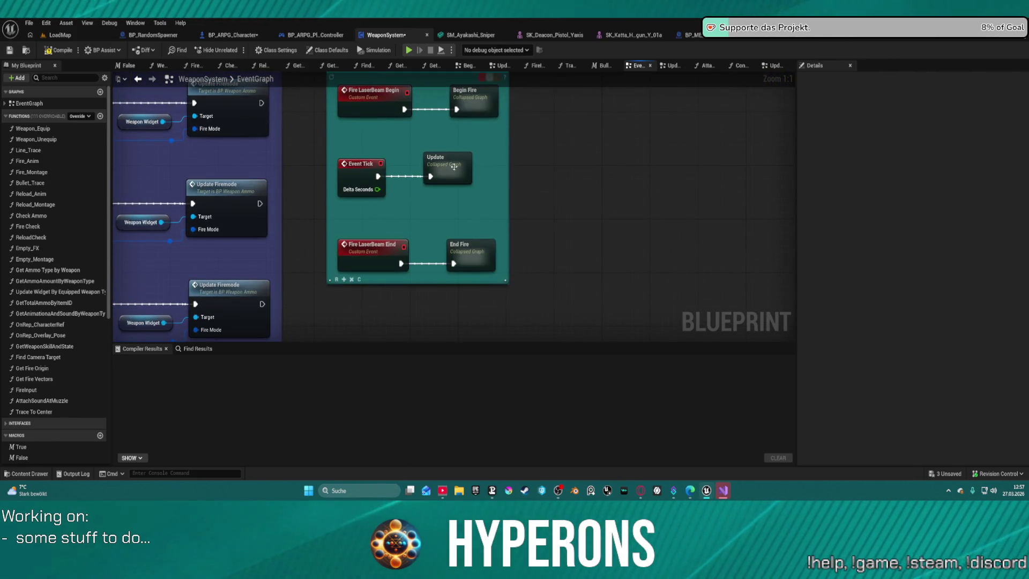
{"action": "double_click", "coordinate": [454, 167]}
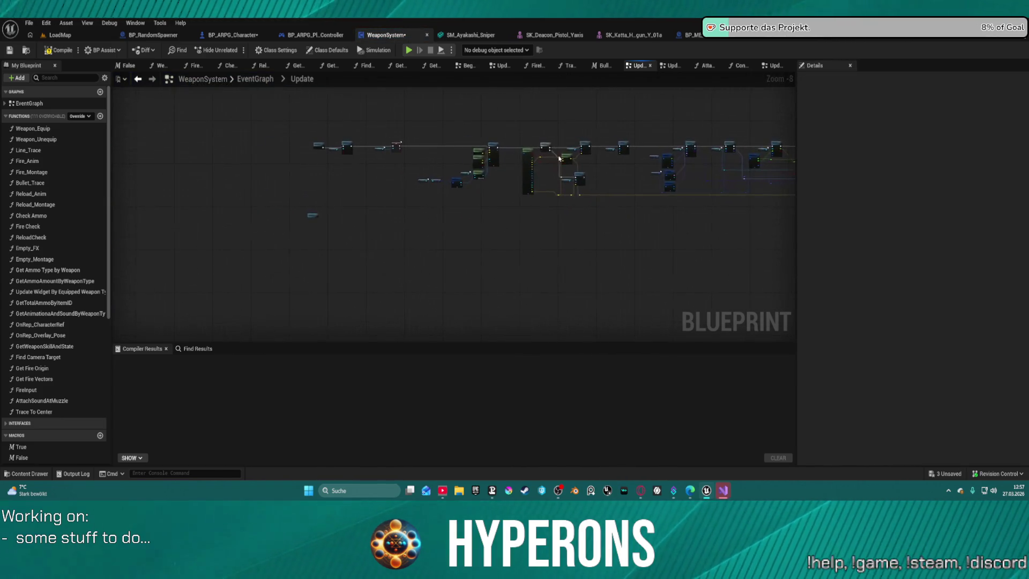
{"action": "scroll", "coordinate": [343, 150], "scroll_direction": "up", "scroll_amount": 8}
{"action": "left_click", "coordinate": [327, 168]}
{"action": "left_click_drag", "start_coordinate": [354, 192], "coordinate": [394, 212]}
{"action": "type", "text": "end fire"}
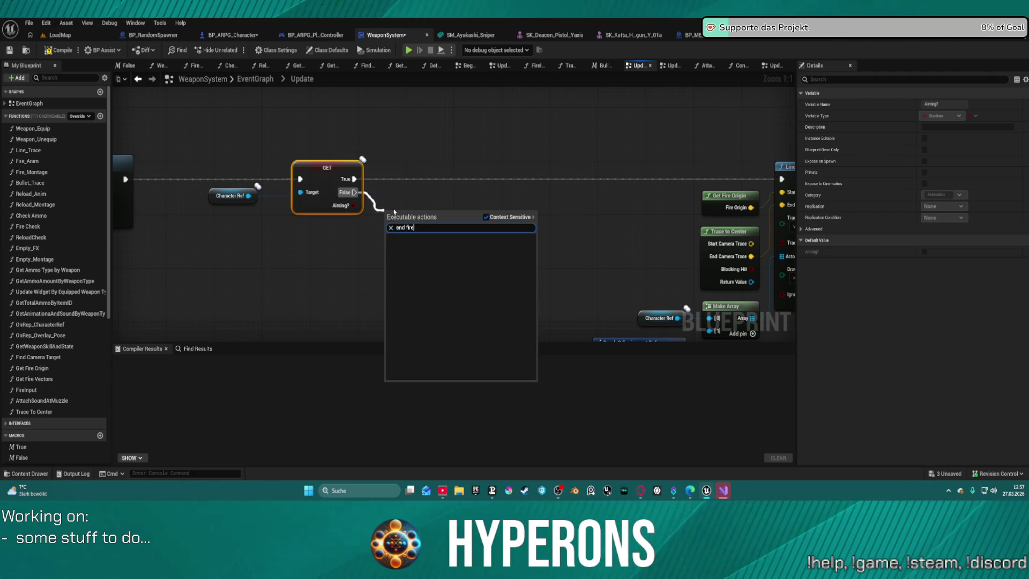
{"action": "key", "text": "BackSpace"}
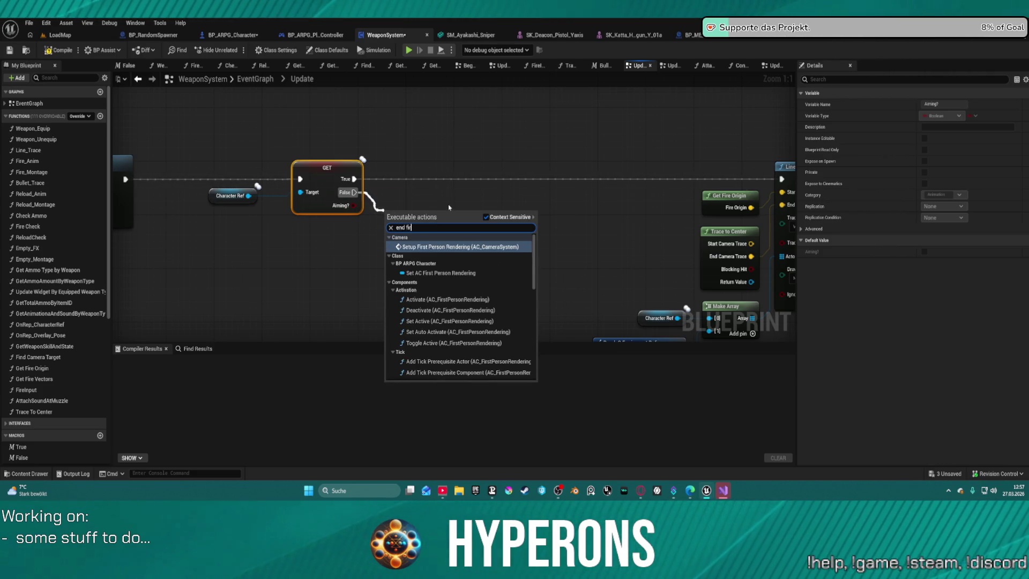
{"action": "scroll", "coordinate": [522, 257], "scroll_direction": "down", "scroll_amount": 3}
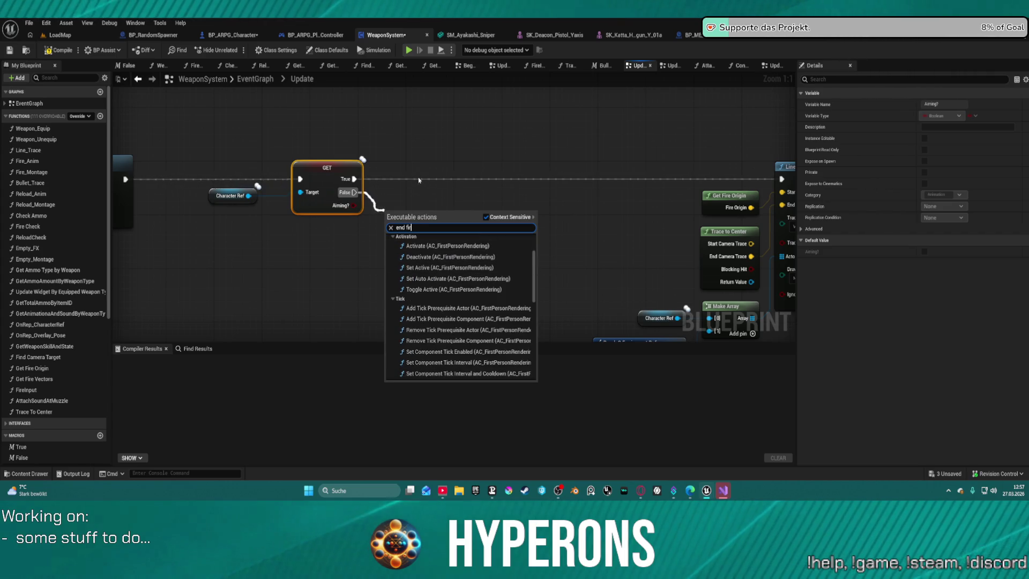
{"action": "scroll", "coordinate": [536, 234], "scroll_direction": "up", "scroll_amount": 3}
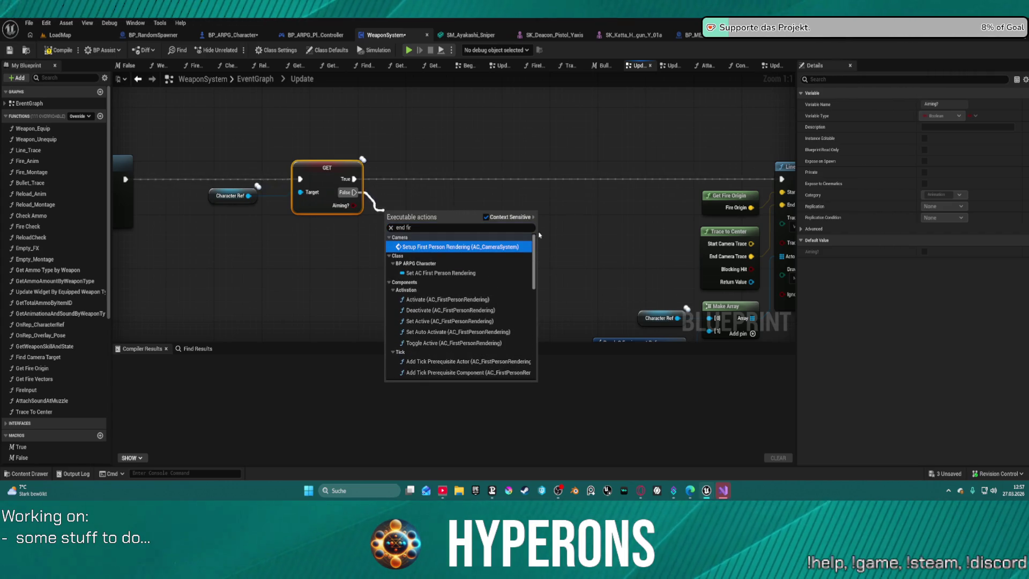
{"action": "key", "text": "ctrl+a"}
{"action": "key", "text": "BackSpace"}
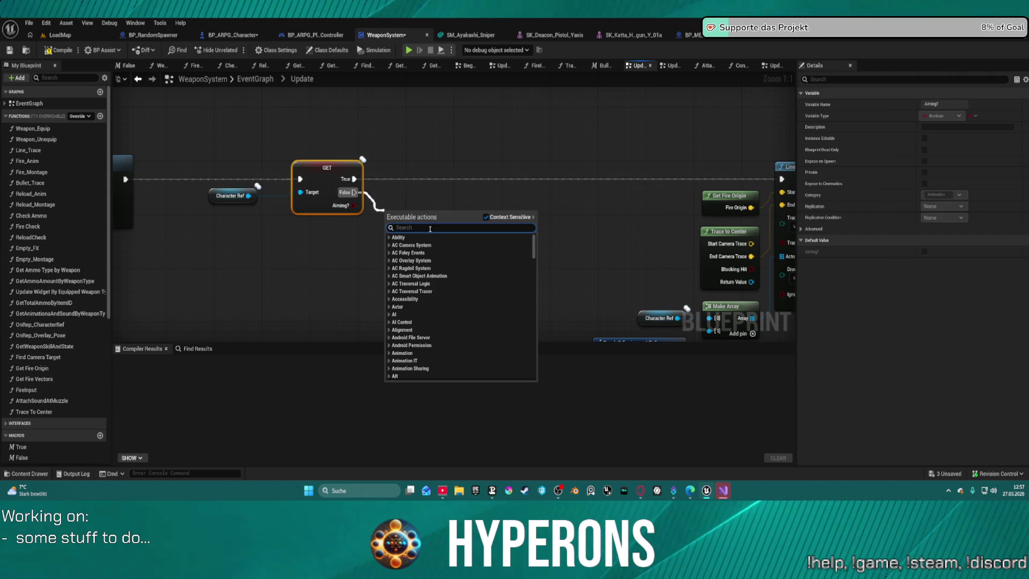
{"action": "type", "text": "end"}
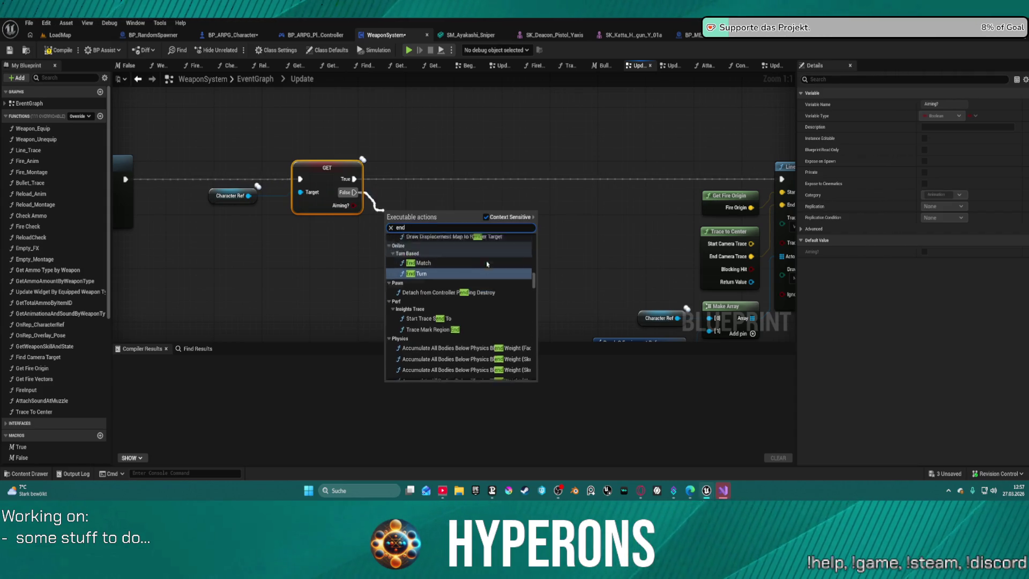
{"action": "scroll", "coordinate": [500, 267], "scroll_direction": "up", "scroll_amount": 10}
{"action": "mouse_move", "coordinate": [529, 268]}
{"action": "left_mouse_down"}
{"action": "mouse_move", "coordinate": [534, 230]}
{"action": "mouse_move", "coordinate": [534, 386]}
{"action": "left_mouse_up"}
{"action": "key", "text": "Escape"}
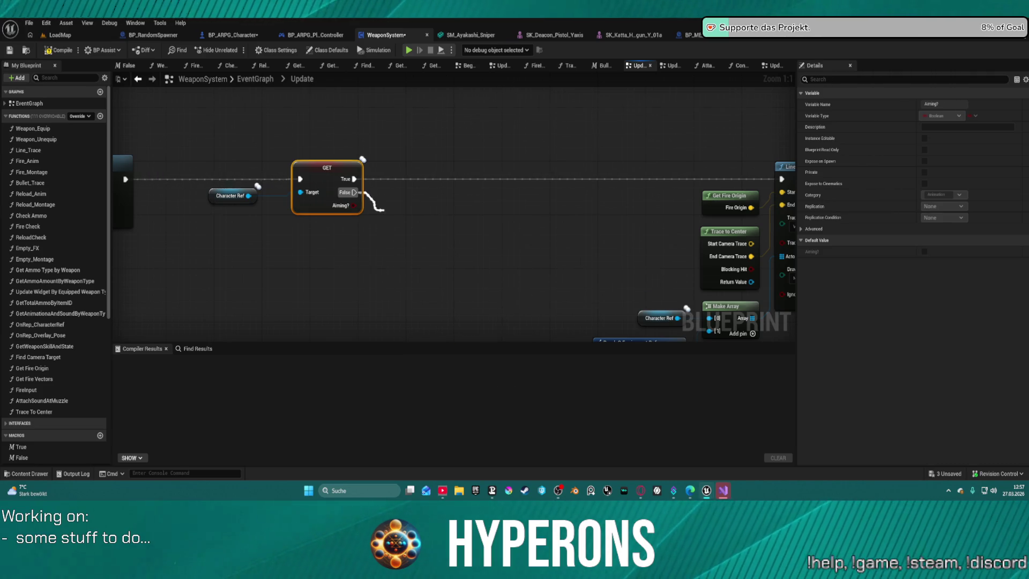
{"action": "scroll", "coordinate": [578, 175], "scroll_direction": "down", "scroll_amount": 5}
Shift the small stray node upward in the Update graph and go back to the EventGraph.
{"action": "left_click_drag", "start_coordinate": [578, 175], "coordinate": [268, 185]}
{"action": "left_click_drag", "start_coordinate": [164, 171], "coordinate": [485, 162]}
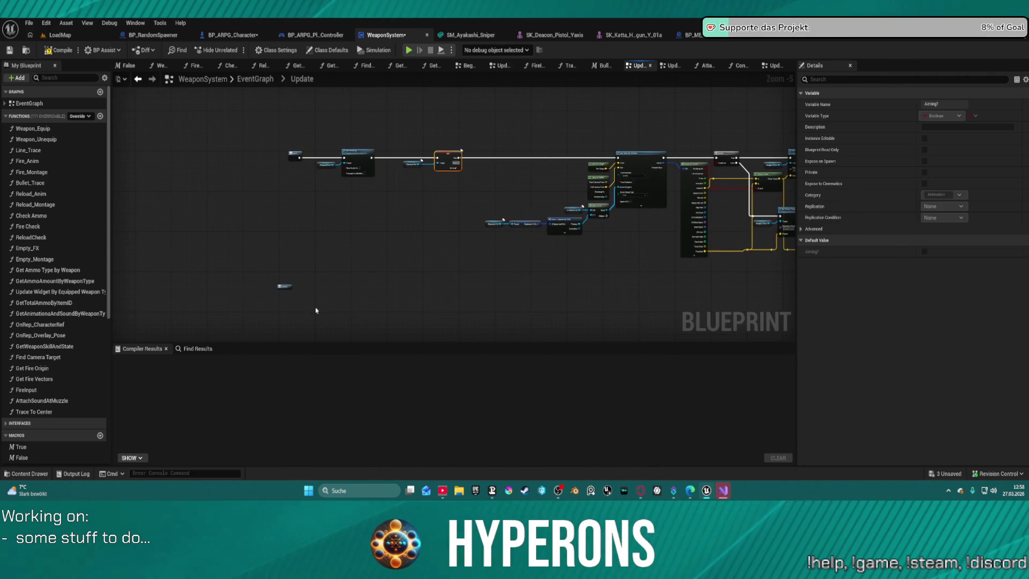
{"action": "mouse_move", "coordinate": [272, 266]}
{"action": "left_mouse_down"}
{"action": "mouse_move", "coordinate": [419, 223]}
{"action": "mouse_move", "coordinate": [477, 276]}
{"action": "mouse_move", "coordinate": [524, 146]}
{"action": "mouse_move", "coordinate": [497, 214]}
{"action": "mouse_move", "coordinate": [451, 252]}
{"action": "mouse_move", "coordinate": [442, 240]}
{"action": "left_mouse_up"}
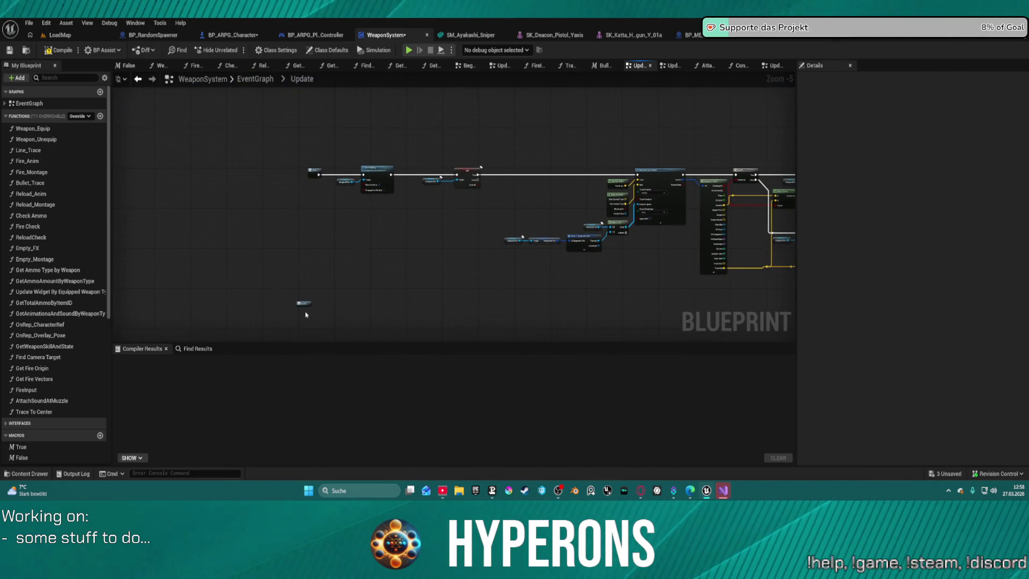
{"action": "left_click_drag", "start_coordinate": [305, 304], "coordinate": [319, 256]}
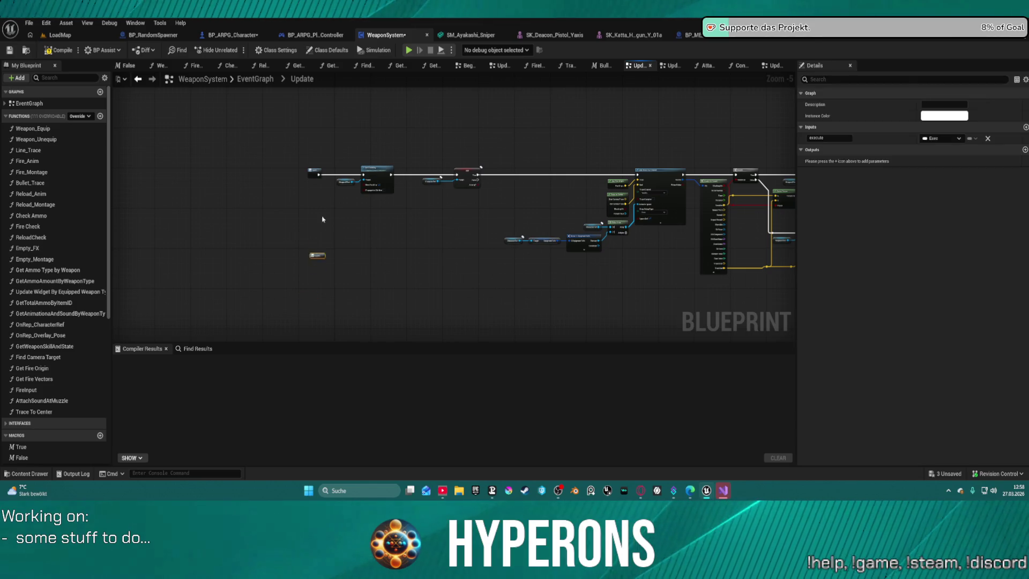
{"action": "left_click", "coordinate": [262, 80]}
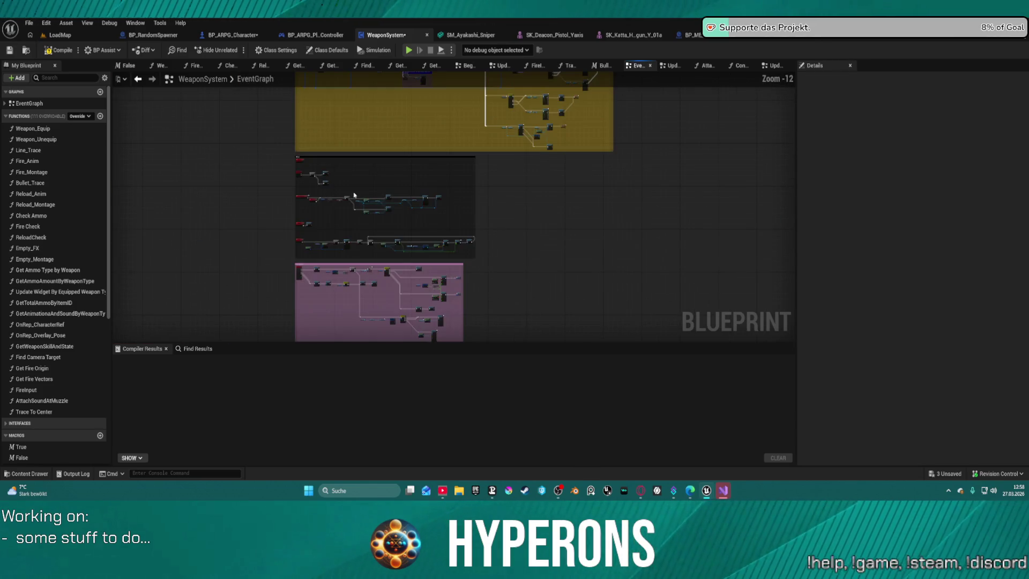
Rename the Mining Laser's collapsed Update node to 'Update Laser Fire'.
{"action": "scroll", "coordinate": [413, 264], "scroll_direction": "up", "scroll_amount": 11}
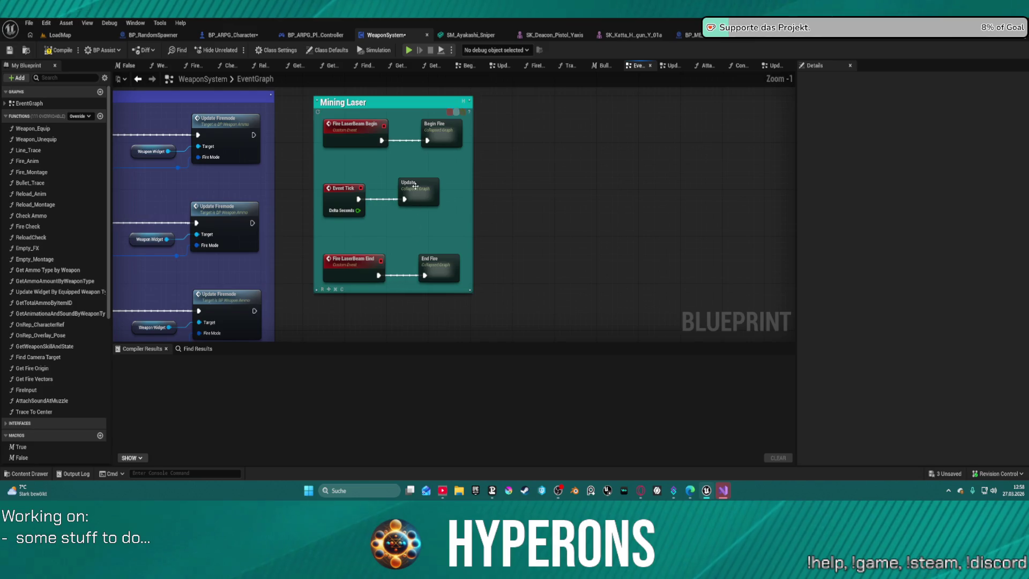
{"action": "left_click", "coordinate": [408, 194]}
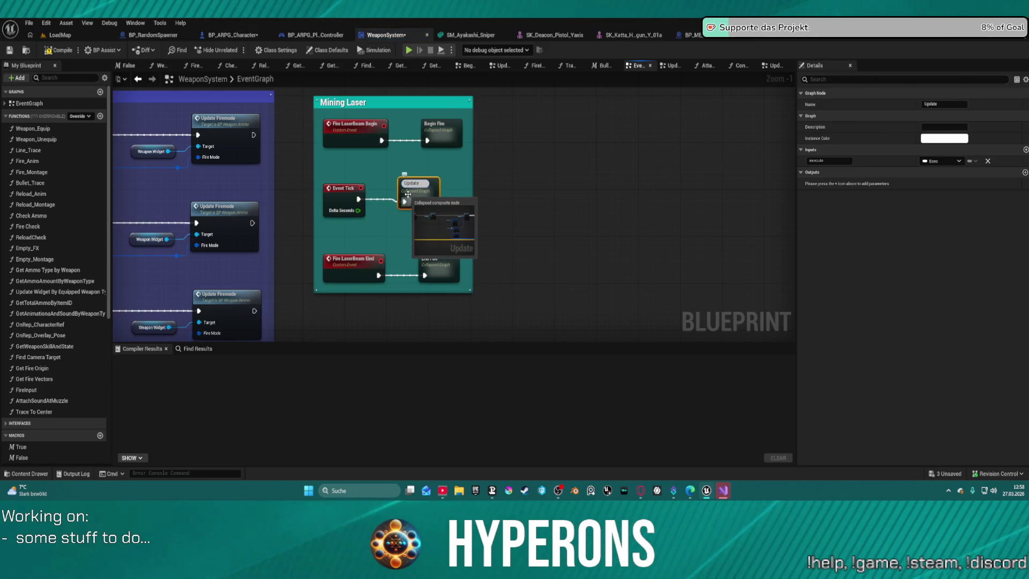
{"action": "type", "text": " Laser Fire"}
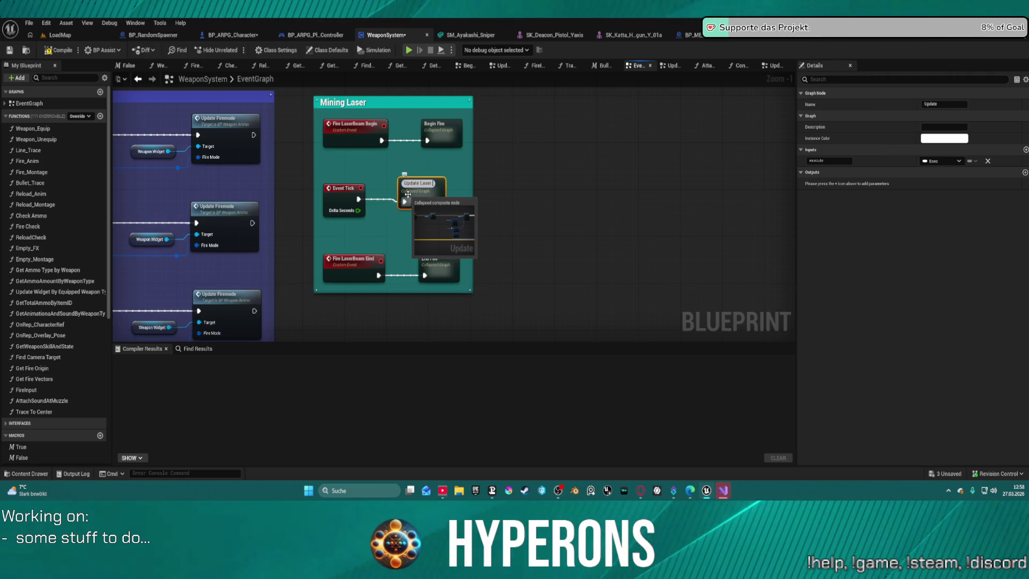
{"action": "key", "text": "Return"}
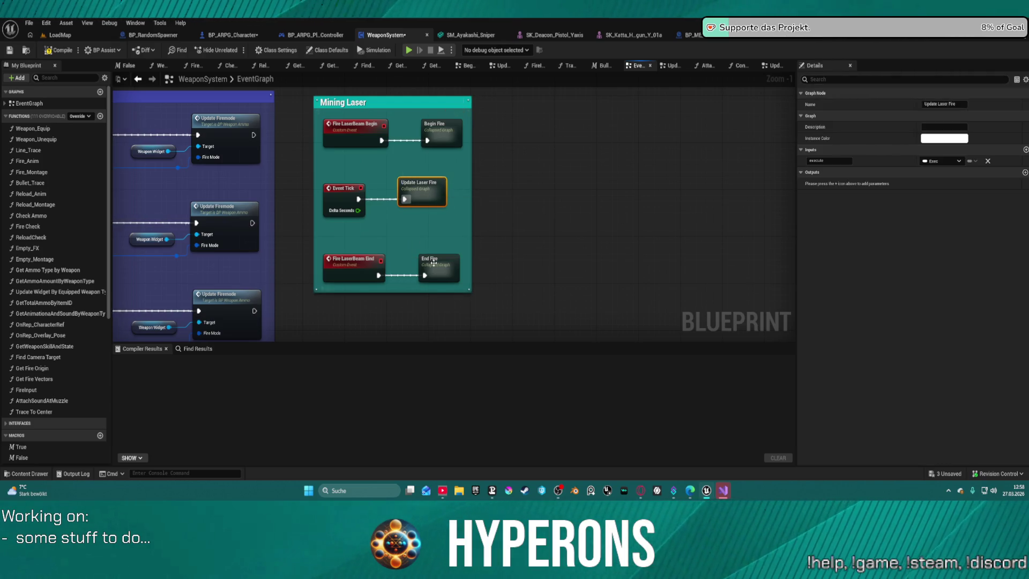
Reopen the Update Laser Fire collapsed graph for editing.
{"action": "left_click", "coordinate": [361, 266]}
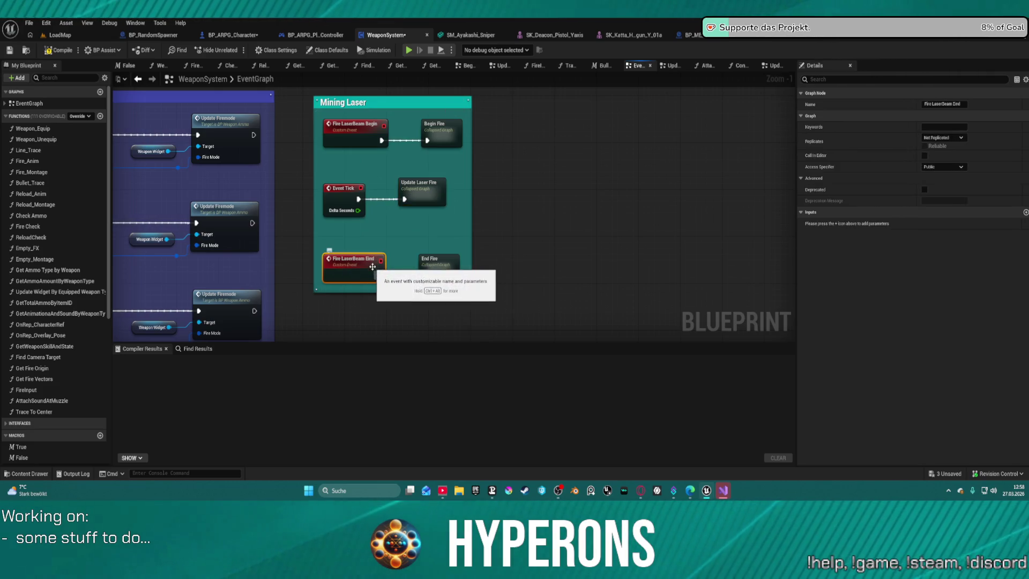
{"action": "key", "text": "F2"}
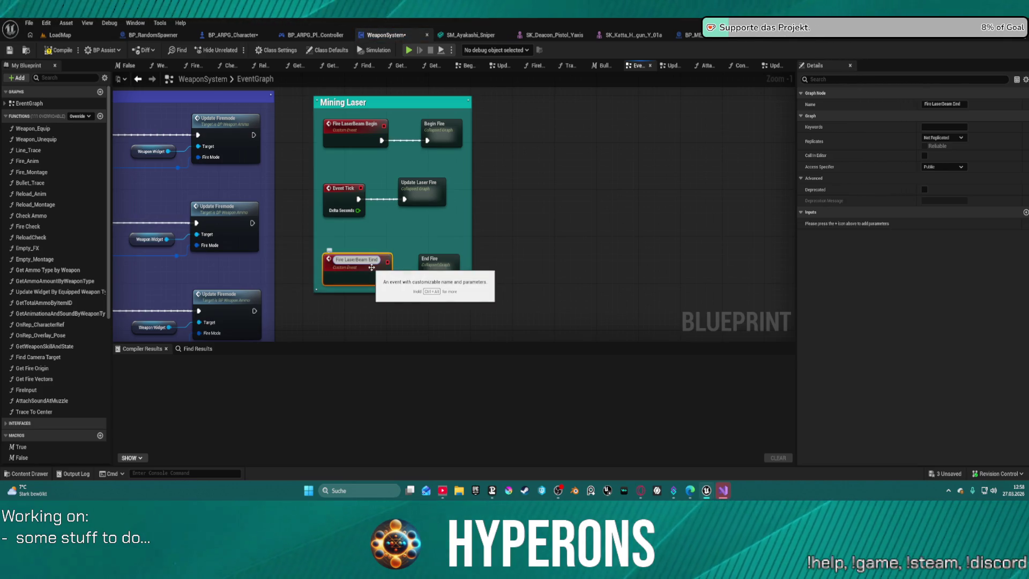
{"action": "left_click", "coordinate": [418, 188]}
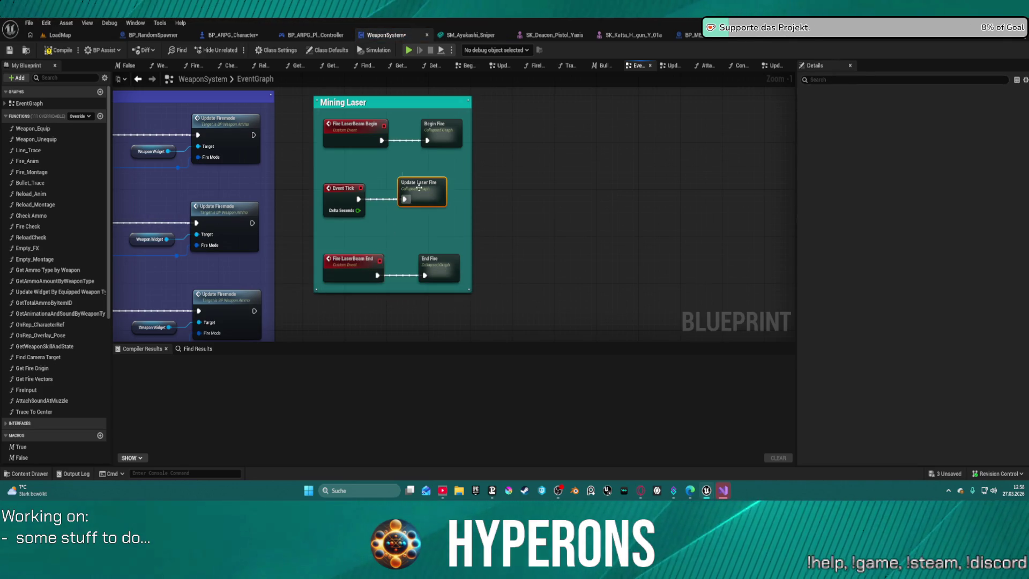
{"action": "double_click", "coordinate": [419, 188]}
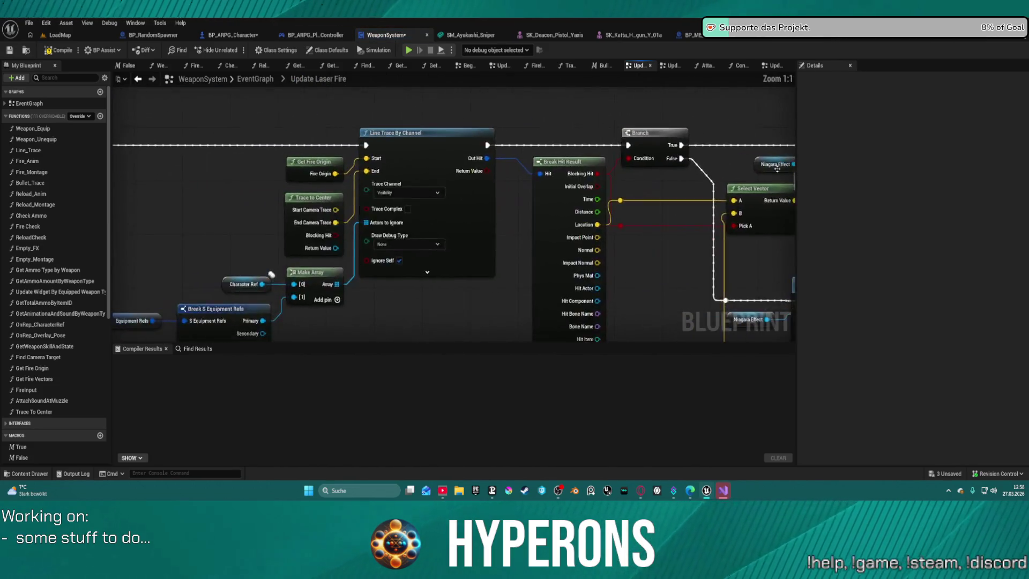
Add a Fire Laser Beam End call on the Aiming? GET's False output.
{"action": "mouse_move", "coordinate": [300, 155]}
{"action": "left_mouse_down"}
{"action": "mouse_move", "coordinate": [391, 211]}
{"action": "mouse_move", "coordinate": [380, 202]}
{"action": "left_mouse_up"}
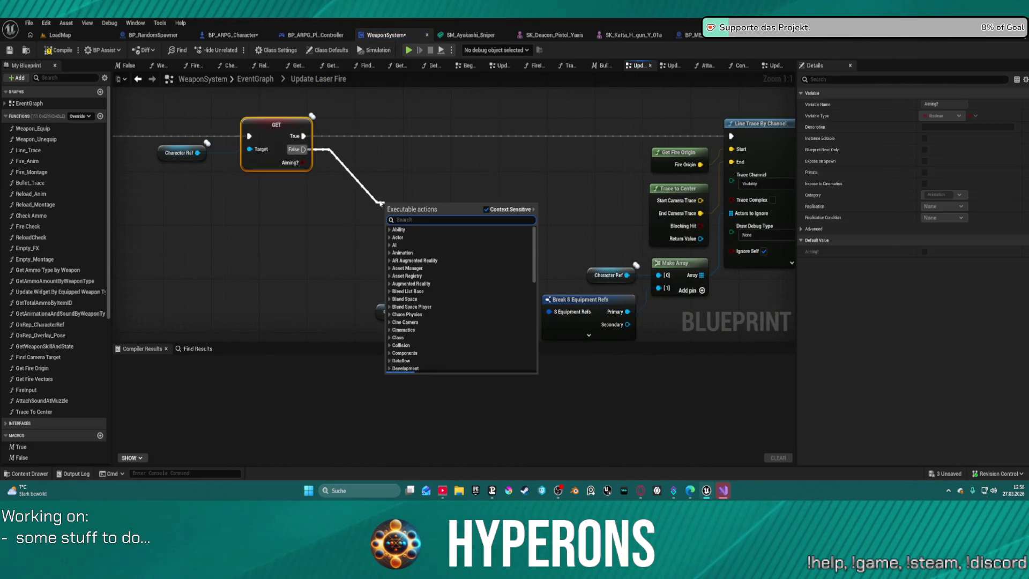
{"action": "type", "text": "laser b"}
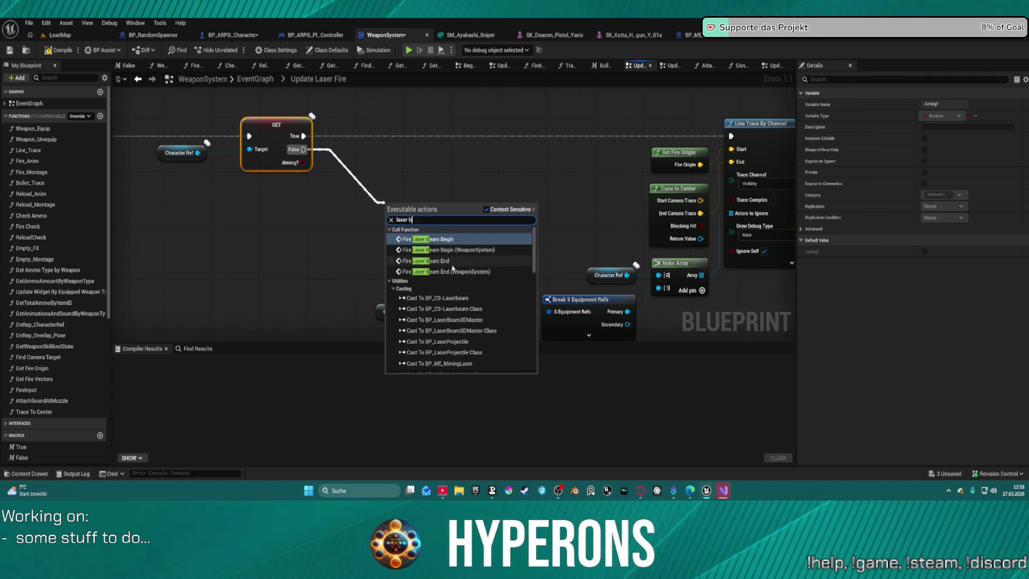
{"action": "left_click", "coordinate": [452, 266]}
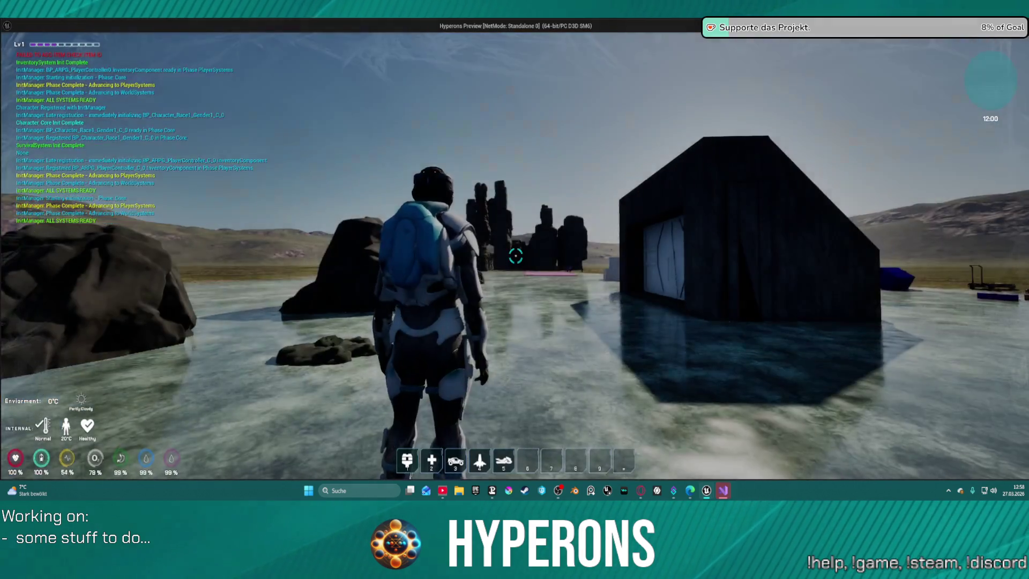
Equip the weapon from the inventory, fire the laser at the building, then stop the preview.
{"action": "key", "text": "i"}
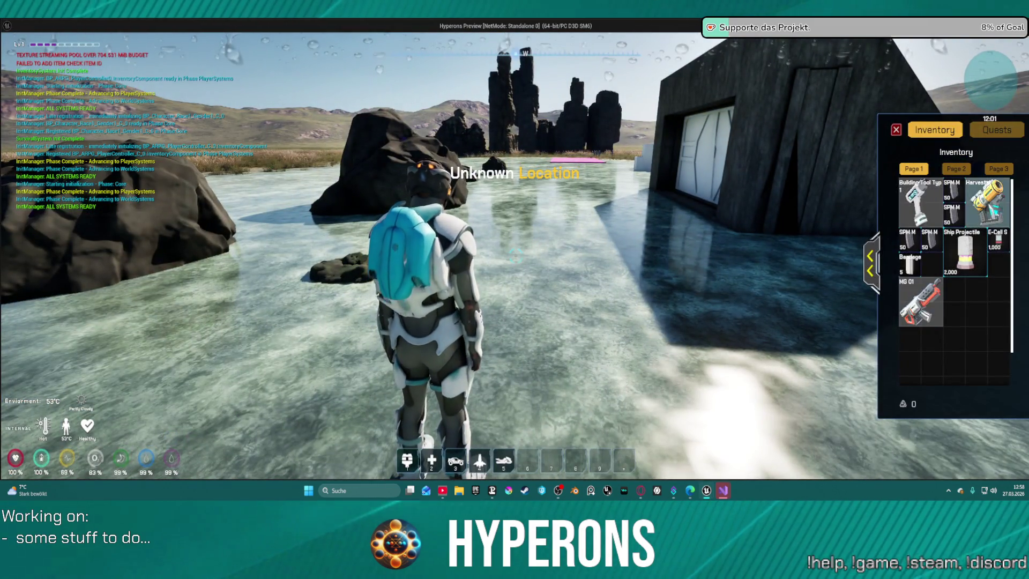
{"action": "key", "text": "i"}
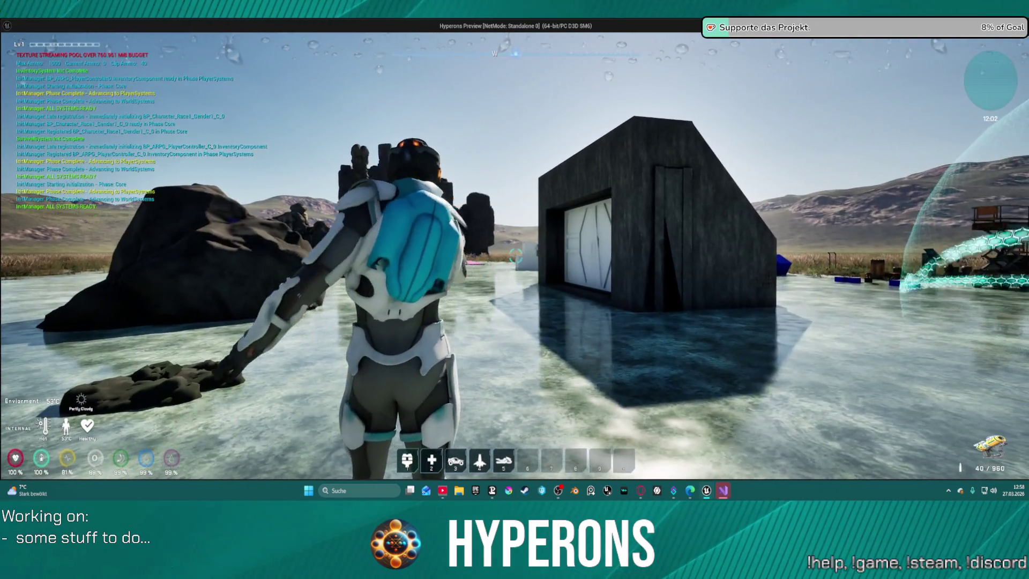
{"action": "left_click", "coordinate": [515, 256]}
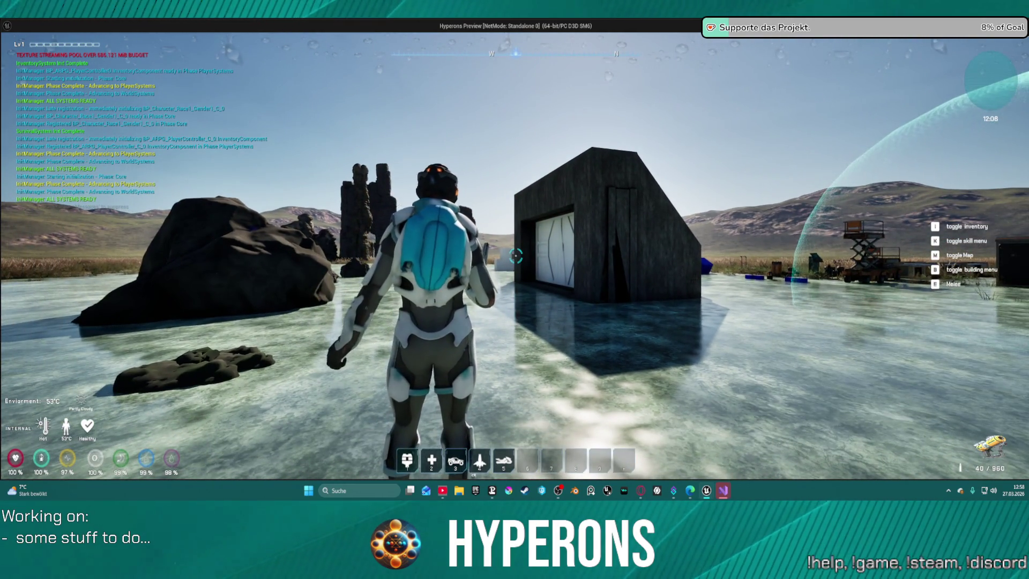
{"action": "key", "text": "Escape"}
{"action": "left_click_drag", "start_coordinate": [378, 188], "coordinate": [495, 229]}
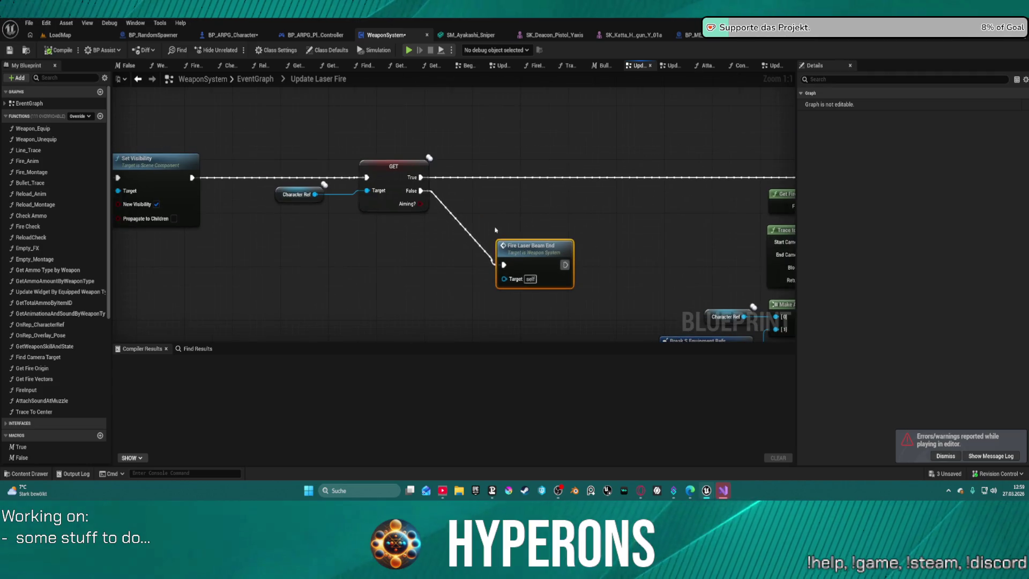
Insert a Do Once node on GET's False branch with Completed wired into Fire Laser Beam End.
{"action": "left_click_drag", "start_coordinate": [421, 191], "coordinate": [438, 219]}
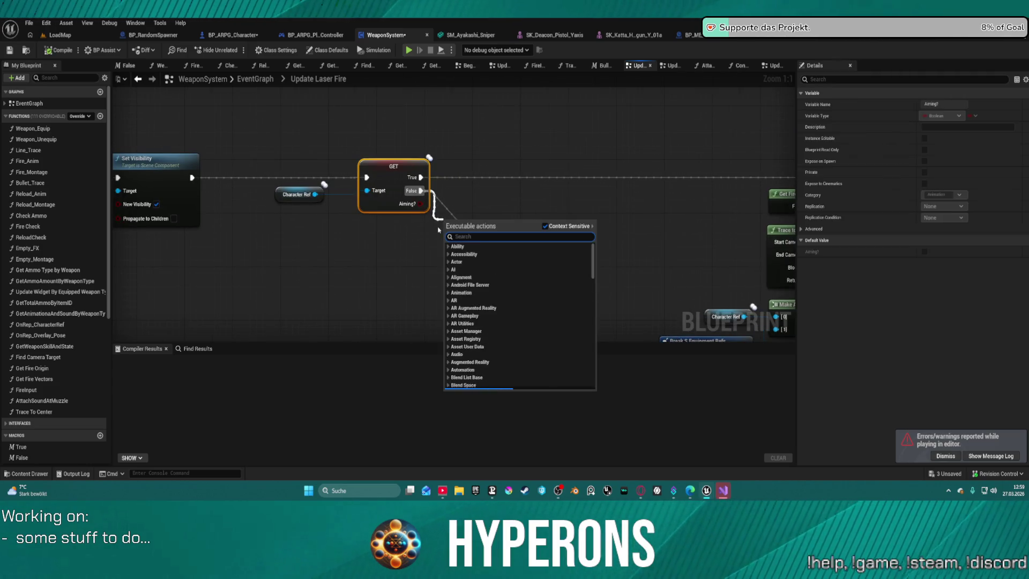
{"action": "type", "text": "do once"}
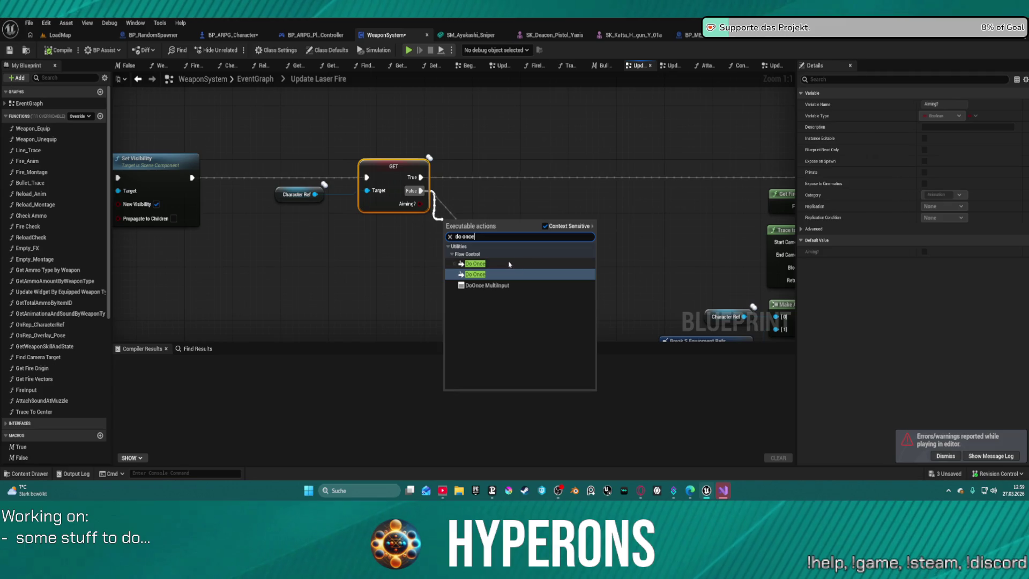
{"action": "left_click", "coordinate": [509, 264]}
{"action": "key", "text": "ctrl+v"}
{"action": "mouse_move", "coordinate": [616, 256]}
{"action": "left_mouse_down"}
{"action": "mouse_move", "coordinate": [609, 238]}
{"action": "mouse_move", "coordinate": [467, 211]}
{"action": "mouse_move", "coordinate": [265, 200]}
{"action": "mouse_move", "coordinate": [395, 198]}
{"action": "mouse_move", "coordinate": [110, 200]}
{"action": "mouse_move", "coordinate": [505, 175]}
{"action": "mouse_move", "coordinate": [528, 184]}
{"action": "mouse_move", "coordinate": [276, 194]}
{"action": "mouse_move", "coordinate": [221, 141]}
{"action": "left_mouse_up"}
{"action": "left_click", "coordinate": [482, 218]}
{"action": "scroll", "coordinate": [569, 216], "scroll_direction": "down", "scroll_amount": 3}
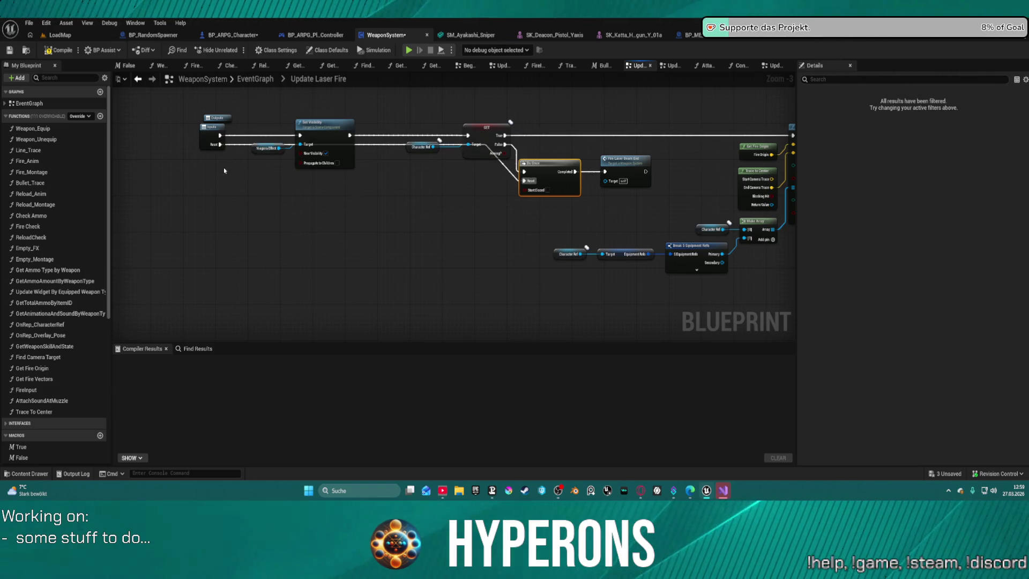
{"action": "double_click", "coordinate": [209, 140]}
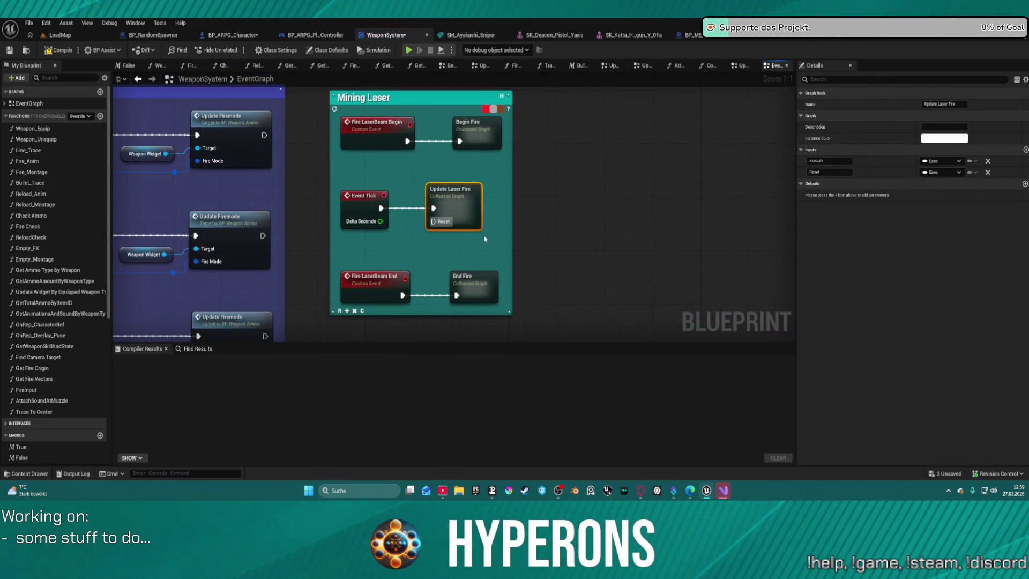
Inside End Fire, wire the Sequence's Then 2 to a new execution output on Outputs.
{"action": "double_click", "coordinate": [488, 293]}
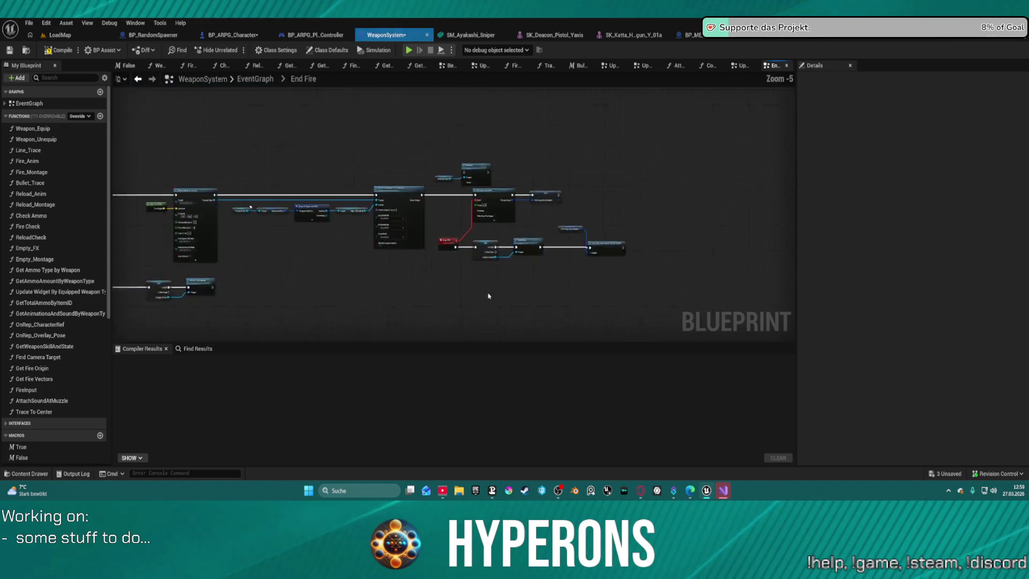
{"action": "left_click", "coordinate": [161, 175]}
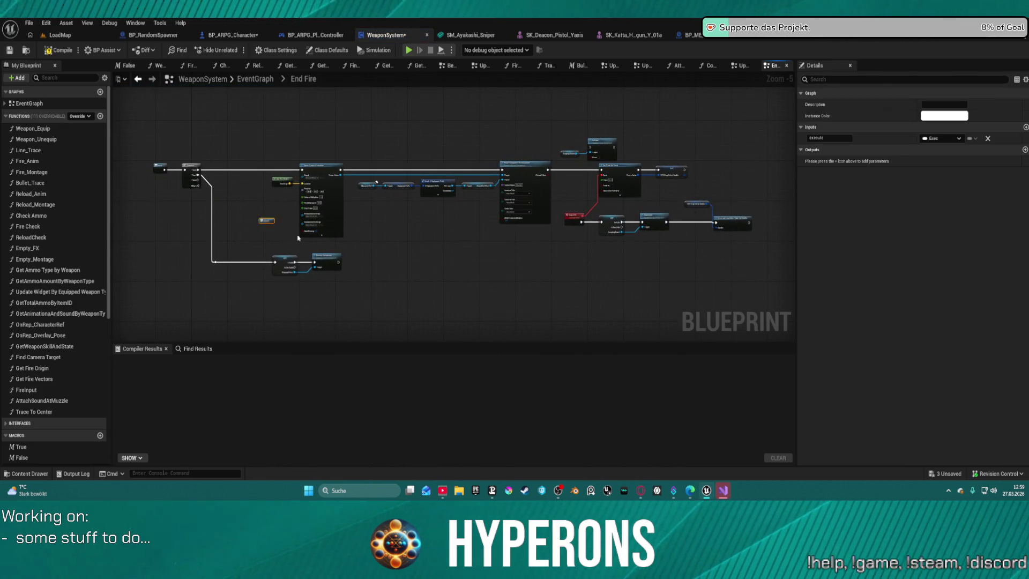
{"action": "scroll", "coordinate": [218, 202], "scroll_direction": "up", "scroll_amount": 5}
{"action": "mouse_move", "coordinate": [178, 155]}
{"action": "left_mouse_down"}
{"action": "mouse_move", "coordinate": [242, 205]}
{"action": "mouse_move", "coordinate": [259, 236]}
{"action": "left_mouse_up"}
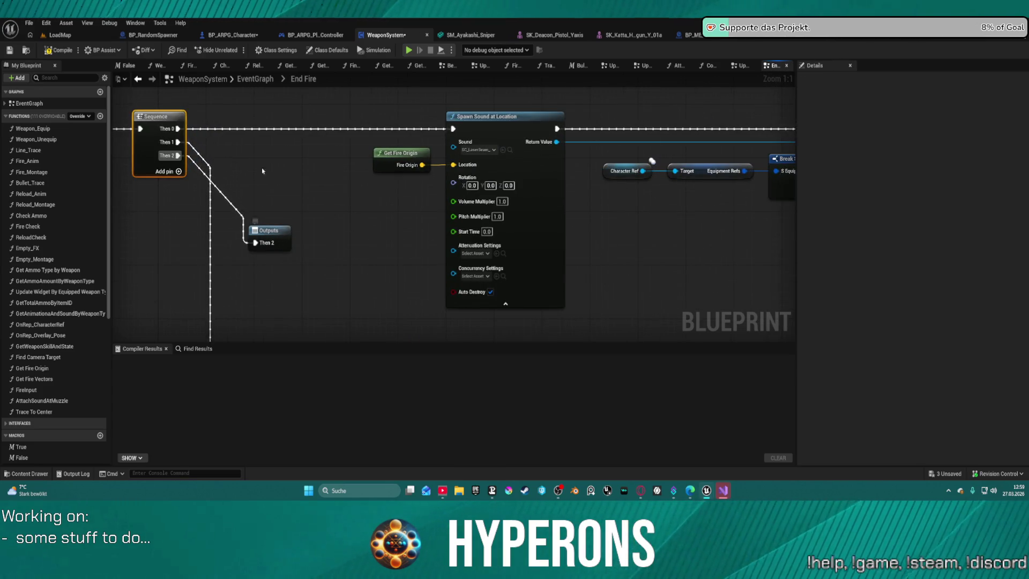
{"action": "left_click", "coordinate": [270, 233]}
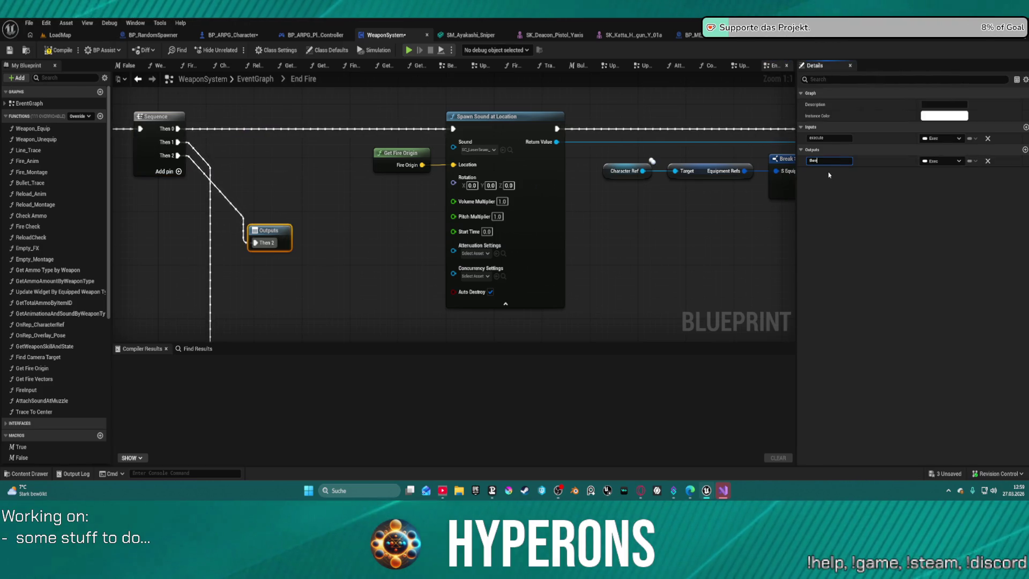
{"action": "left_click", "coordinate": [254, 78]}
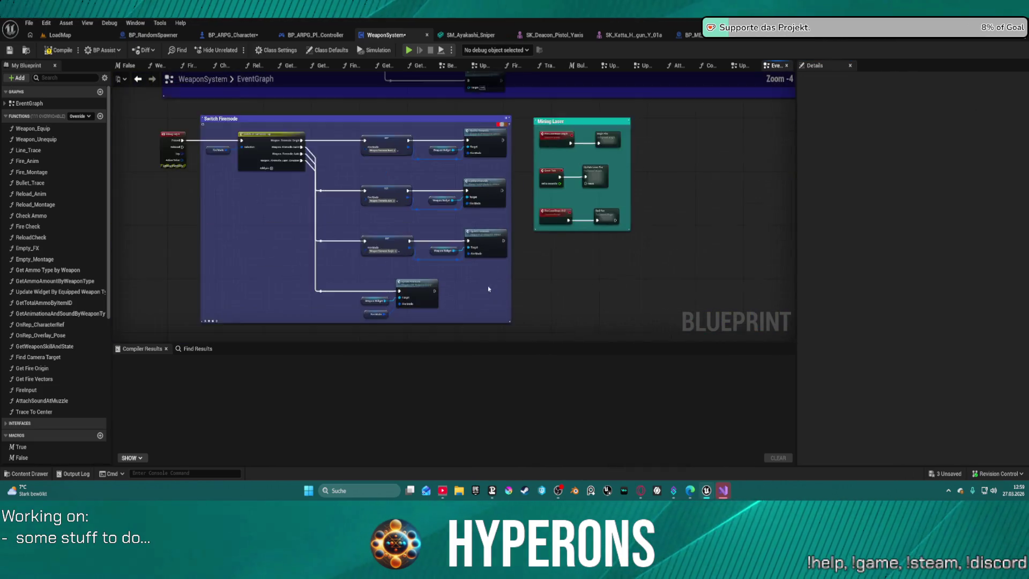
Feed End Fire's output through a 0.2 s Delay into Update Laser Fire's Reset and start a play-test.
{"action": "left_click_drag", "start_coordinate": [515, 214], "coordinate": [742, 214]}
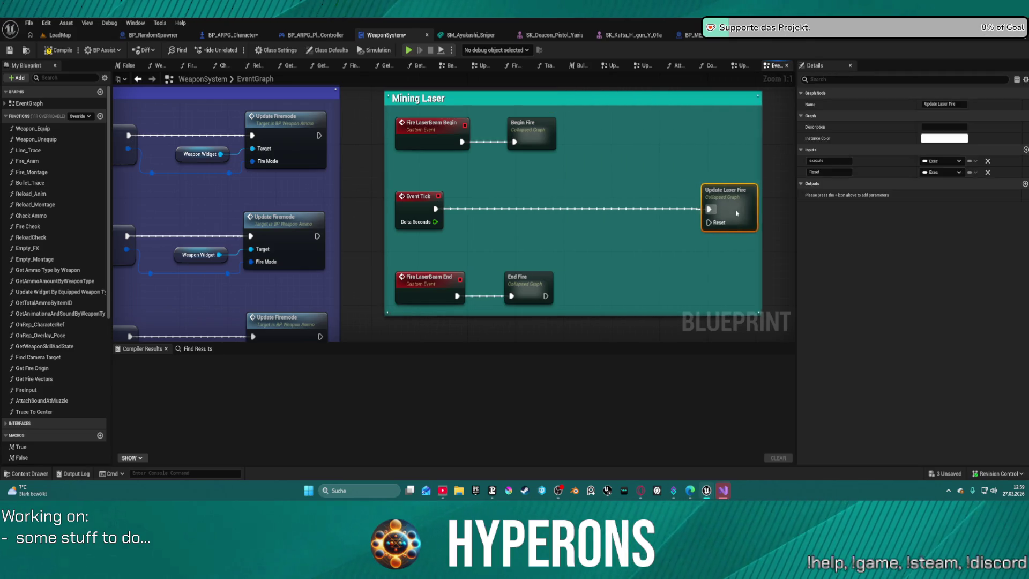
{"action": "left_click_drag", "start_coordinate": [545, 297], "coordinate": [594, 298]}
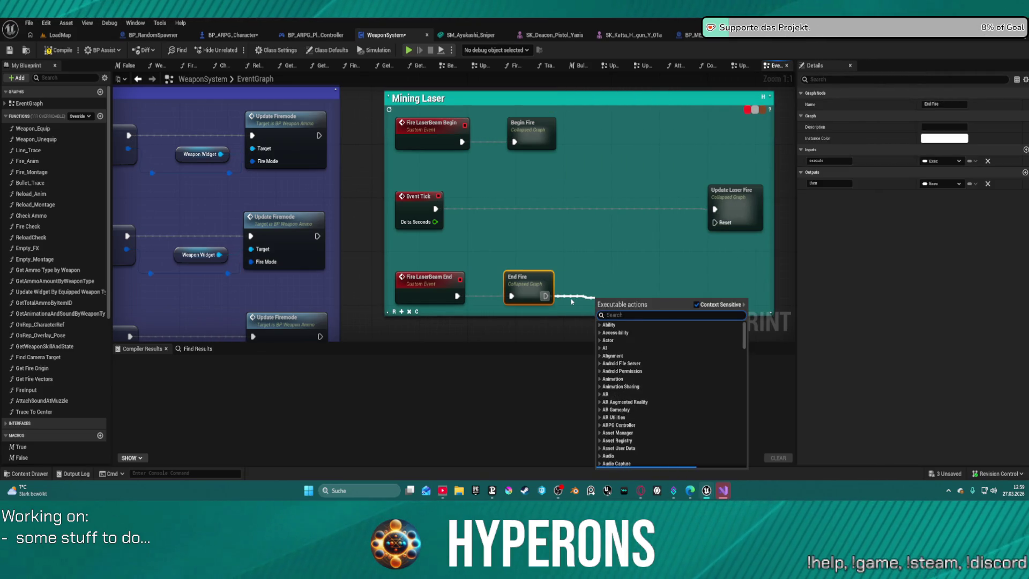
{"action": "type", "text": "delay"}
{"action": "key", "text": "Return"}
{"action": "mouse_move", "coordinate": [675, 309]}
{"action": "left_mouse_down"}
{"action": "mouse_move", "coordinate": [697, 308]}
{"action": "mouse_move", "coordinate": [715, 223]}
{"action": "left_mouse_up"}
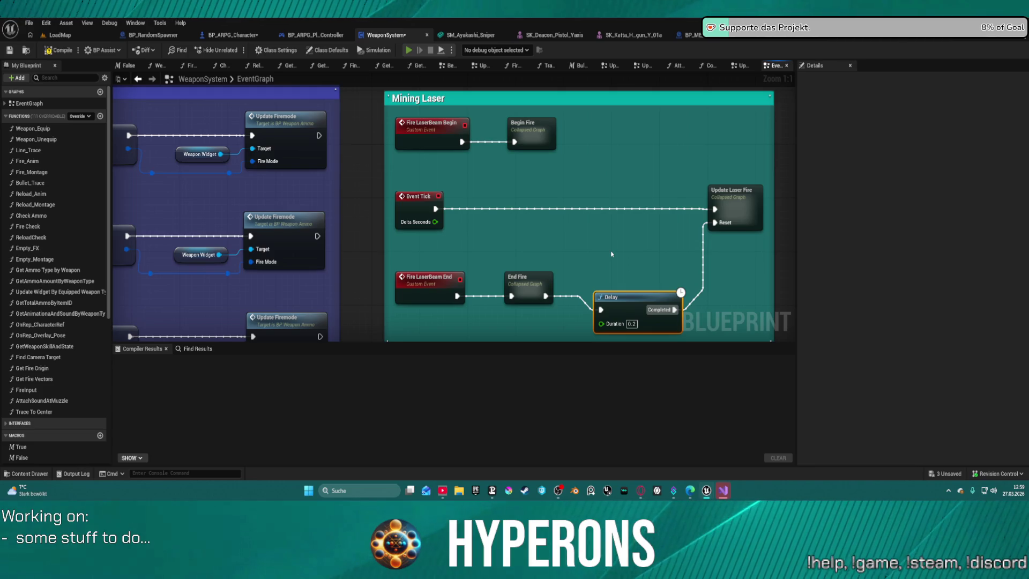
{"action": "key", "text": "alt+Tab"}
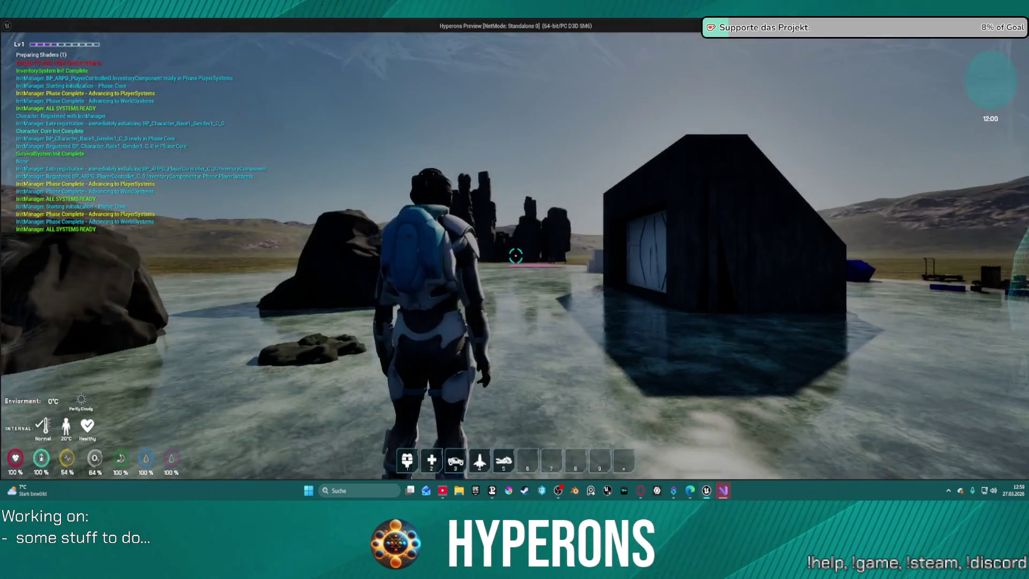
Equip the Harvester from the inventory, jump over the building, reload and fire at a rock.
{"action": "key", "text": "i"}
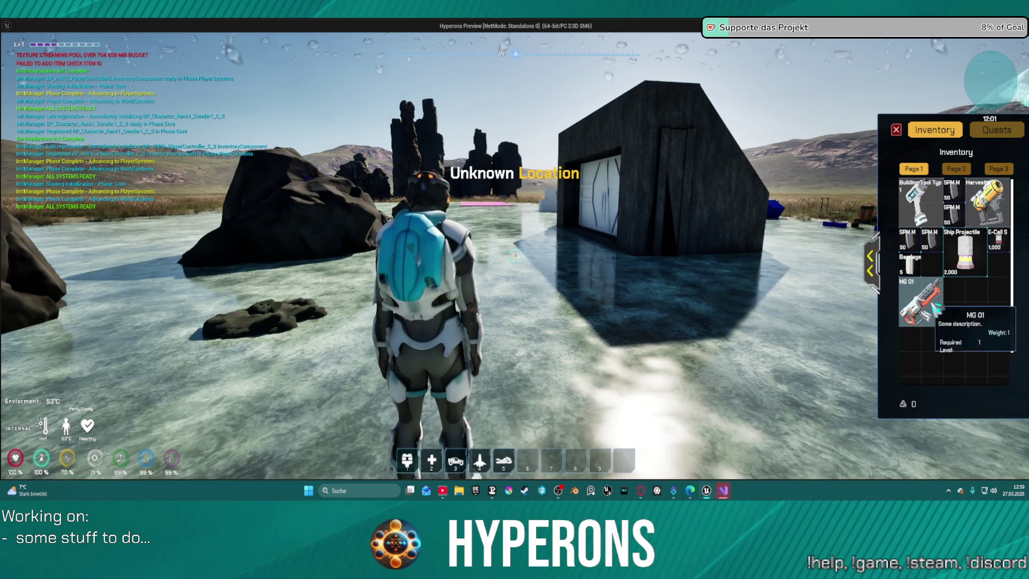
{"action": "right_click", "coordinate": [994, 214]}
{"action": "left_click", "coordinate": [897, 130]}
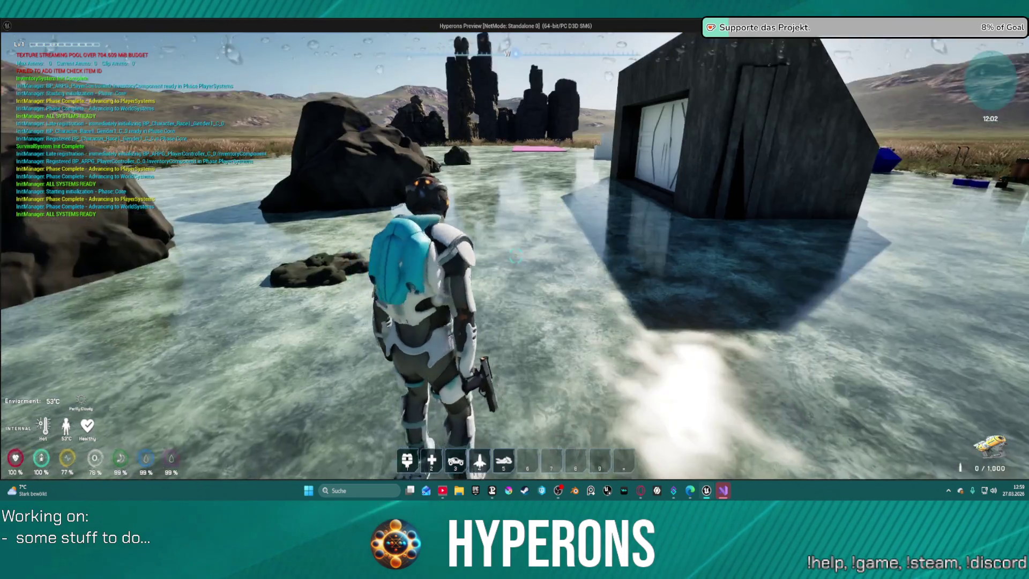
{"action": "key", "text": "w"}
{"action": "key", "text": "space"}
{"action": "key", "text": "r"}
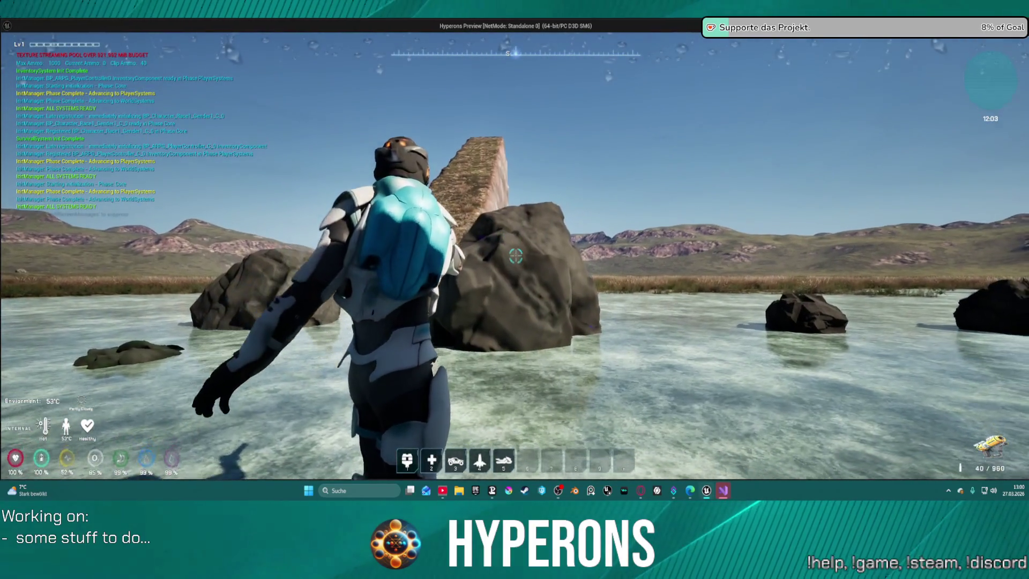
{"action": "left_click", "coordinate": [516, 256]}
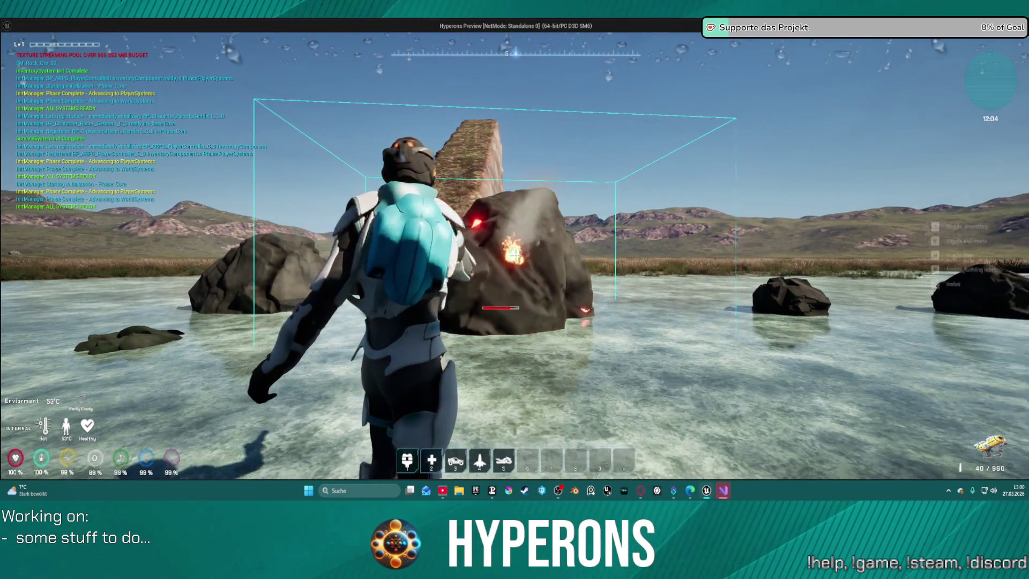
Cycle to the melee tool and pistol, fire the laser at the big rock, then exit the preview.
{"action": "key", "text": "e"}
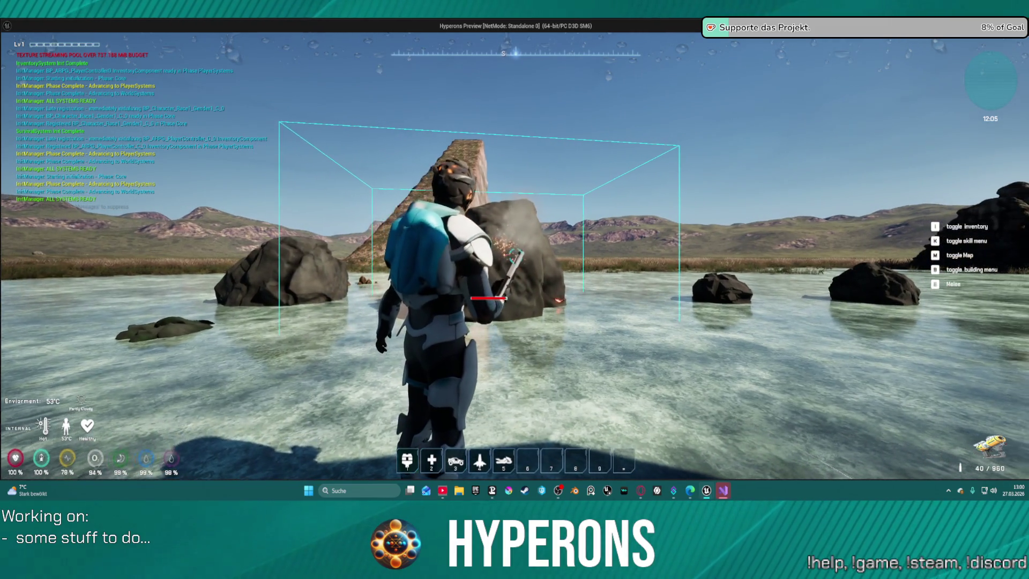
{"action": "key", "text": "e"}
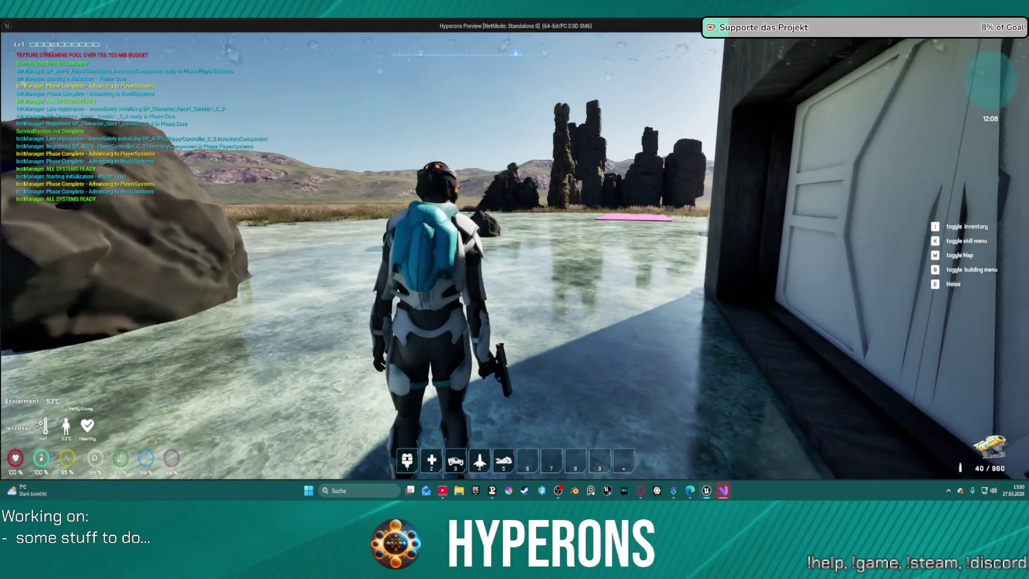
{"action": "key", "text": "d"}
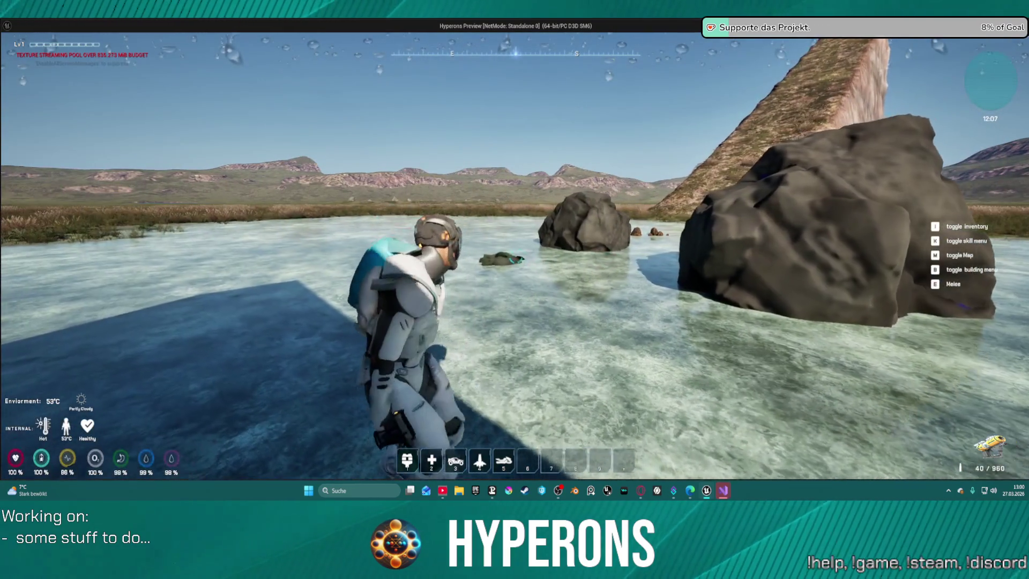
{"action": "key", "text": "w"}
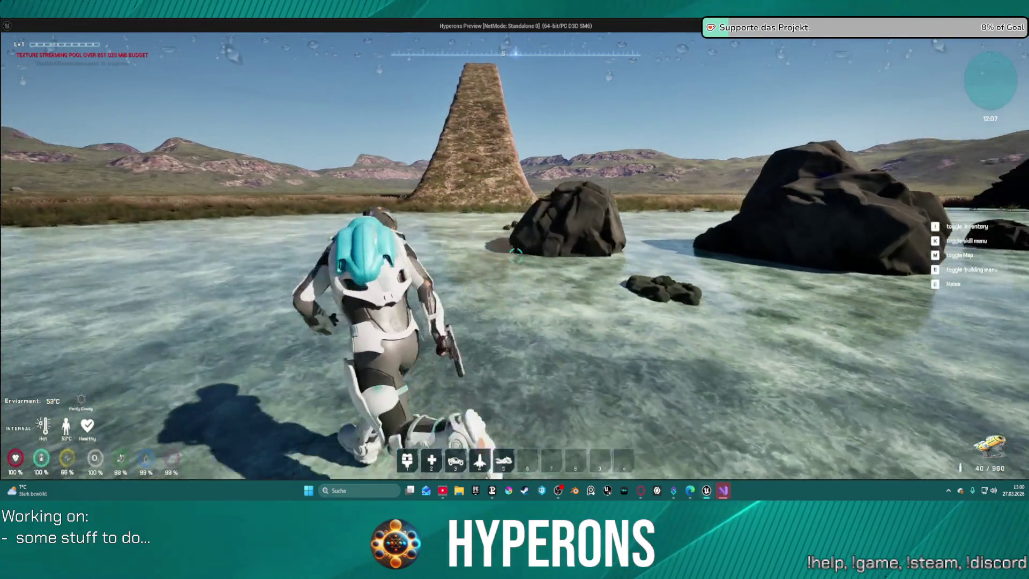
{"action": "left_click", "coordinate": [516, 255]}
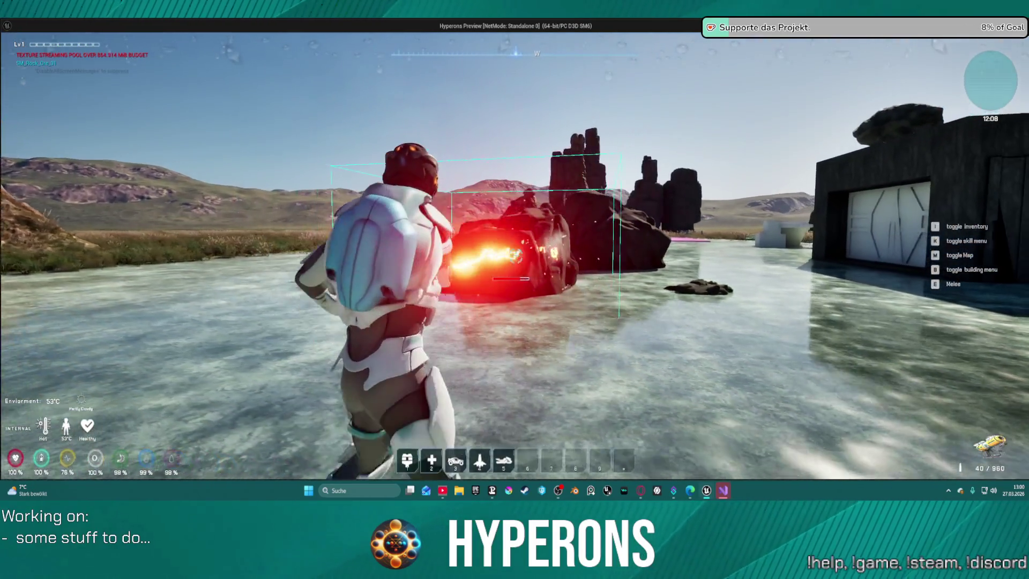
{"action": "key", "text": "w"}
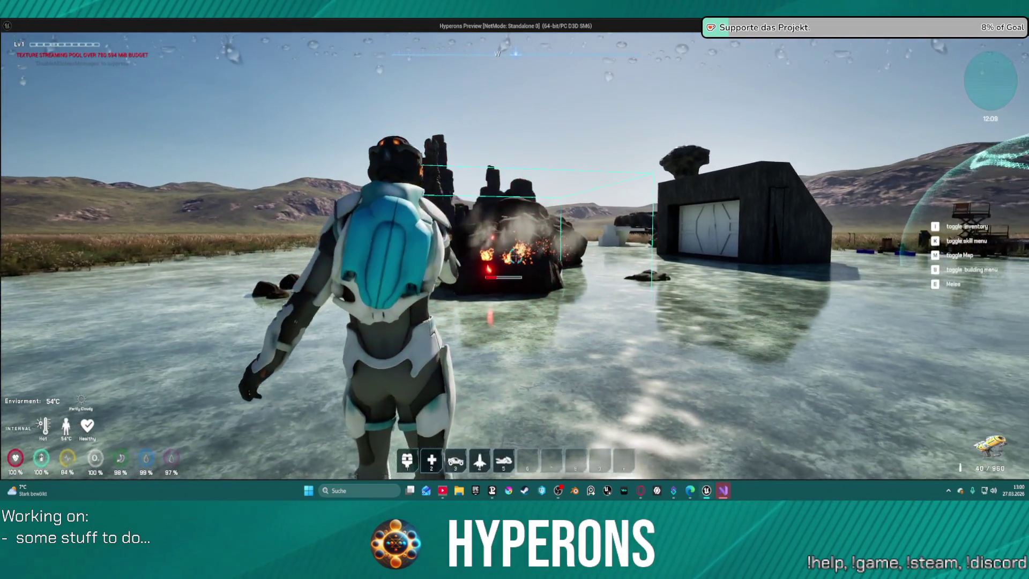
{"action": "key", "text": "w"}
{"action": "key", "text": "Escape"}
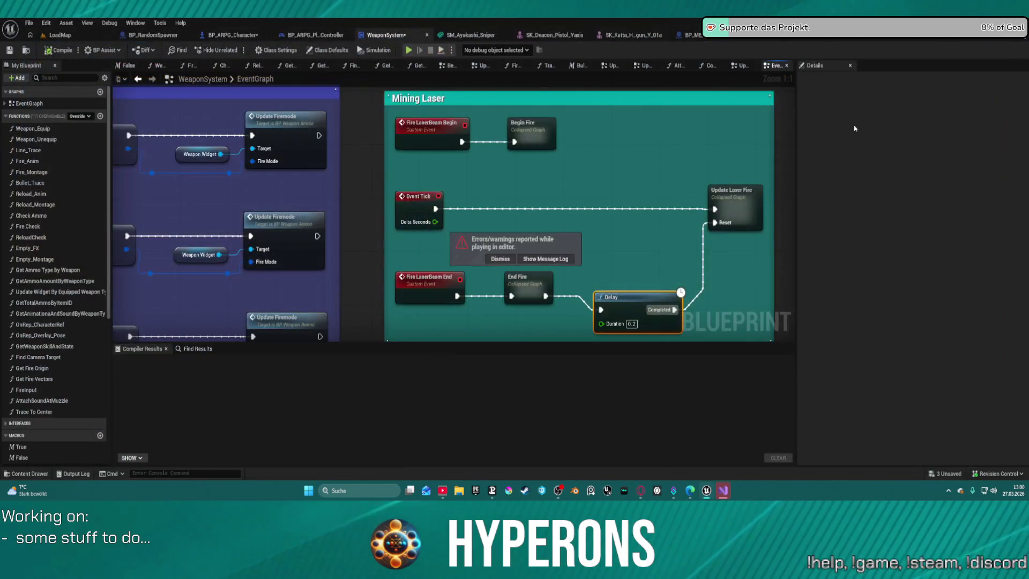
Remove the 0.2 s Delay from Mining Laser and step inside the Update Laser Fire collapsed graph.
{"action": "left_click_drag", "start_coordinate": [647, 288], "coordinate": [651, 283]}
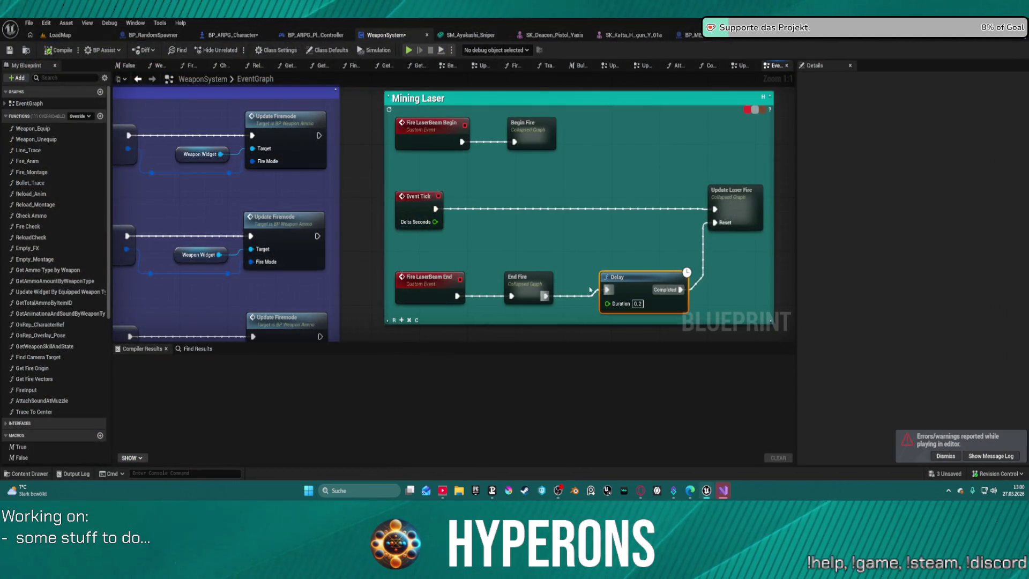
{"action": "right_click", "coordinate": [725, 213]}
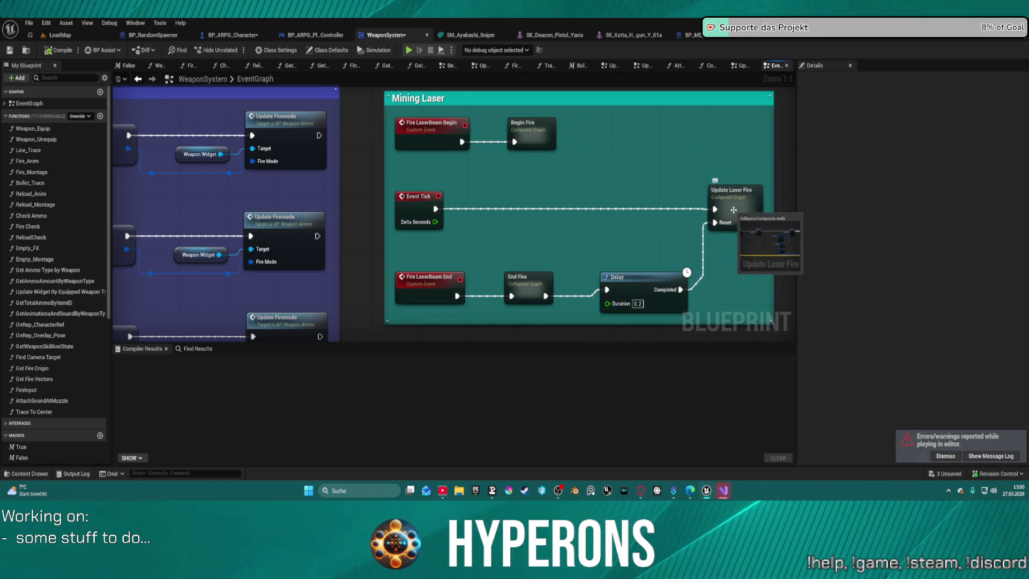
{"action": "key", "text": "ctrl+z"}
{"action": "key", "text": "ctrl+z"}
{"action": "double_click", "coordinate": [730, 212]}
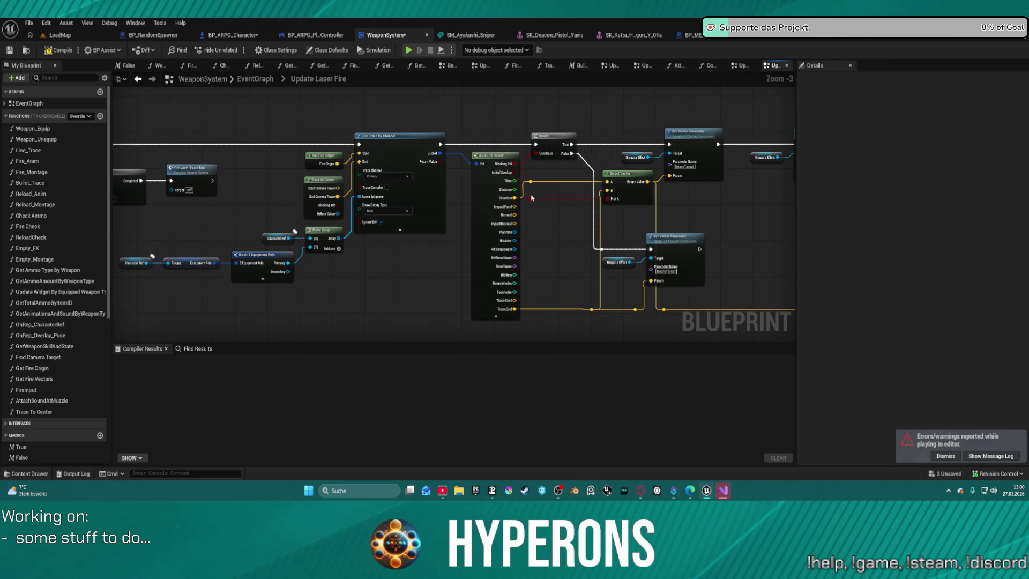
Delete the Do Once node, wire Aiming? GET's False directly into Fire Laser Beam End, and go back to EventGraph.
{"action": "right_click", "coordinate": [532, 198]}
{"action": "left_click_drag", "start_coordinate": [375, 220], "coordinate": [496, 221]}
{"action": "left_click_drag", "start_coordinate": [252, 177], "coordinate": [423, 182]}
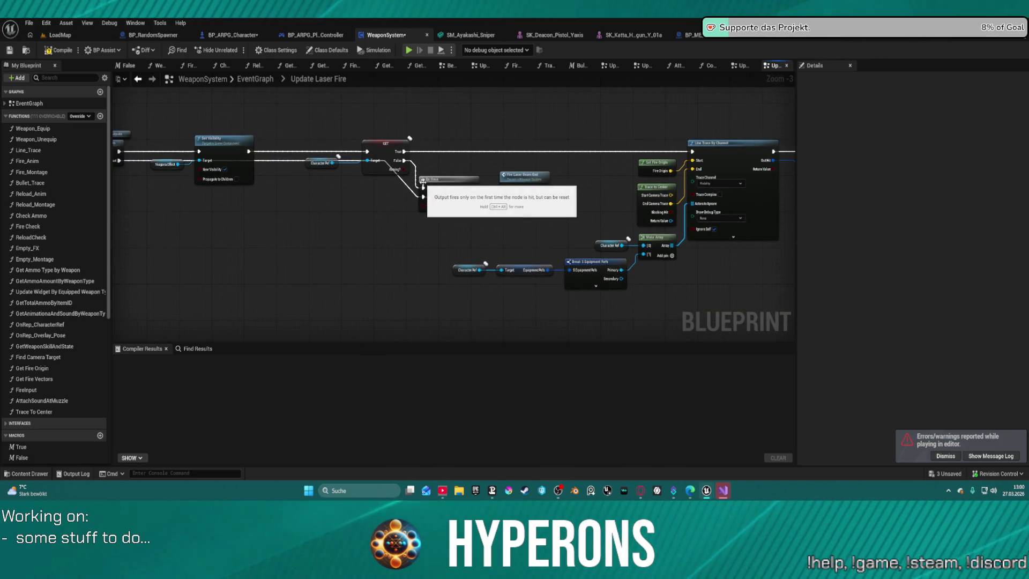
{"action": "left_click", "coordinate": [435, 180]}
{"action": "key", "text": "Delete"}
{"action": "mouse_move", "coordinate": [505, 188]}
{"action": "left_mouse_down"}
{"action": "mouse_move", "coordinate": [408, 163]}
{"action": "mouse_move", "coordinate": [506, 188]}
{"action": "mouse_move", "coordinate": [393, 173]}
{"action": "left_mouse_up"}
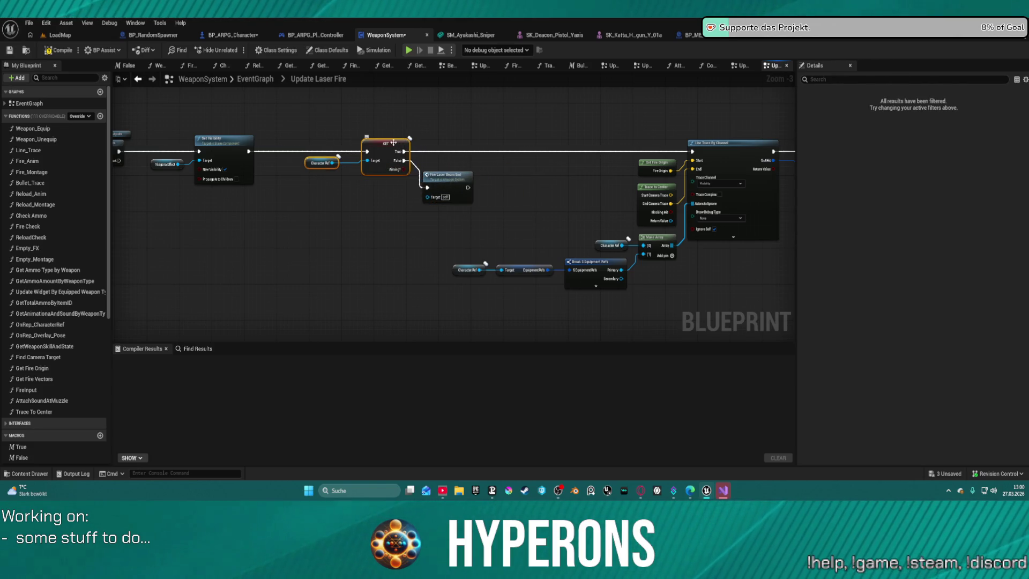
{"action": "left_click", "coordinate": [256, 80]}
{"action": "scroll", "coordinate": [372, 295], "scroll_direction": "up", "scroll_amount": 11}
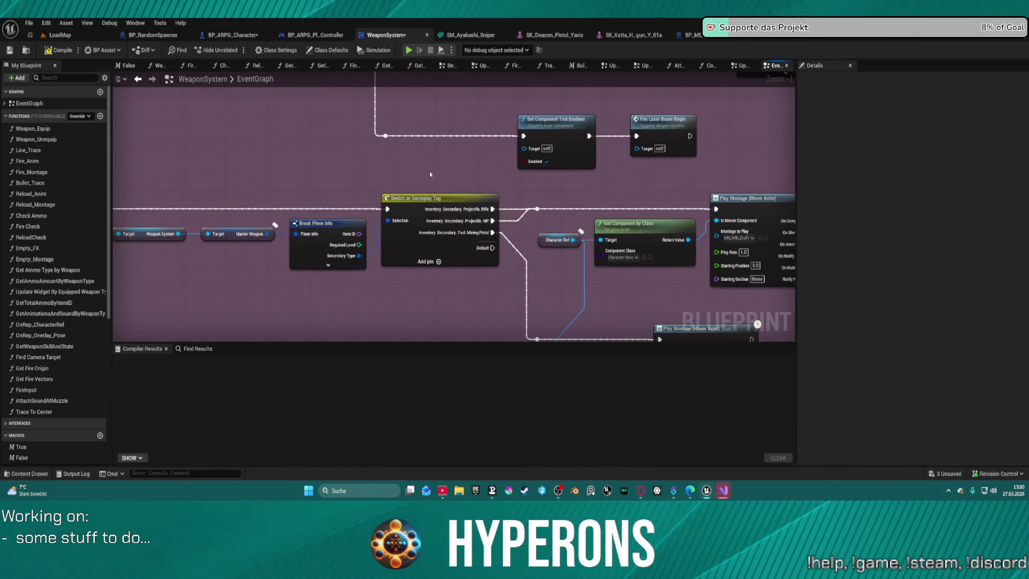
Pan the EventGraph past the fire-mode switch, Fire Laser Beam Begin/End, Stop Auto Fire and Fire Input.
{"action": "left_click_drag", "start_coordinate": [373, 176], "coordinate": [586, 297]}
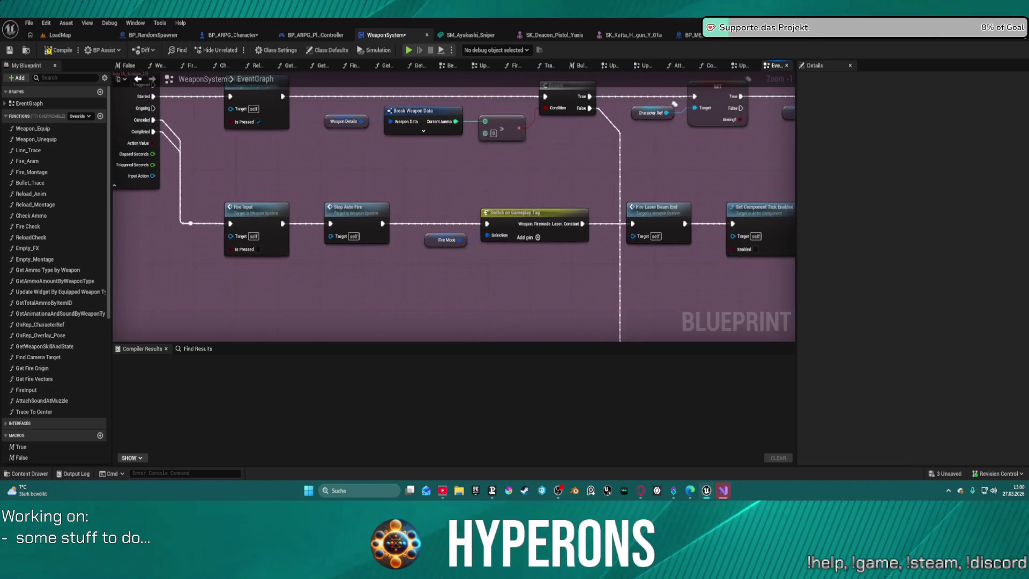
{"action": "mouse_move", "coordinate": [263, 95]}
{"action": "left_mouse_down"}
{"action": "mouse_move", "coordinate": [287, 104]}
{"action": "mouse_move", "coordinate": [271, 237]}
{"action": "mouse_move", "coordinate": [249, 230]}
{"action": "left_mouse_up"}
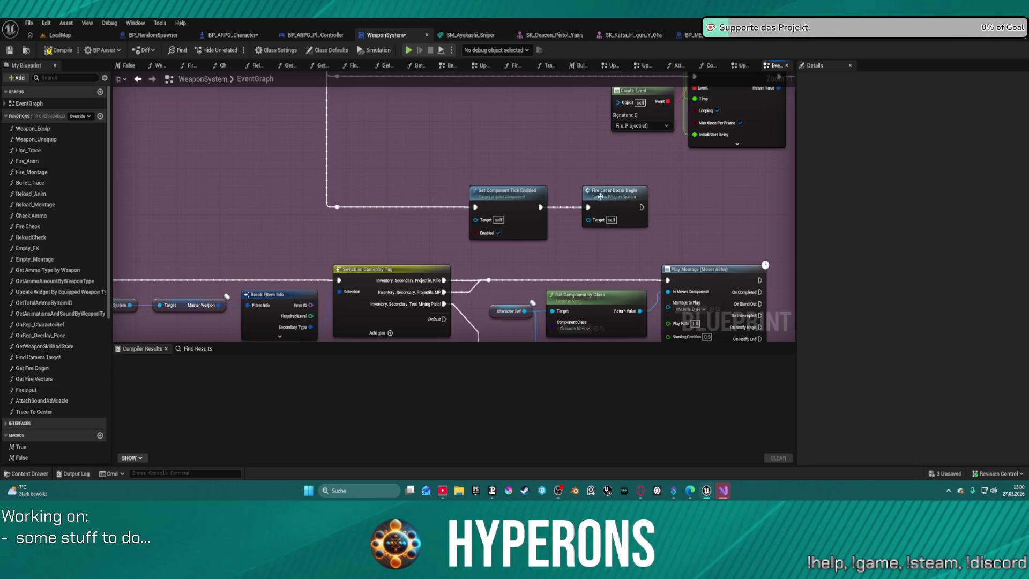
{"action": "mouse_move", "coordinate": [567, 277]}
{"action": "left_mouse_down"}
{"action": "mouse_move", "coordinate": [535, 232]}
{"action": "mouse_move", "coordinate": [585, 214]}
{"action": "mouse_move", "coordinate": [462, 190]}
{"action": "mouse_move", "coordinate": [467, 184]}
{"action": "left_mouse_up"}
{"action": "left_click_drag", "start_coordinate": [408, 259], "coordinate": [457, 220]}
{"action": "mouse_move", "coordinate": [463, 214]}
{"action": "left_mouse_down"}
{"action": "mouse_move", "coordinate": [370, 128]}
{"action": "mouse_move", "coordinate": [375, 150]}
{"action": "mouse_move", "coordinate": [370, 134]}
{"action": "mouse_move", "coordinate": [568, 126]}
{"action": "mouse_move", "coordinate": [753, 147]}
{"action": "mouse_move", "coordinate": [443, 128]}
{"action": "left_mouse_up"}
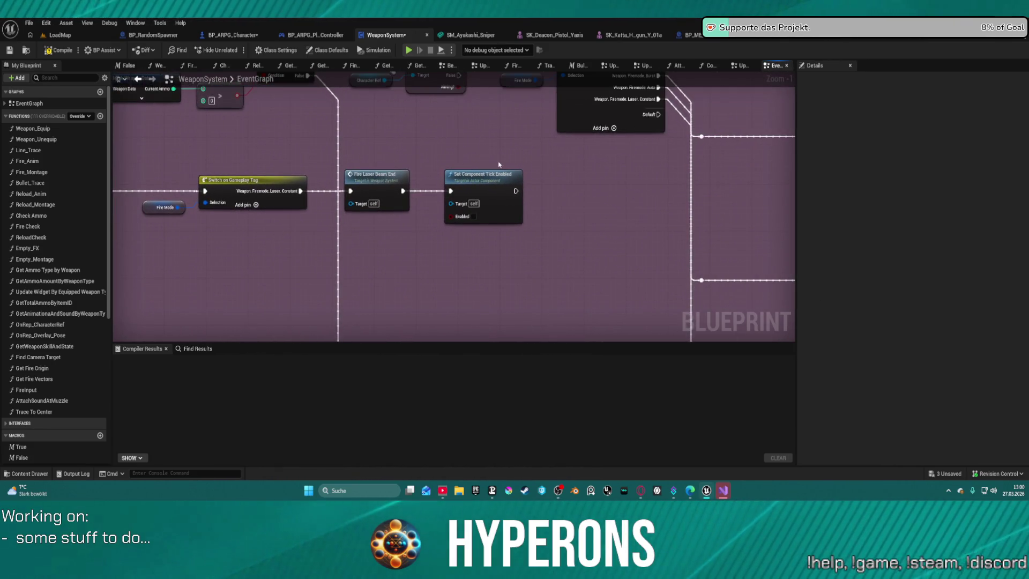
{"action": "left_click_drag", "start_coordinate": [398, 159], "coordinate": [513, 163]}
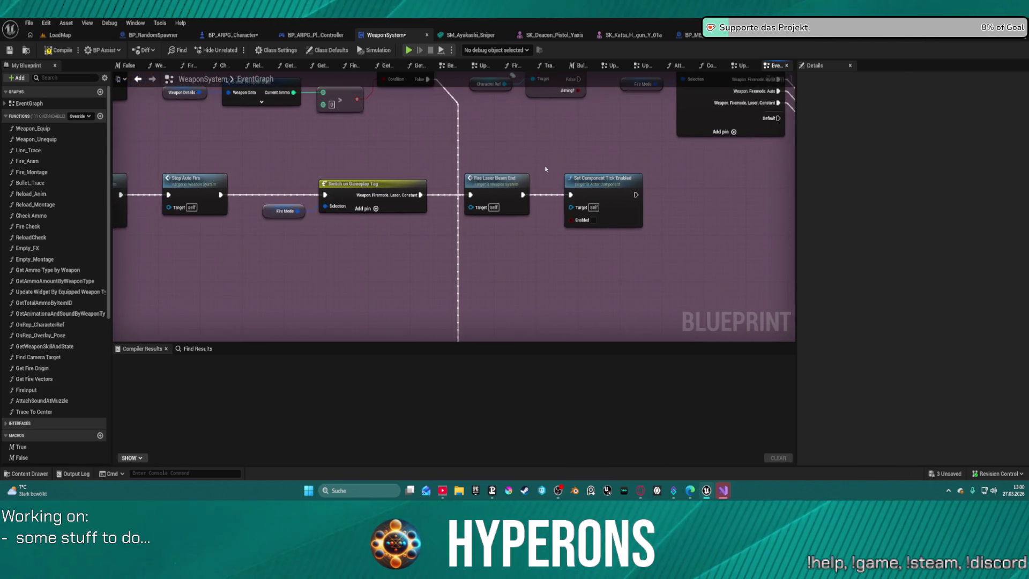
{"action": "mouse_move", "coordinate": [466, 209]}
{"action": "left_mouse_down"}
{"action": "mouse_move", "coordinate": [775, 237]}
{"action": "mouse_move", "coordinate": [739, 236]}
{"action": "left_mouse_up"}
Zoom over the comment blocks and reopen the Update Laser Fire collapsed graph.
{"action": "scroll", "coordinate": [407, 182], "scroll_direction": "down", "scroll_amount": 3}
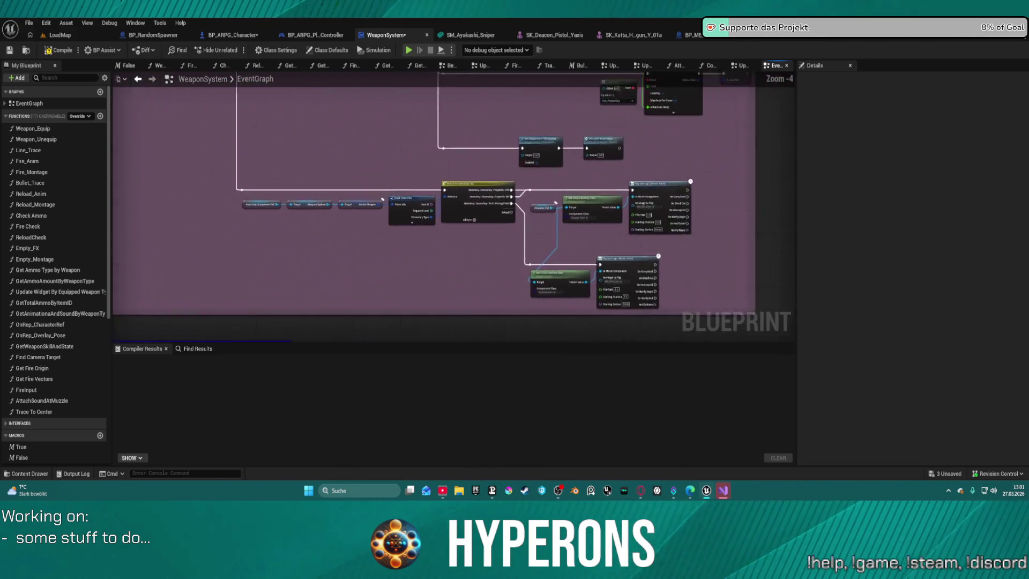
{"action": "scroll", "coordinate": [314, 215], "scroll_direction": "up", "scroll_amount": 5}
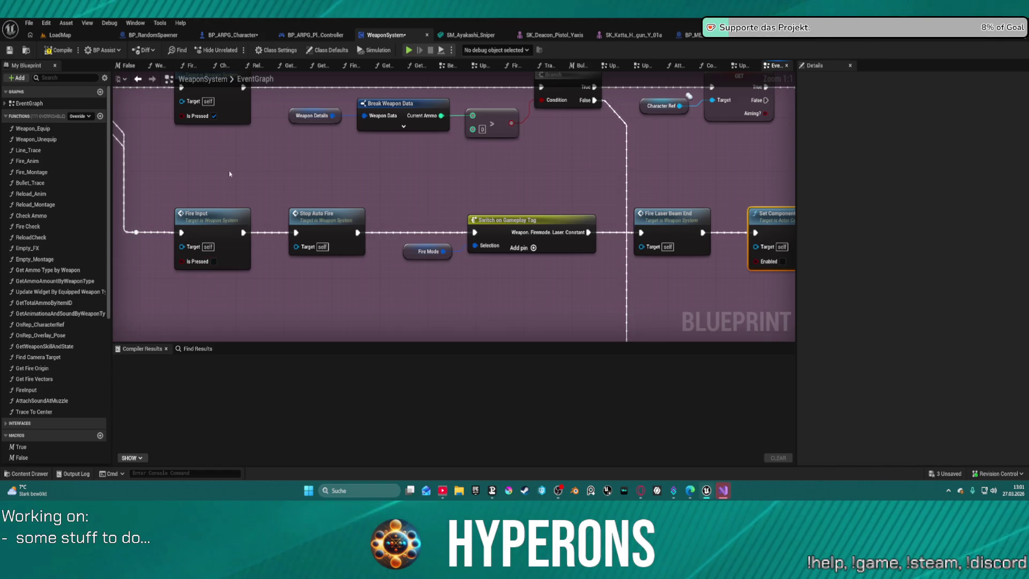
{"action": "scroll", "coordinate": [484, 187], "scroll_direction": "down", "scroll_amount": 5}
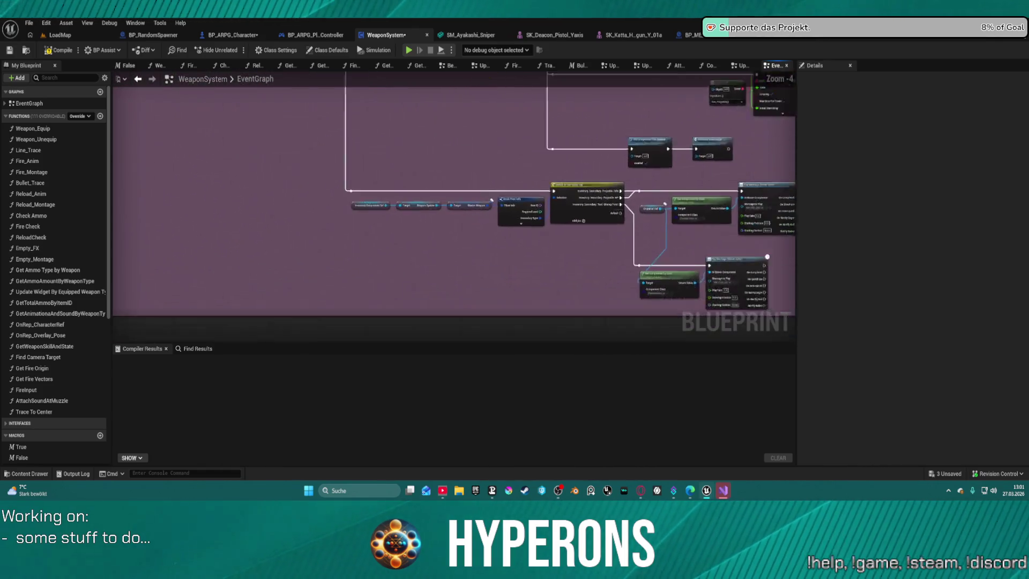
{"action": "scroll", "coordinate": [461, 140], "scroll_direction": "down", "scroll_amount": 6}
{"action": "mouse_move", "coordinate": [460, 140]}
{"action": "left_mouse_down"}
{"action": "mouse_move", "coordinate": [497, 81]}
{"action": "mouse_move", "coordinate": [519, 184]}
{"action": "mouse_move", "coordinate": [507, 184]}
{"action": "left_mouse_up"}
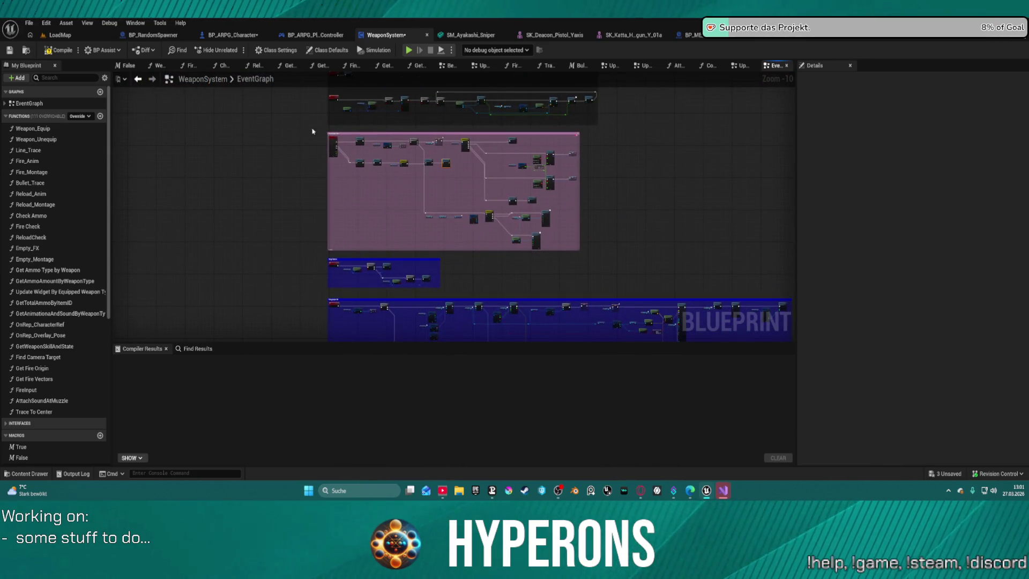
{"action": "scroll", "coordinate": [459, 222], "scroll_direction": "up", "scroll_amount": 10}
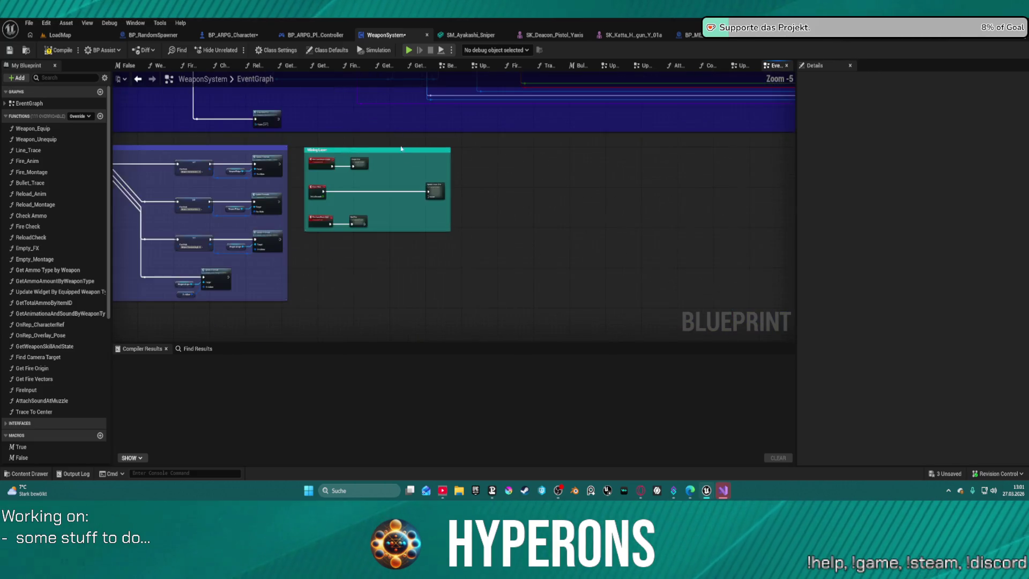
{"action": "double_click", "coordinate": [464, 211]}
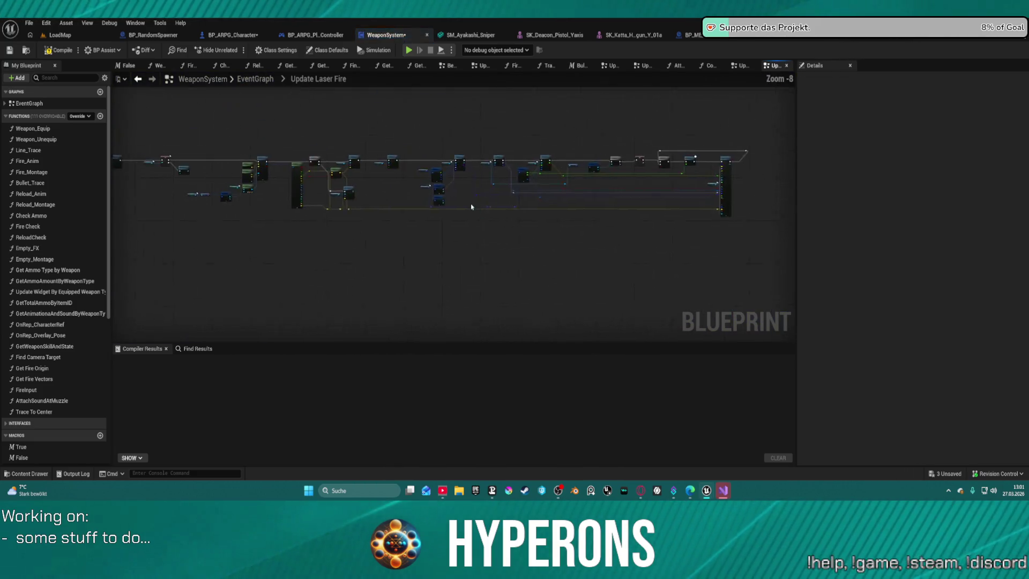
Inspect the Fire Laser Beam End call, then return to EventGraph's Switch on Gameplay Tag node.
{"action": "left_click", "coordinate": [290, 194]}
{"action": "scroll", "coordinate": [290, 194], "scroll_direction": "up", "scroll_amount": 4}
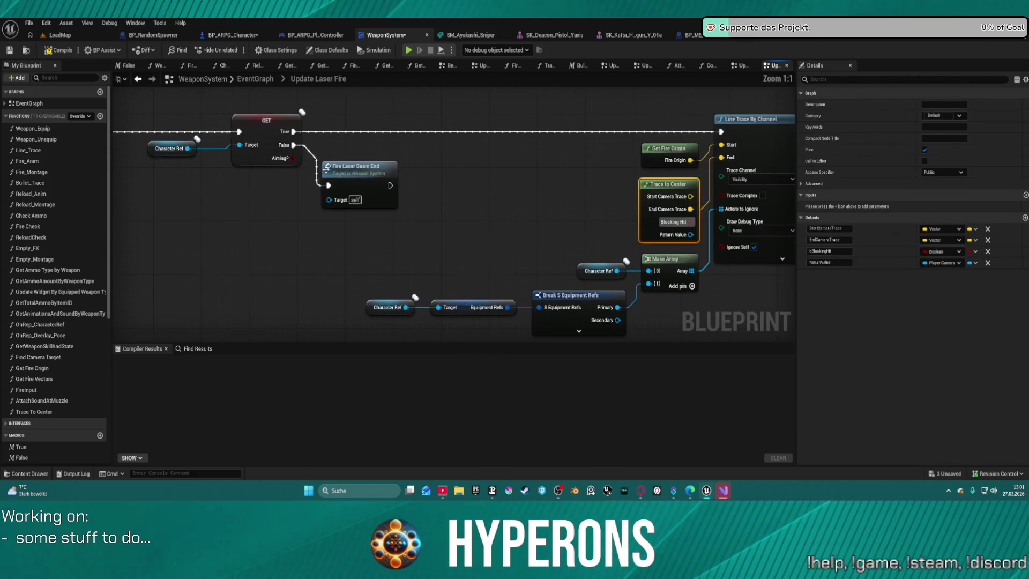
{"action": "left_click", "coordinate": [376, 200]}
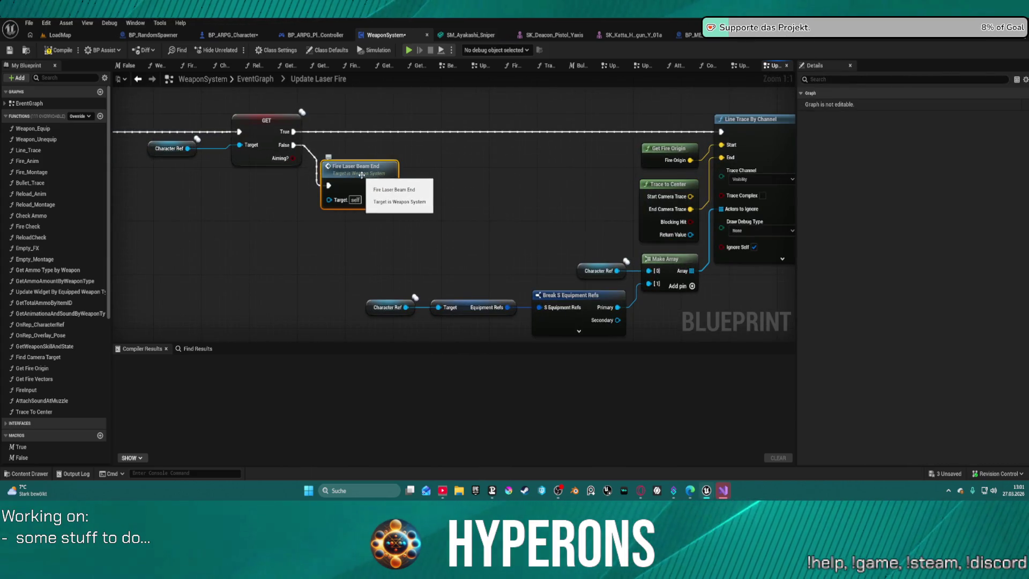
{"action": "left_click", "coordinate": [138, 79]}
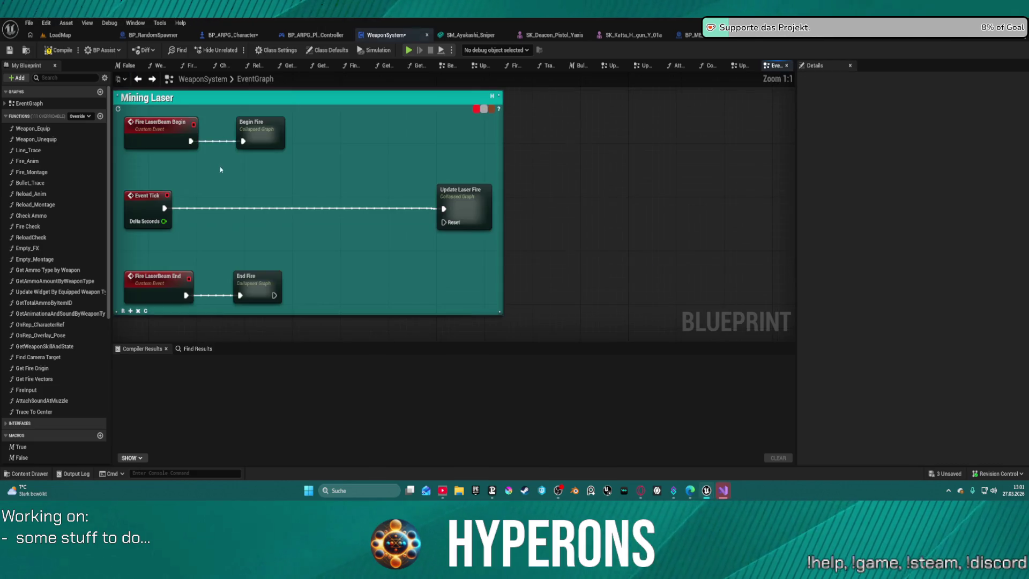
{"action": "scroll", "coordinate": [521, 300], "scroll_direction": "down", "scroll_amount": 6}
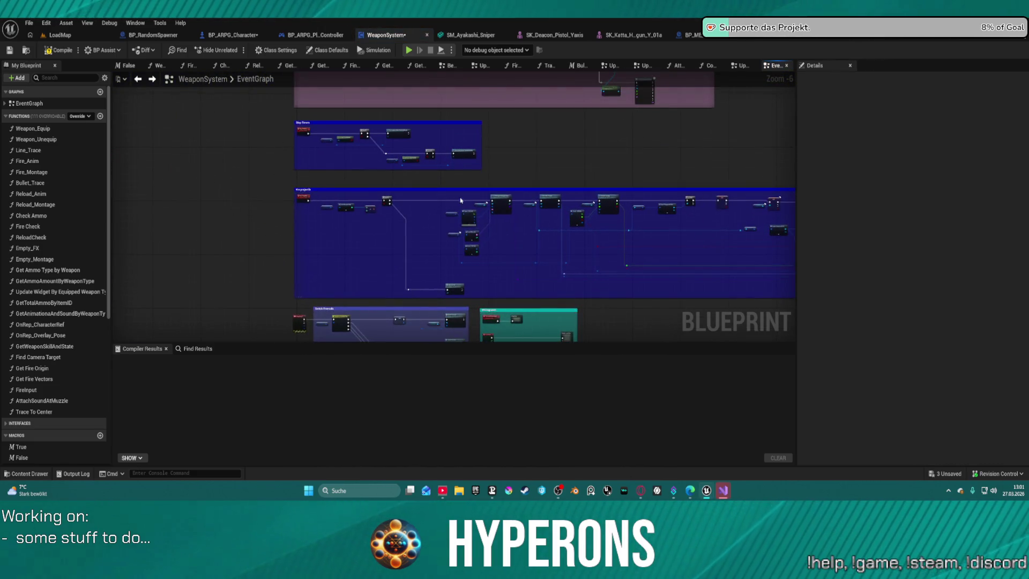
{"action": "scroll", "coordinate": [473, 321], "scroll_direction": "up", "scroll_amount": 4}
{"action": "mouse_move", "coordinate": [499, 177]}
{"action": "left_mouse_down"}
{"action": "mouse_move", "coordinate": [548, 338]}
{"action": "mouse_move", "coordinate": [478, 273]}
{"action": "mouse_move", "coordinate": [499, 246]}
{"action": "mouse_move", "coordinate": [237, 180]}
{"action": "mouse_move", "coordinate": [563, 161]}
{"action": "mouse_move", "coordinate": [416, 114]}
{"action": "mouse_move", "coordinate": [735, 196]}
{"action": "mouse_move", "coordinate": [401, 156]}
{"action": "mouse_move", "coordinate": [553, 329]}
{"action": "mouse_move", "coordinate": [382, 204]}
{"action": "left_mouse_up"}
{"action": "scroll", "coordinate": [237, 181], "scroll_direction": "up", "scroll_amount": 1}
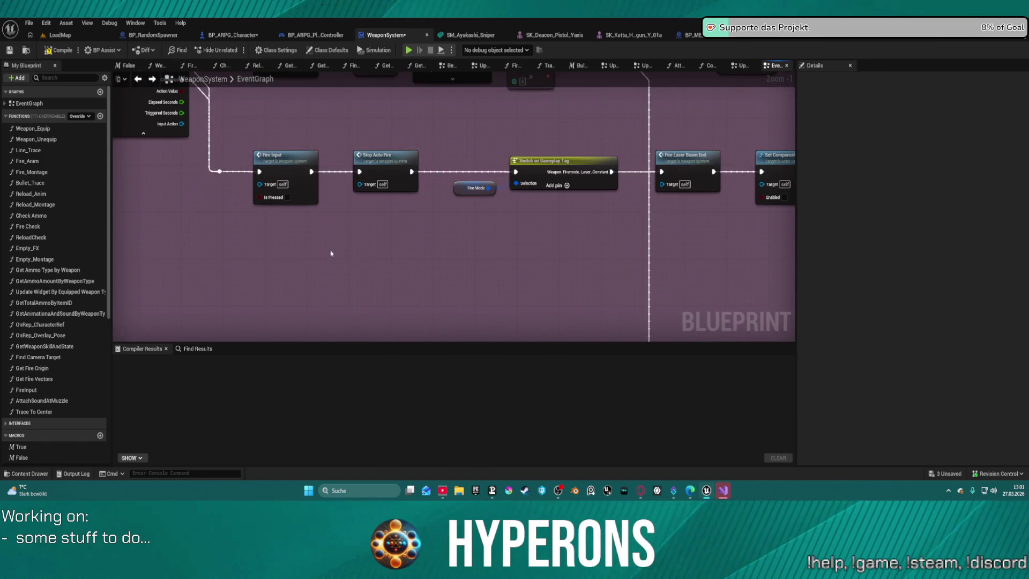
Add a Custom Event node via a 'Cust' search and rename the End Fire collapsed graph to End Beam Fire.
{"action": "left_click_drag", "start_coordinate": [335, 270], "coordinate": [318, 288]}
{"action": "right_click", "coordinate": [258, 284]}
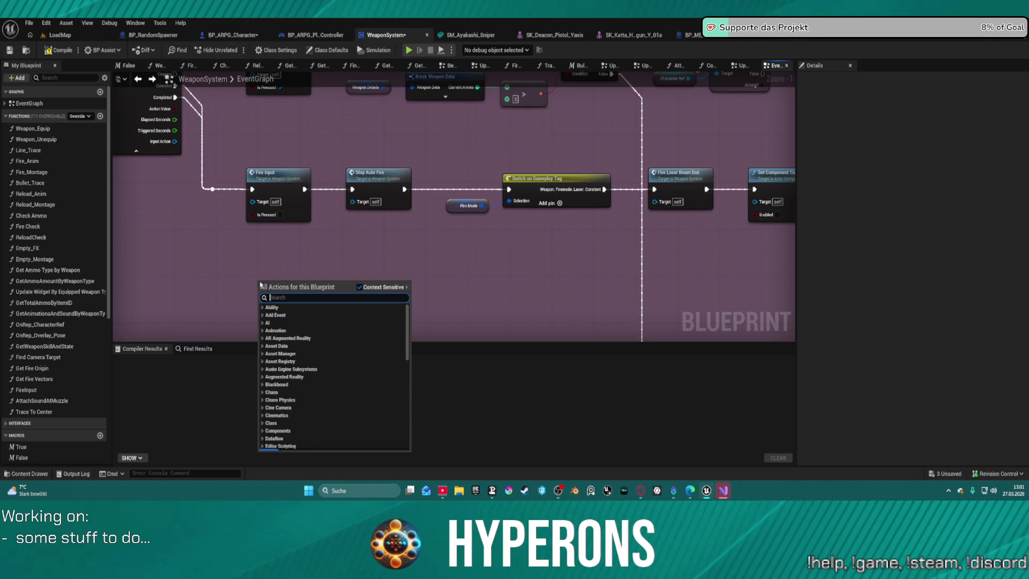
{"action": "type", "text": "Cust"}
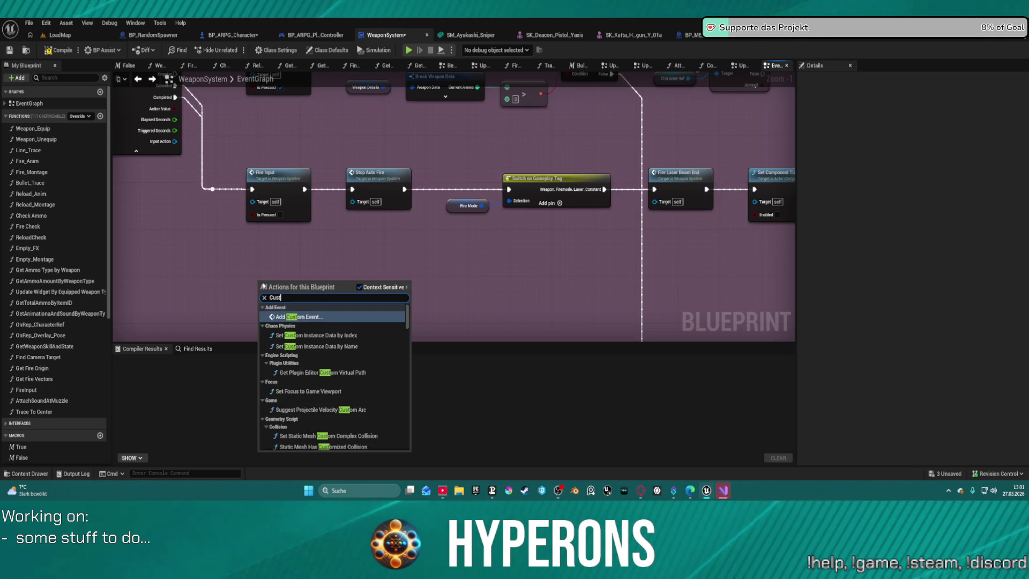
{"action": "key", "text": "Return"}
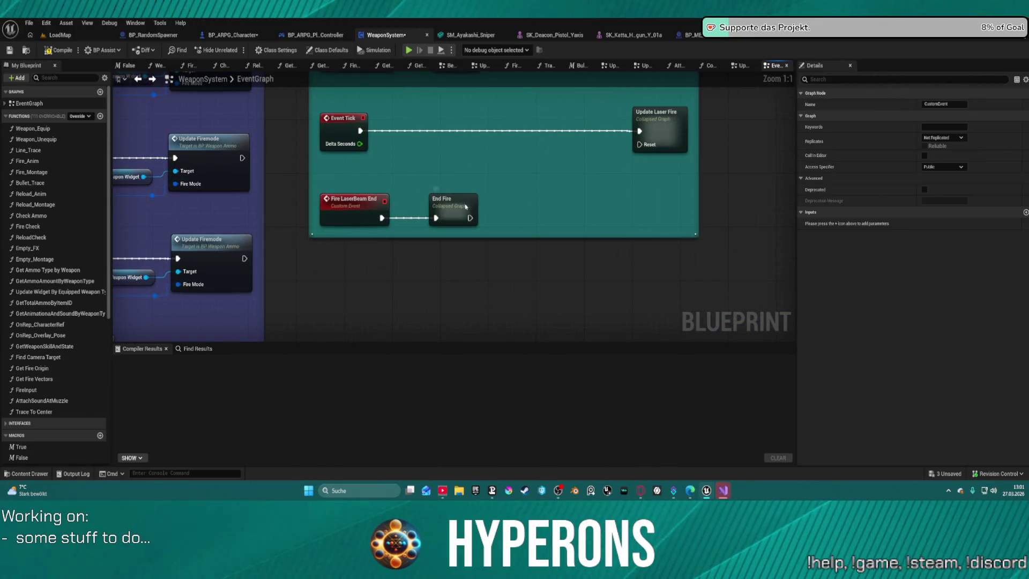
{"action": "left_click", "coordinate": [466, 207]}
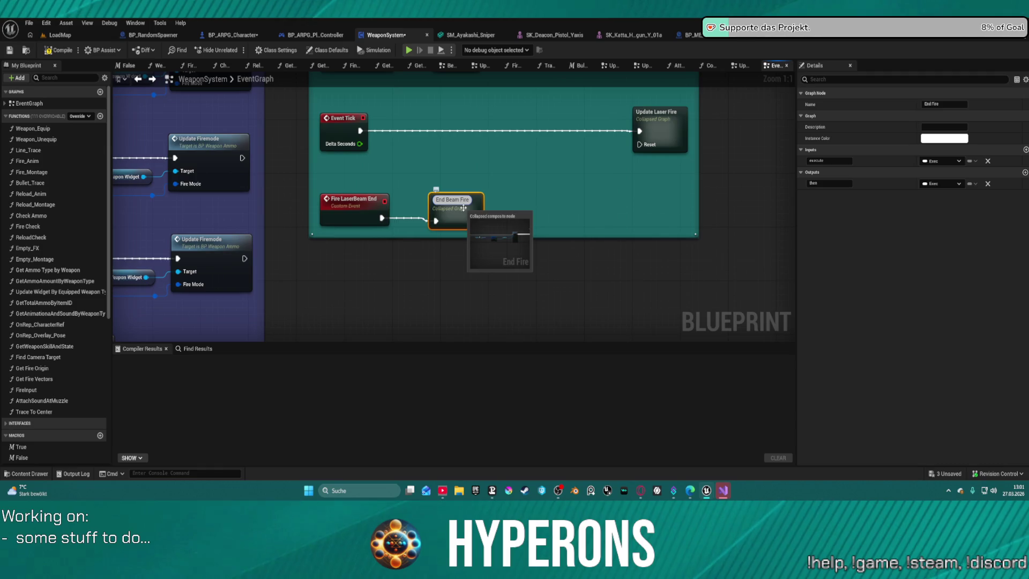
{"action": "scroll", "coordinate": [485, 171], "scroll_direction": "down", "scroll_amount": 3}
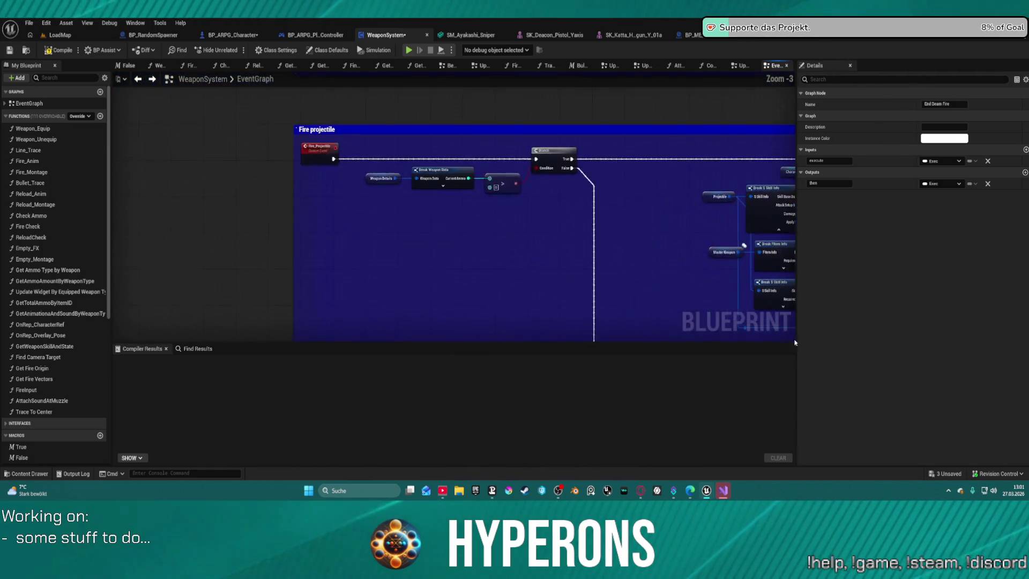
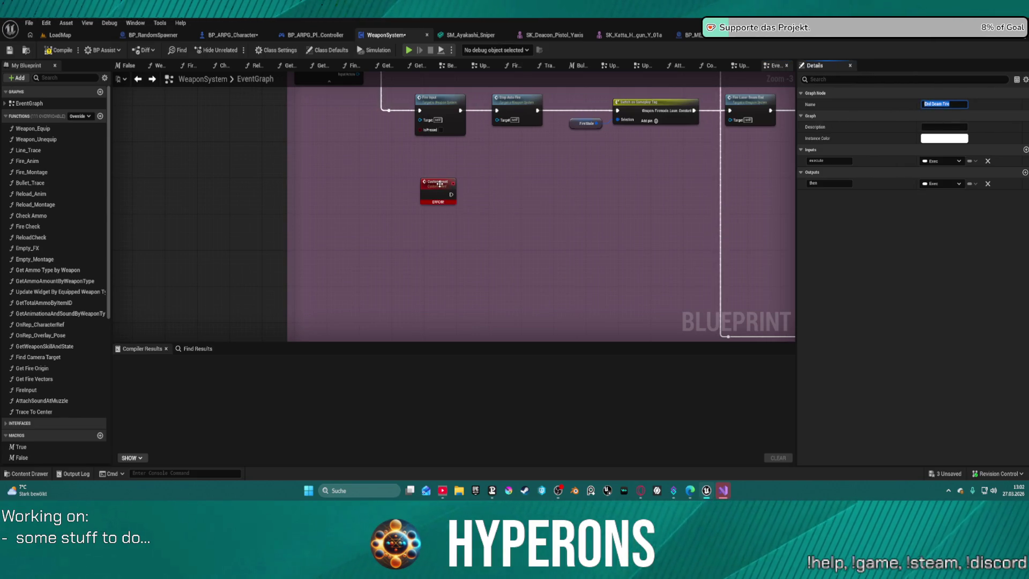
Rename the Beam custom event to 'End Fire' and wire its exec pin into the Fire Input node.
{"action": "left_click", "coordinate": [722, 152]}
{"action": "left_click", "coordinate": [423, 189]}
{"action": "left_click", "coordinate": [957, 104]}
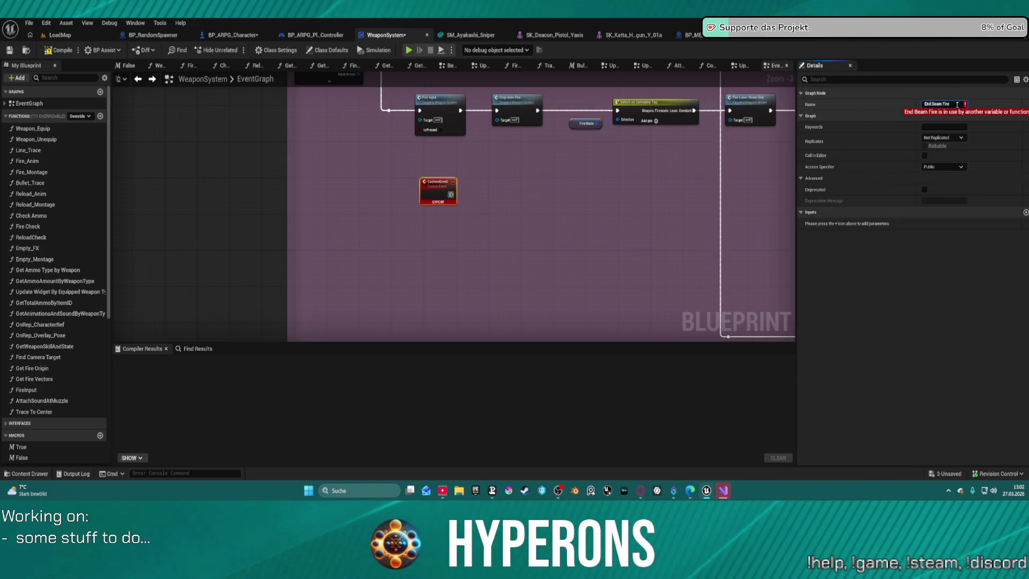
{"action": "key", "text": "Left"}
{"action": "key", "text": "Left"}
{"action": "key", "text": "Left"}
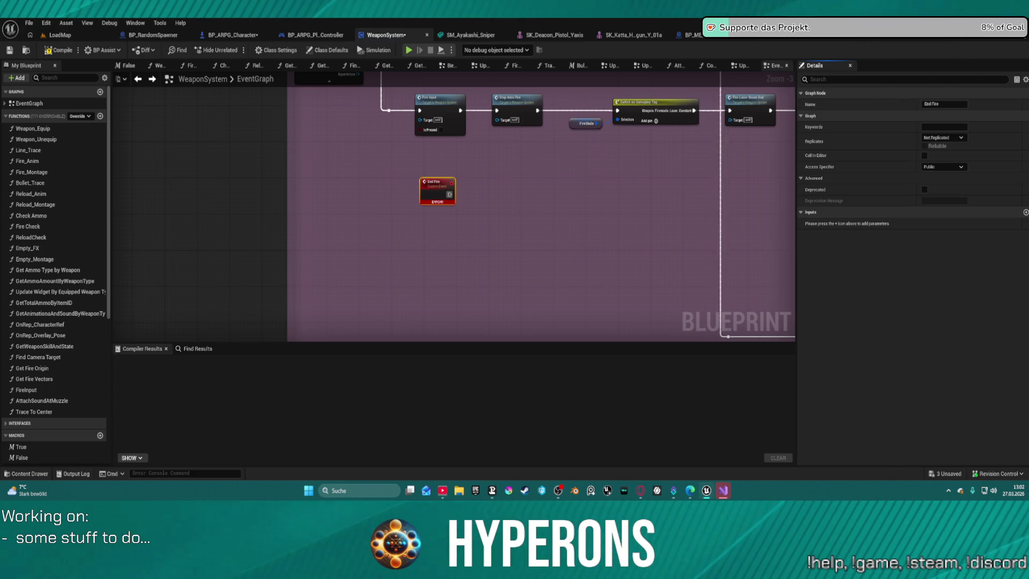
{"action": "mouse_move", "coordinate": [421, 112]}
{"action": "left_mouse_down"}
{"action": "mouse_move", "coordinate": [454, 206]}
{"action": "mouse_move", "coordinate": [451, 195]}
{"action": "left_mouse_up"}
{"action": "mouse_move", "coordinate": [438, 97]}
{"action": "left_mouse_down"}
{"action": "mouse_move", "coordinate": [508, 201]}
{"action": "mouse_move", "coordinate": [482, 176]}
{"action": "mouse_move", "coordinate": [459, 89]}
{"action": "mouse_move", "coordinate": [450, 204]}
{"action": "mouse_move", "coordinate": [421, 210]}
{"action": "left_mouse_up"}
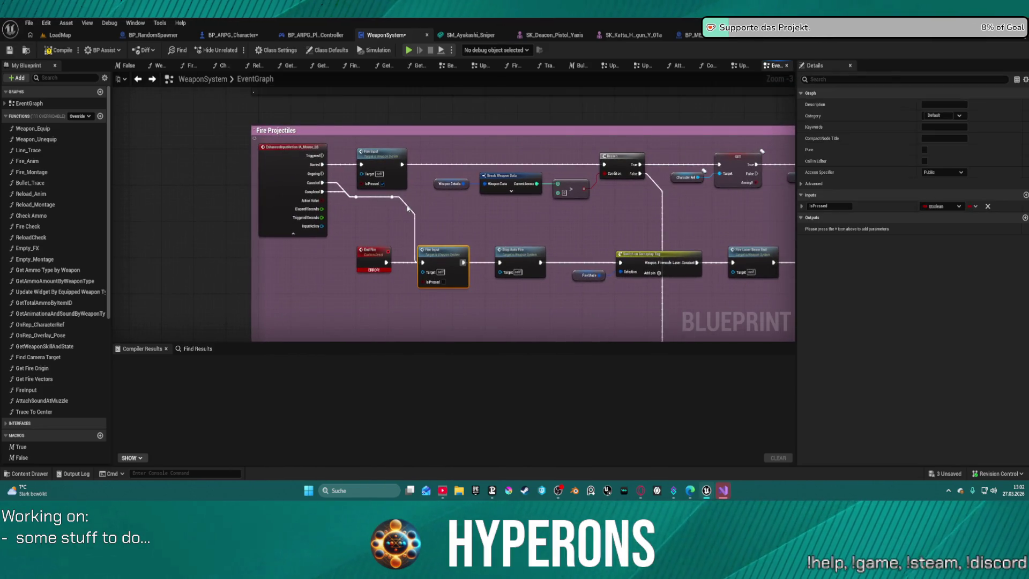
Add an End Fire call node off the reroute wire by searching 'end fire'.
{"action": "left_click_drag", "start_coordinate": [392, 197], "coordinate": [406, 217]}
{"action": "type", "text": "end fire"}
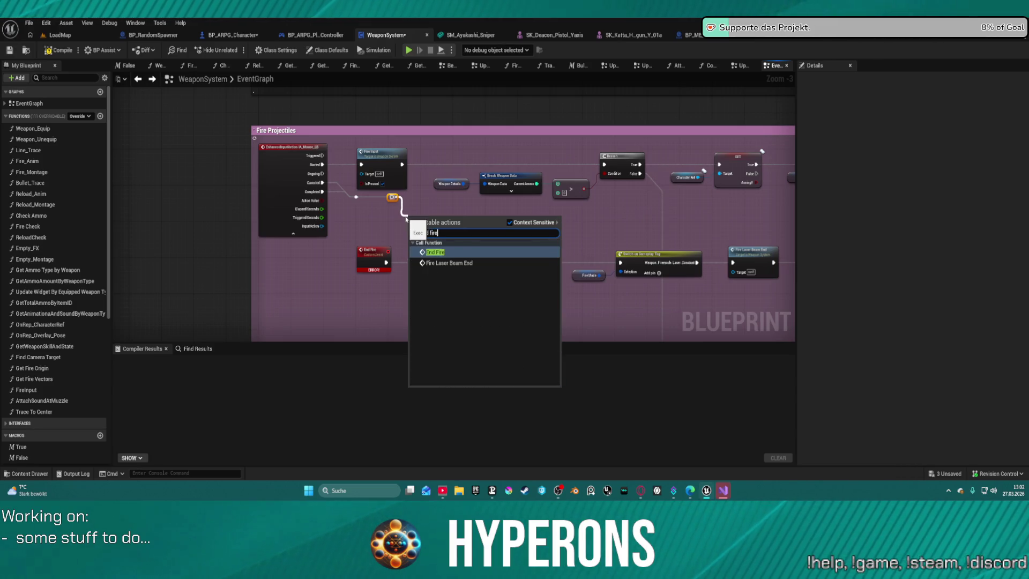
{"action": "key", "text": "Return"}
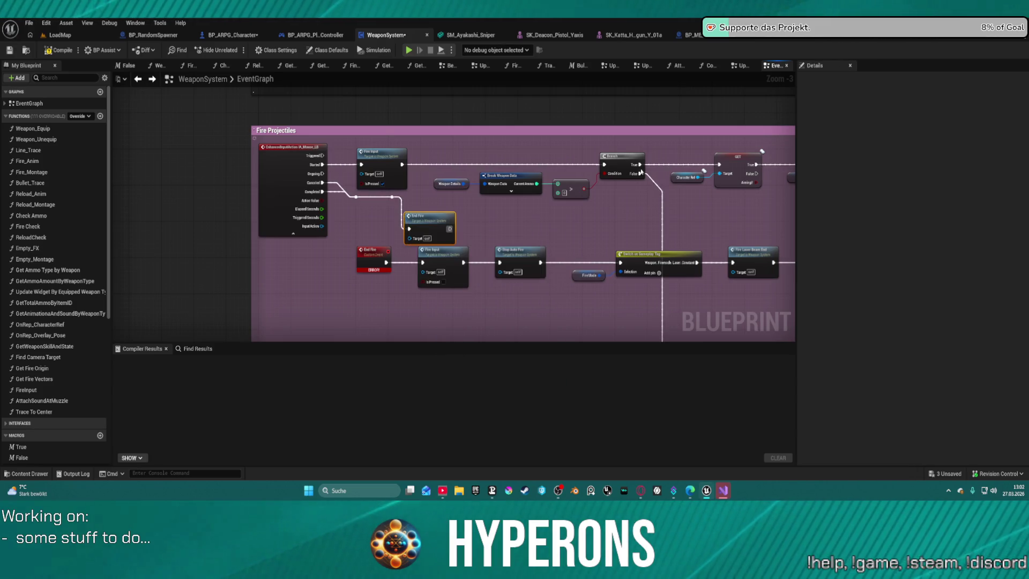
Move the End Fire event row lower and pan to the graphs below.
{"action": "left_click_drag", "start_coordinate": [370, 250], "coordinate": [277, 293]}
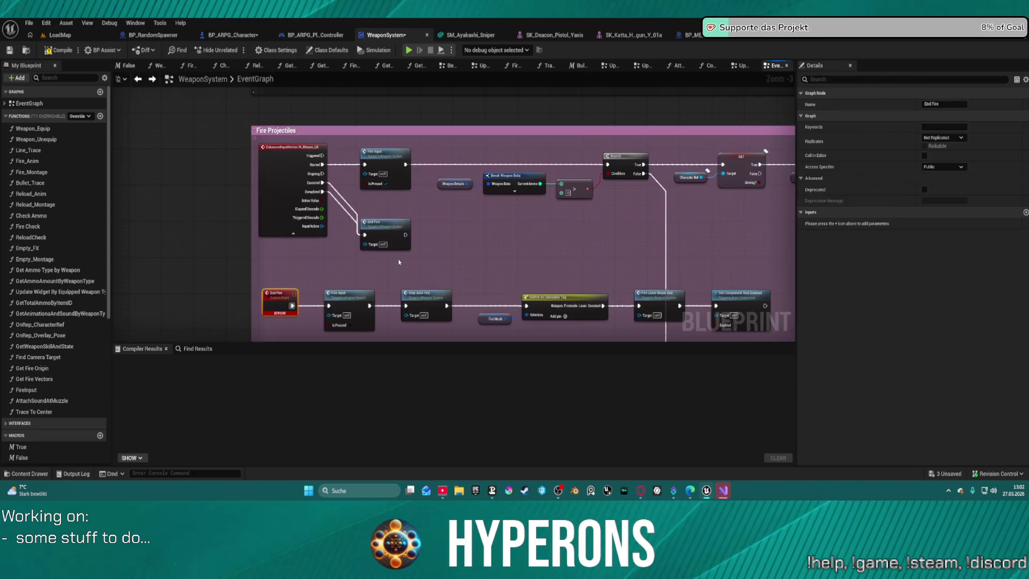
{"action": "scroll", "coordinate": [429, 214], "scroll_direction": "down", "scroll_amount": 5}
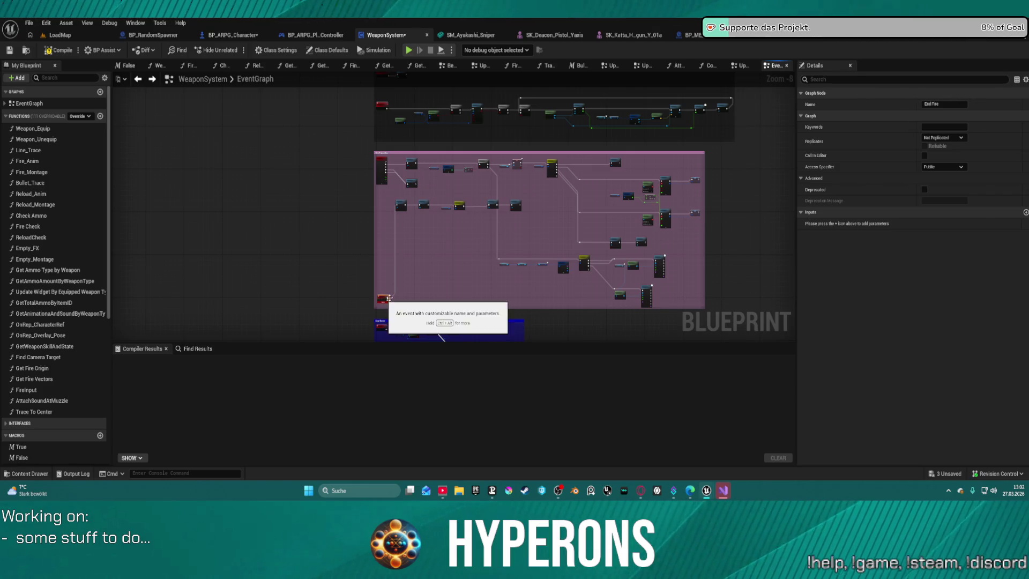
{"action": "mouse_move", "coordinate": [556, 290]}
{"action": "left_mouse_down"}
{"action": "mouse_move", "coordinate": [602, 91]}
{"action": "mouse_move", "coordinate": [572, 75]}
{"action": "left_mouse_up"}
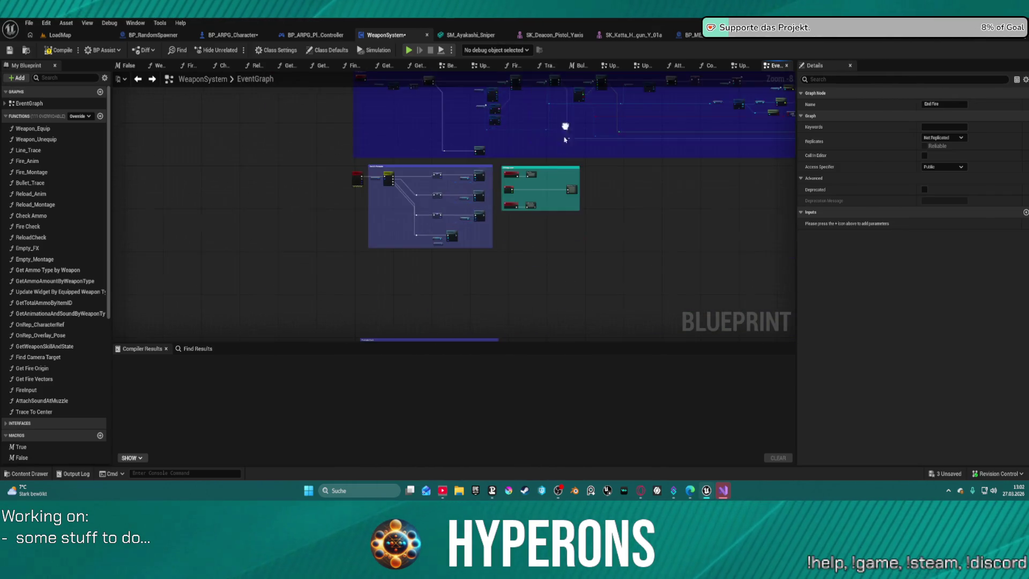
{"action": "scroll", "coordinate": [561, 182], "scroll_direction": "up", "scroll_amount": 8}
Open the Update Laser Fire collapsed graph and delete the Fire Laser Beam End node.
{"action": "left_click", "coordinate": [625, 213]}
{"action": "double_click", "coordinate": [625, 214]}
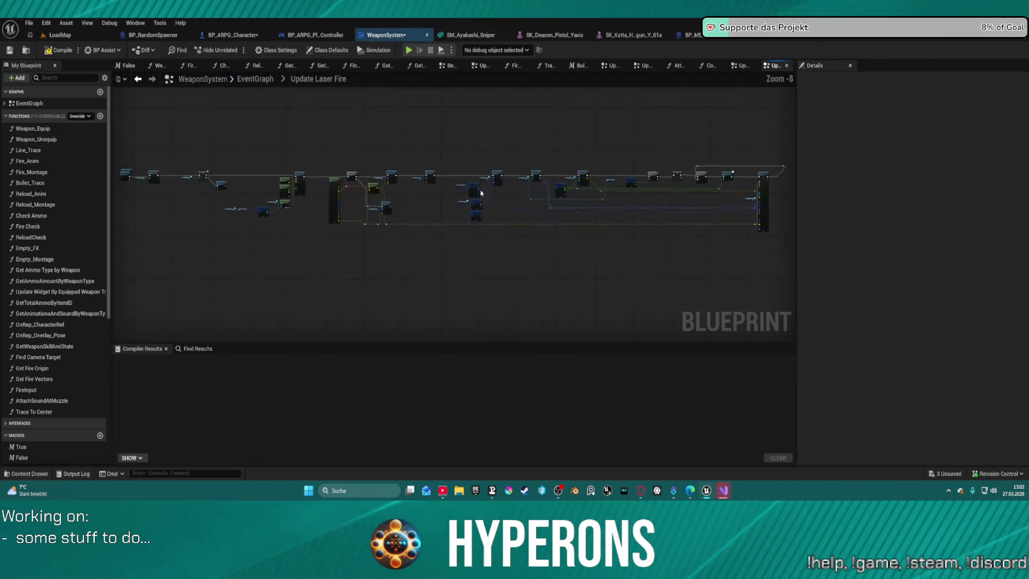
{"action": "left_click", "coordinate": [308, 173]}
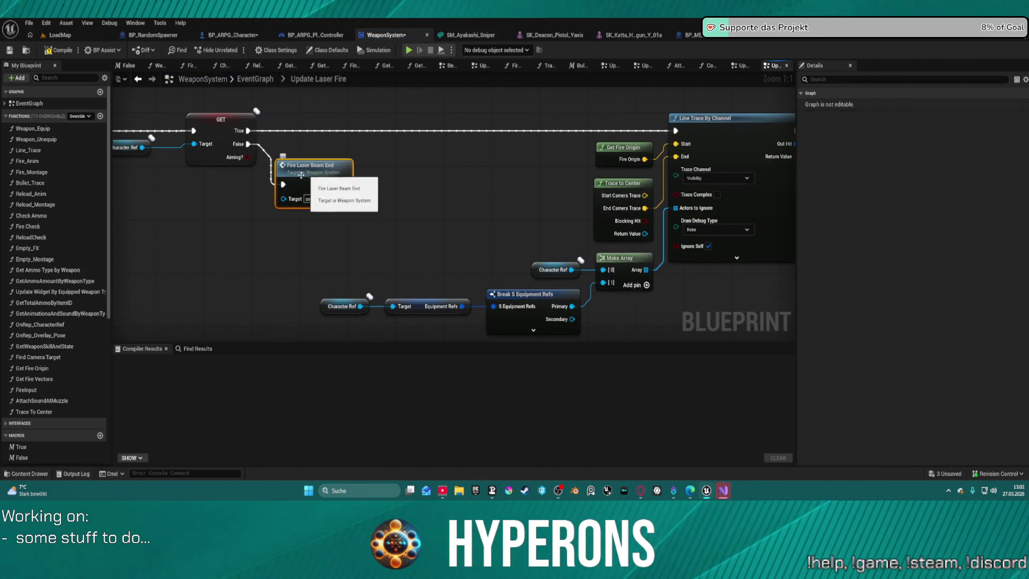
{"action": "key", "text": "Delete"}
Call End Fire from the GET node's False pin, then start the game preview.
{"action": "left_click_drag", "start_coordinate": [248, 144], "coordinate": [284, 196]}
{"action": "type", "text": "end fire"}
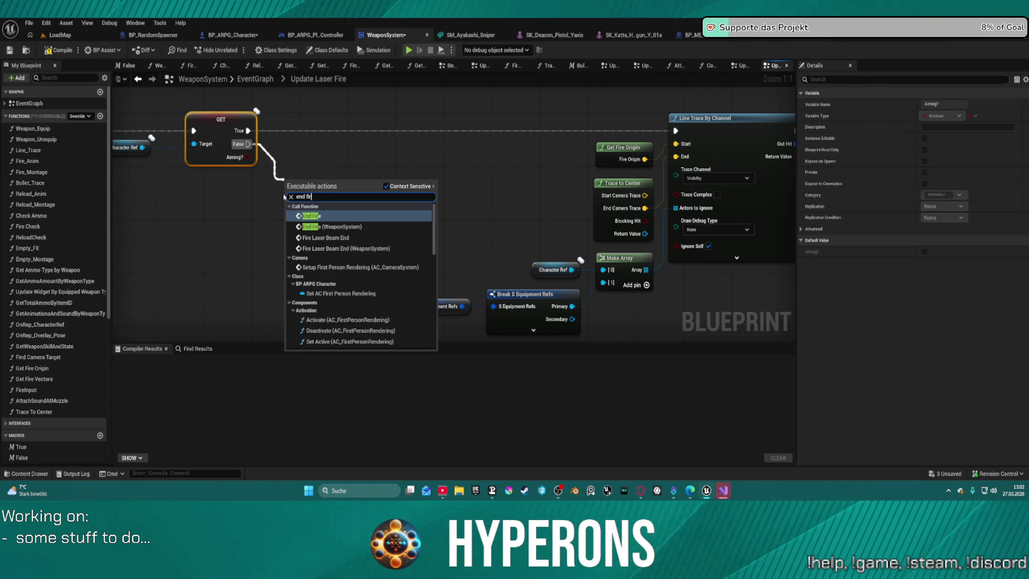
{"action": "key", "text": "Return"}
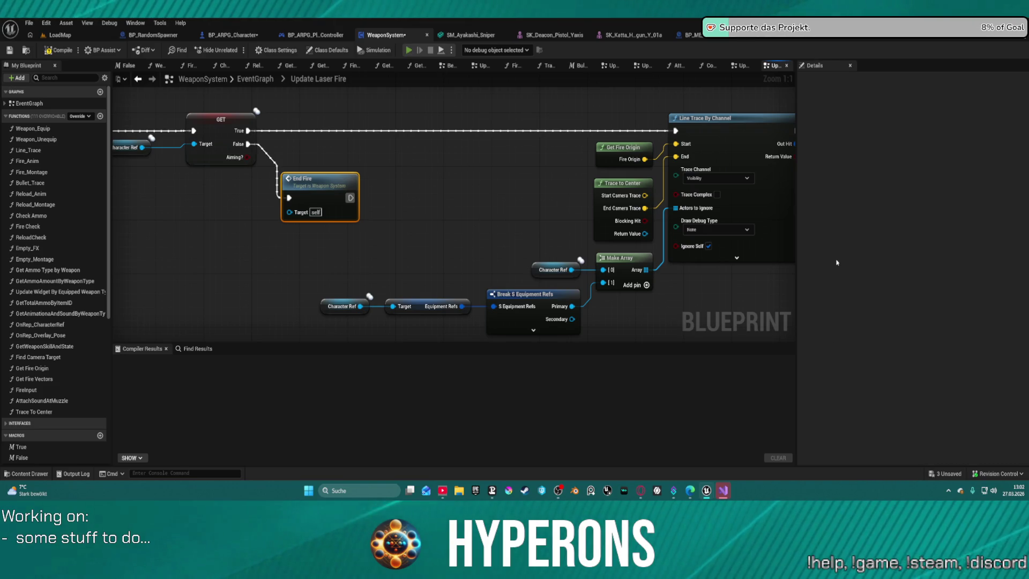
{"action": "key", "text": "alt+Tab"}
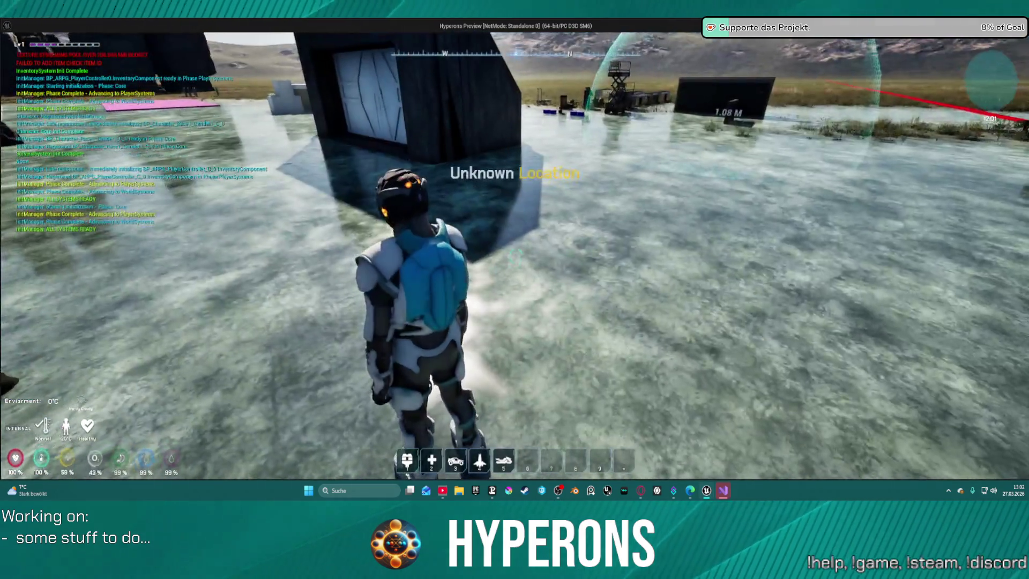
Equip the Harvester from the inventory and fire its beam at the crosshair several times.
{"action": "key", "text": "i"}
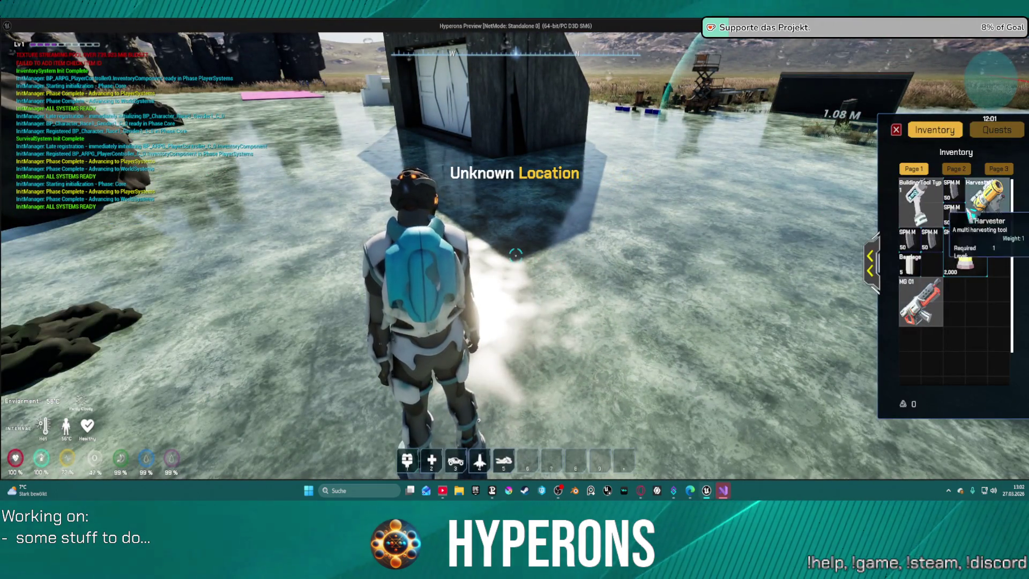
{"action": "double_click", "coordinate": [988, 201]}
{"action": "left_click", "coordinate": [896, 129]}
{"action": "left_click", "coordinate": [514, 256]}
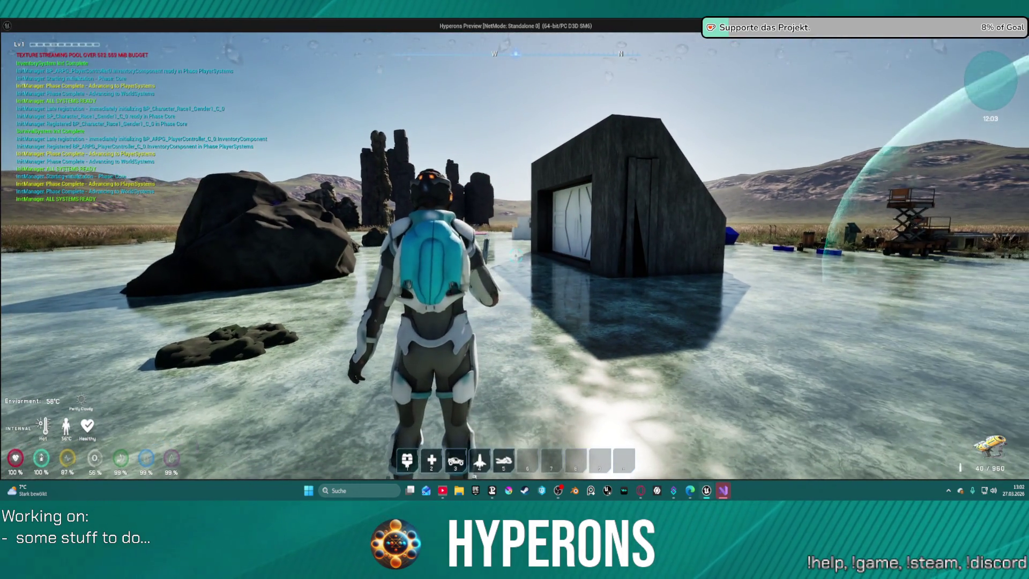
{"action": "left_click", "coordinate": [515, 256]}
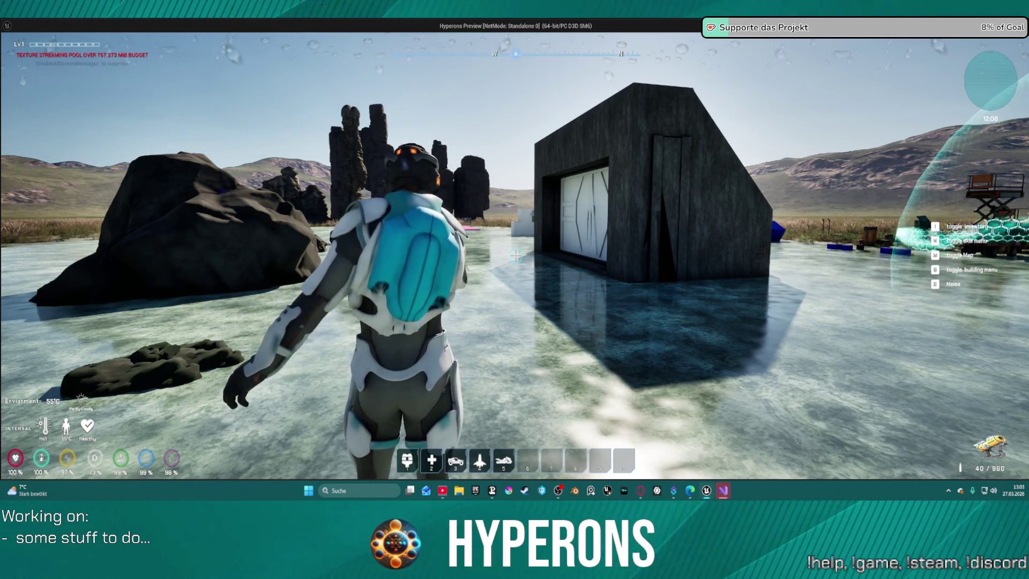
{"action": "left_click", "coordinate": [514, 256]}
{"action": "left_click", "coordinate": [515, 256]}
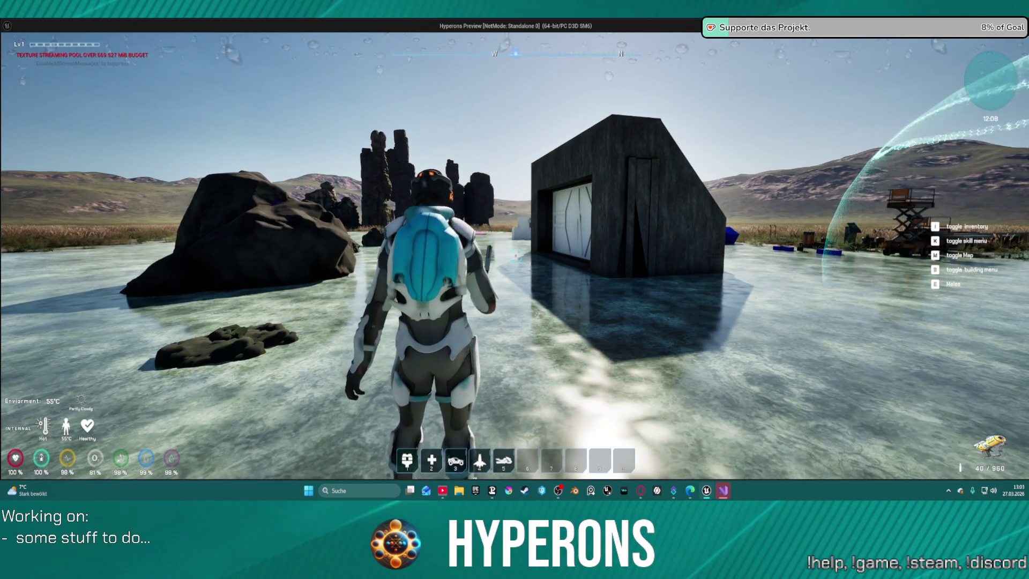
Aim over the shoulder, fire the beam, walk past the building, then exit the preview.
{"action": "right_click", "coordinate": [514, 256]}
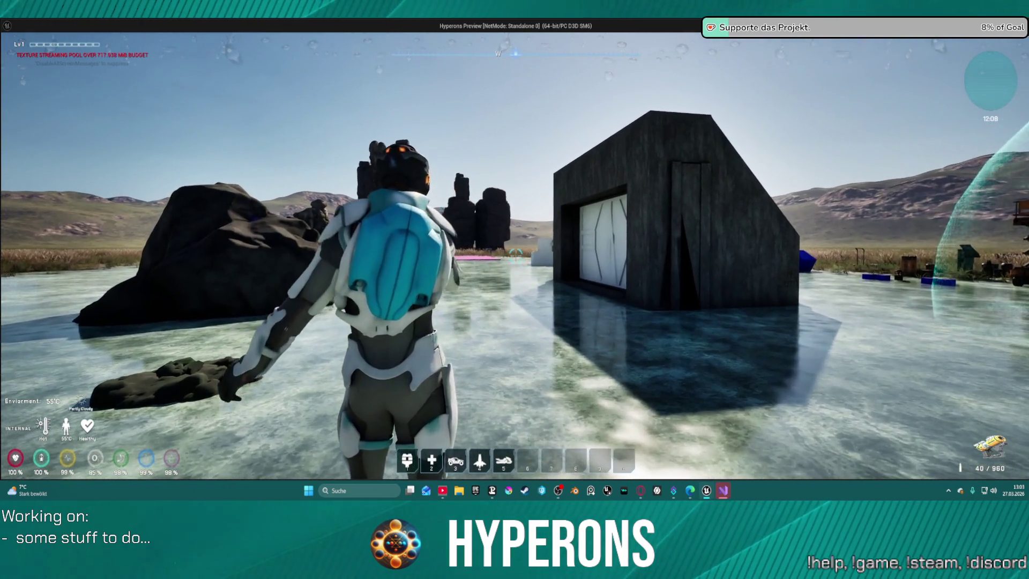
{"action": "left_click", "coordinate": [515, 255]}
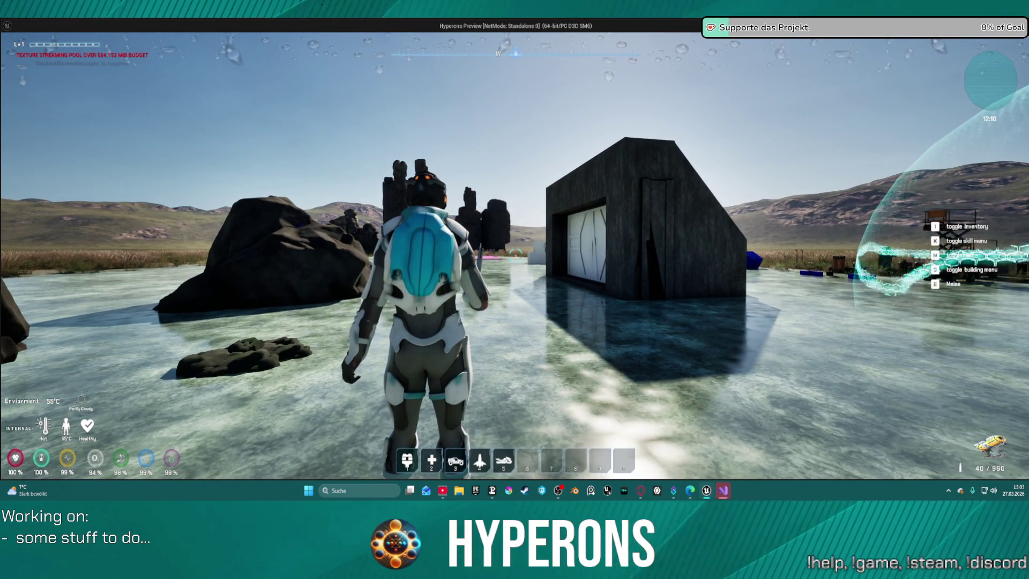
{"action": "key", "text": "w"}
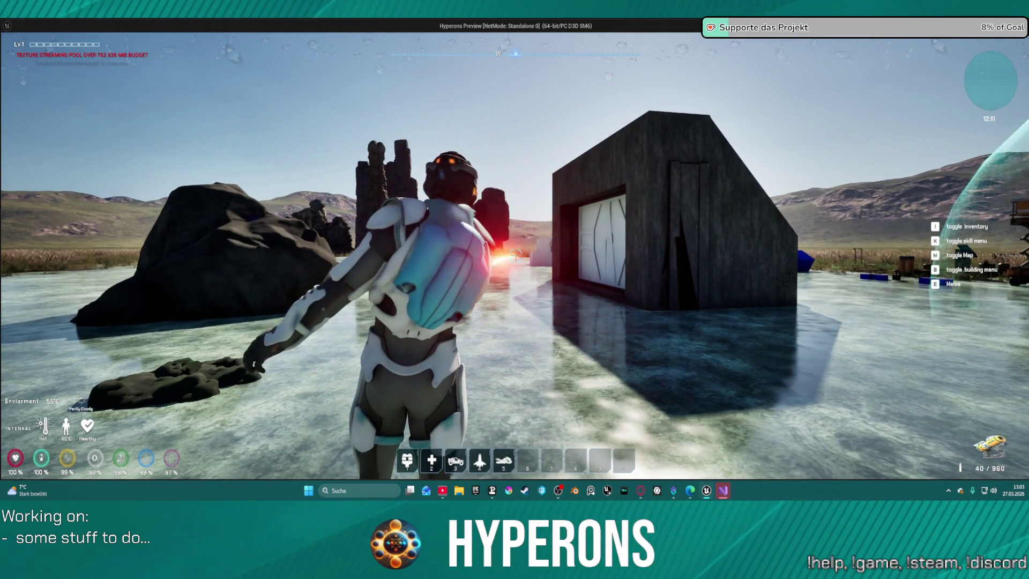
{"action": "scroll", "coordinate": [514, 255], "scroll_direction": "down", "scroll_amount": 3}
{"action": "key", "text": "w"}
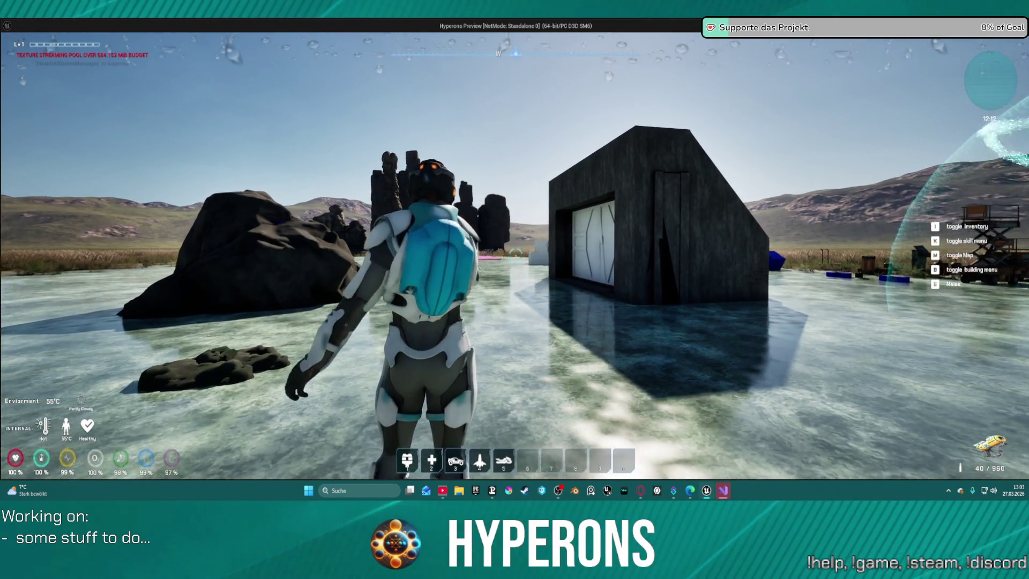
{"action": "key", "text": "w"}
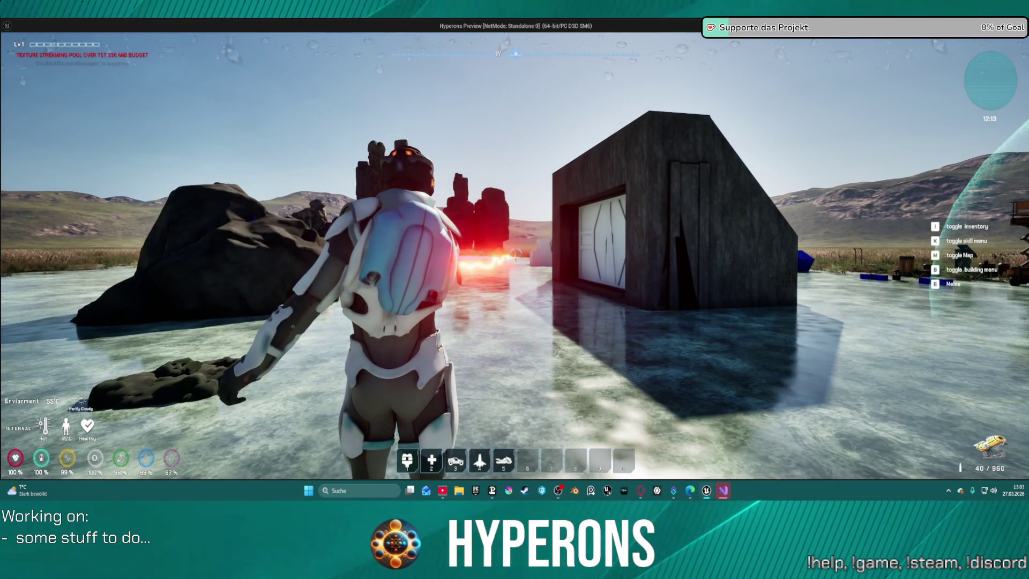
{"action": "key", "text": "w"}
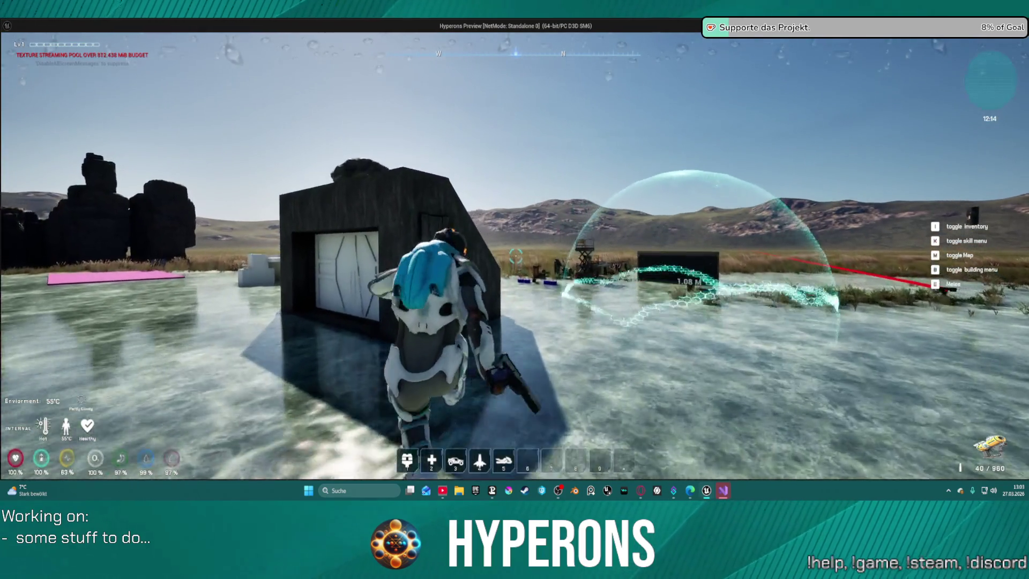
{"action": "key", "text": "w"}
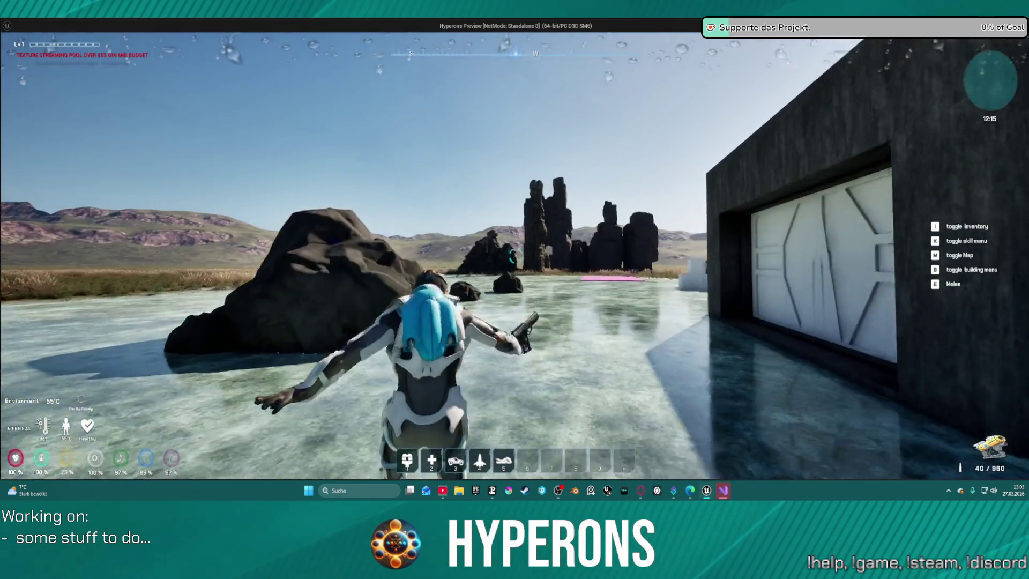
{"action": "key", "text": "Escape"}
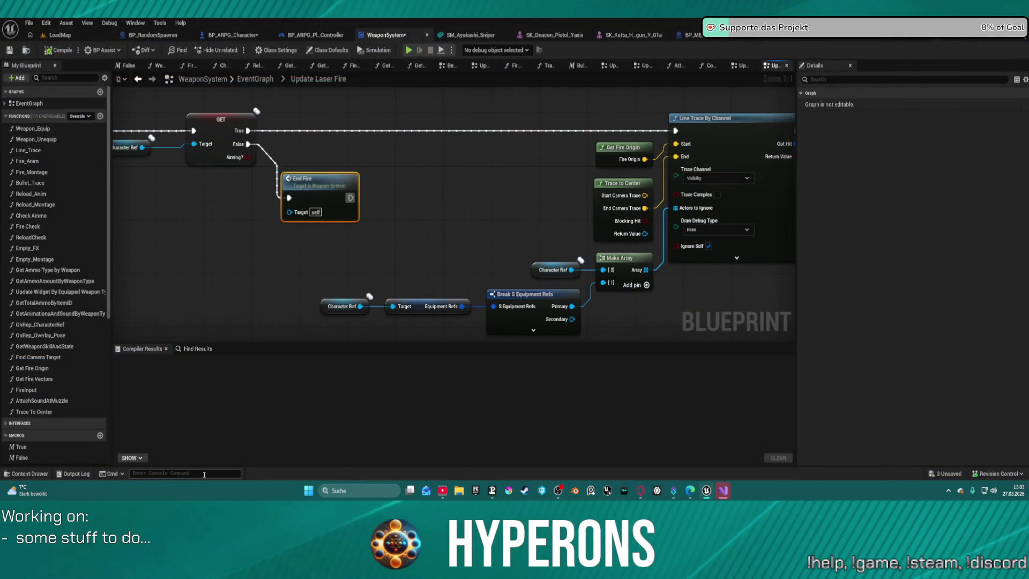
Run the 'print advance' console command and relaunch the preview with Alt+P.
{"action": "left_click", "coordinate": [204, 475]}
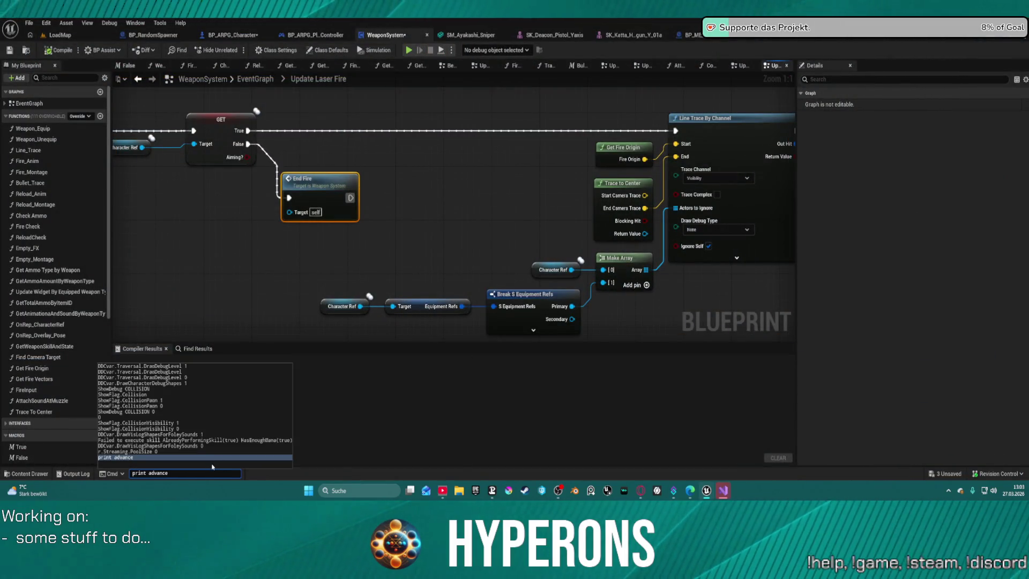
{"action": "key", "text": "Return"}
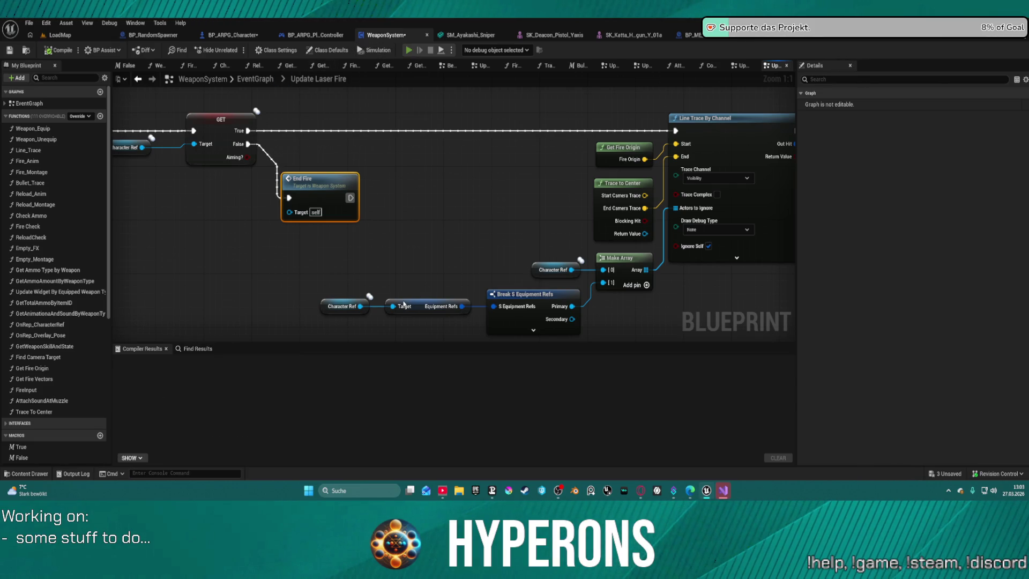
{"action": "key", "text": "alt+p"}
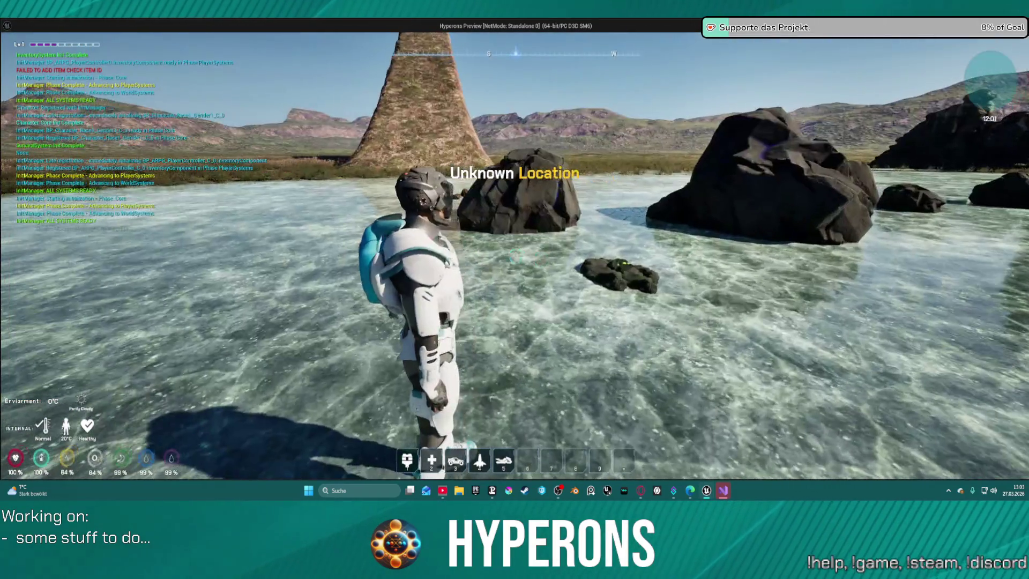
Equip the Harvester, aim at the cobalt rock, reload and fire the laser.
{"action": "key", "text": "i"}
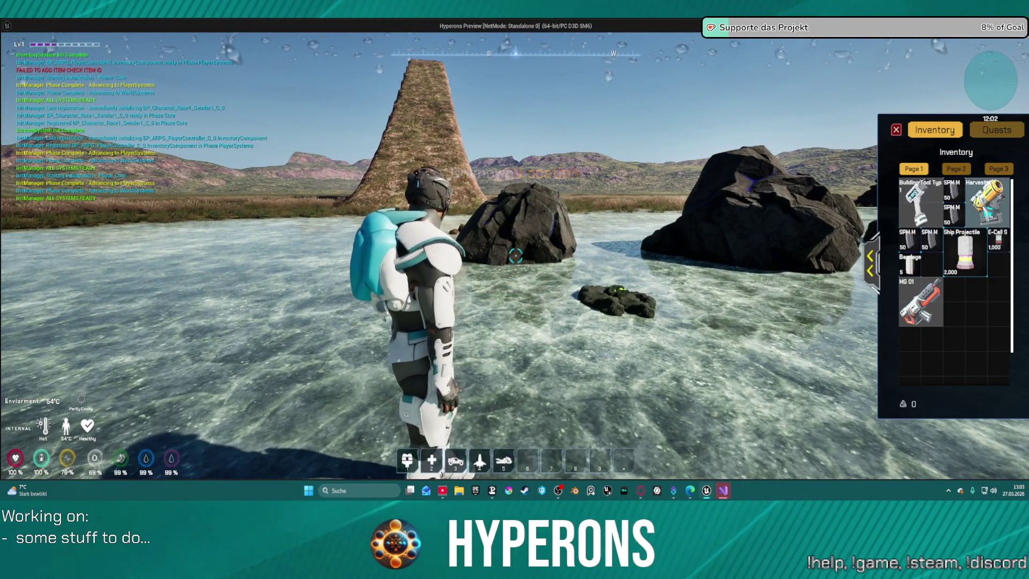
{"action": "left_click", "coordinate": [988, 202]}
{"action": "key", "text": "i"}
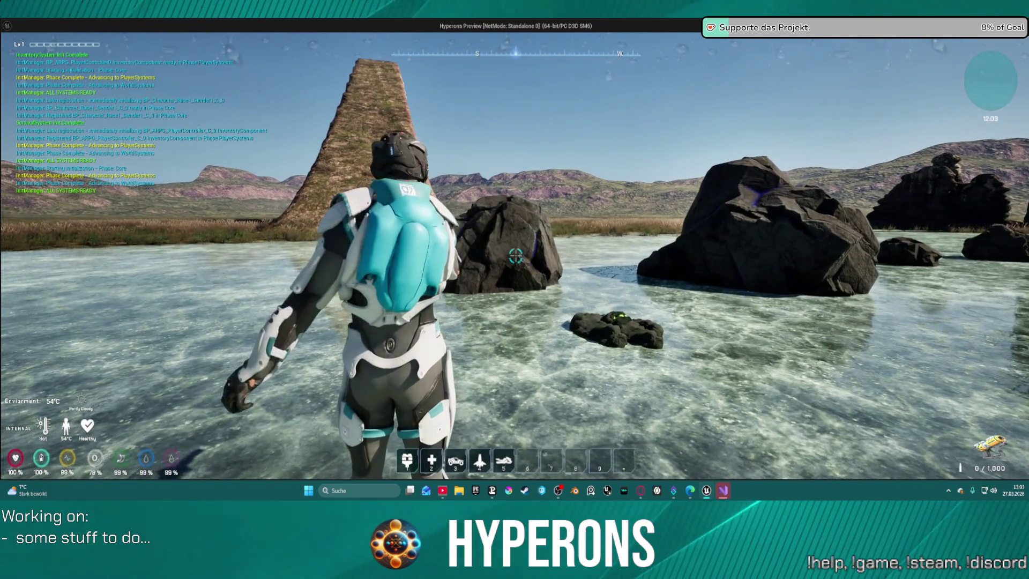
{"action": "right_click", "coordinate": [516, 256]}
{"action": "key", "text": "r"}
{"action": "left_click", "coordinate": [515, 257]}
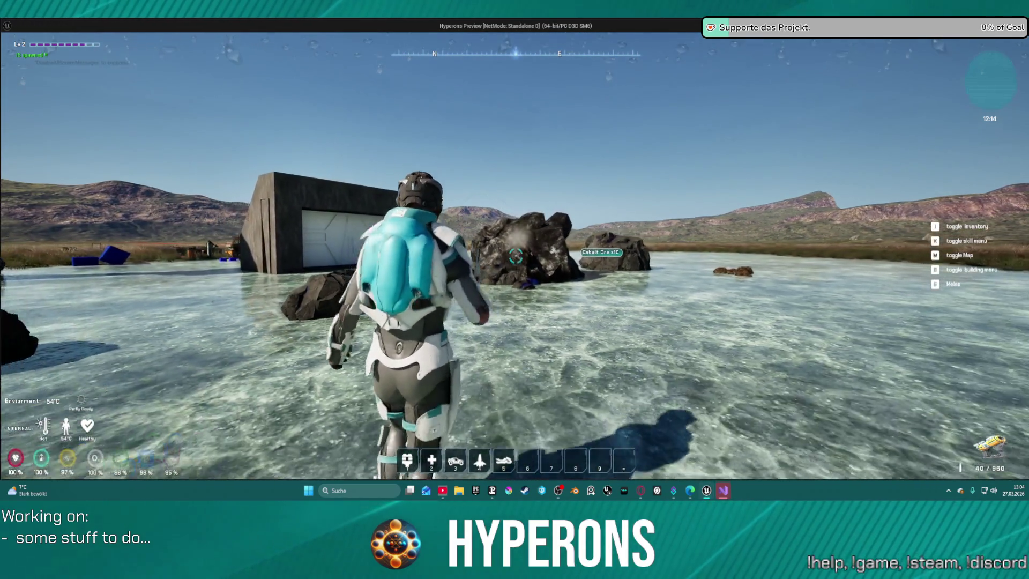
Walk up to the rock, shatter it into ore chunks and walk over them to collect.
{"action": "key", "text": "w"}
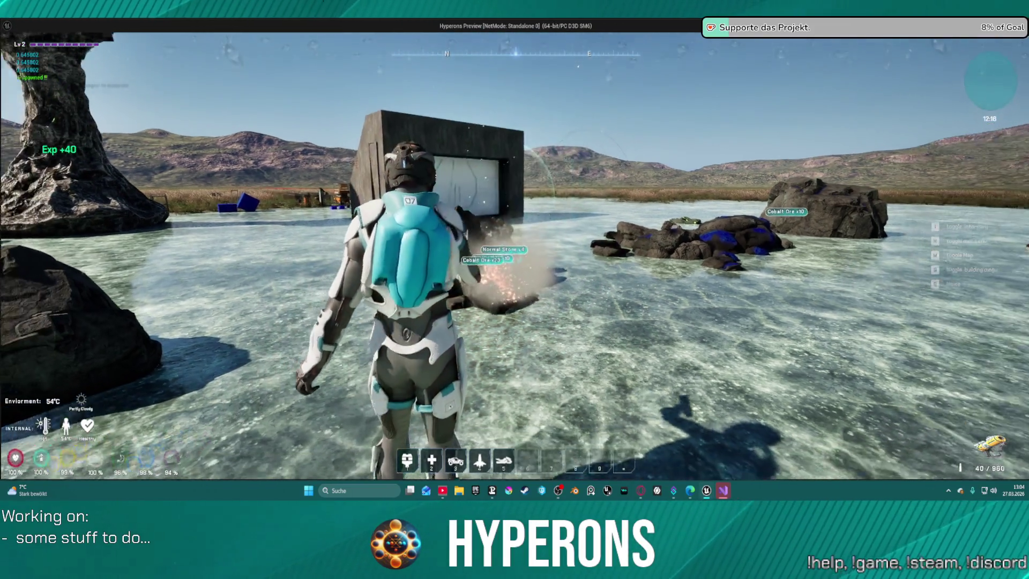
{"action": "key", "text": "s"}
{"action": "key", "text": "w"}
{"action": "left_click", "coordinate": [515, 256]}
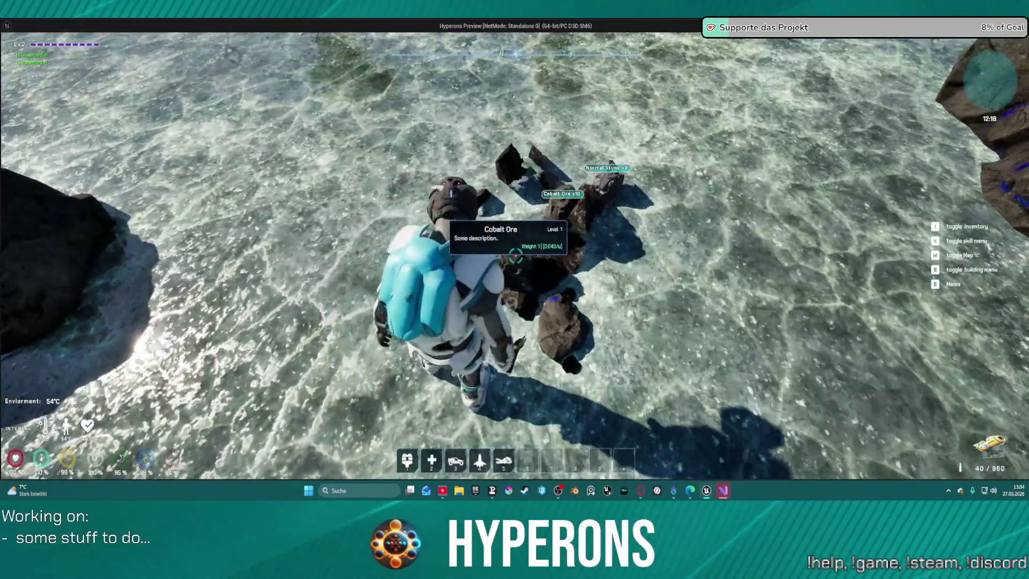
{"action": "key", "text": "w"}
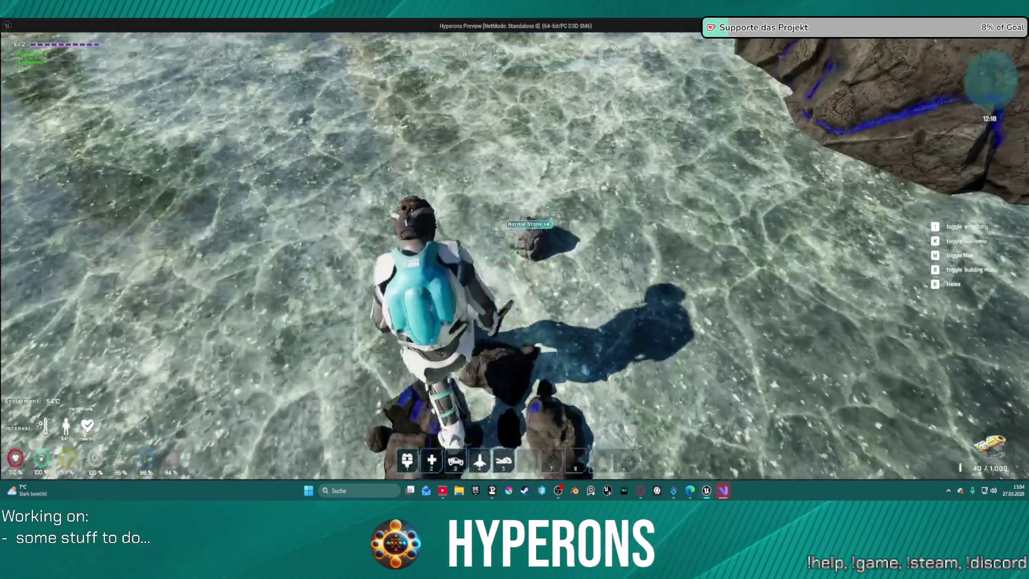
Drop the Cobalt Ore as two piles and all the Normal Stone from the inventory.
{"action": "key", "text": "i"}
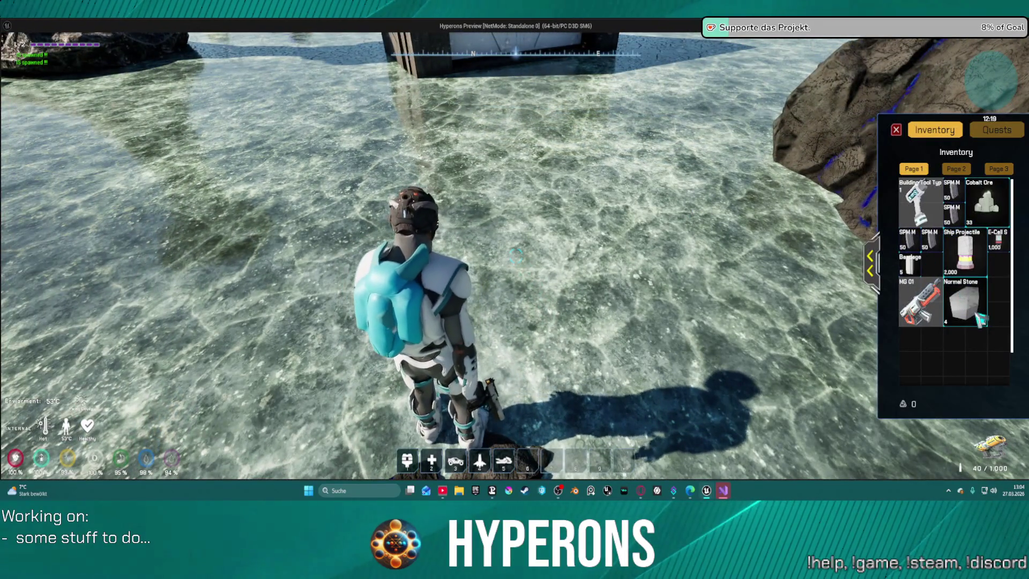
{"action": "mouse_move", "coordinate": [986, 203]}
{"action": "left_mouse_down"}
{"action": "mouse_move", "coordinate": [931, 214]}
{"action": "mouse_move", "coordinate": [712, 191]}
{"action": "left_mouse_up"}
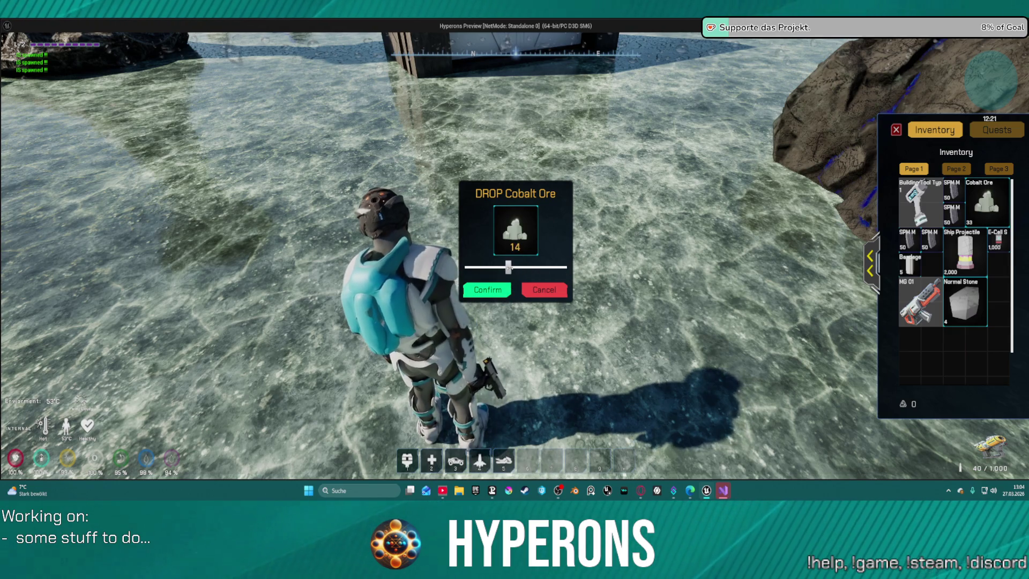
{"action": "left_click", "coordinate": [496, 292]}
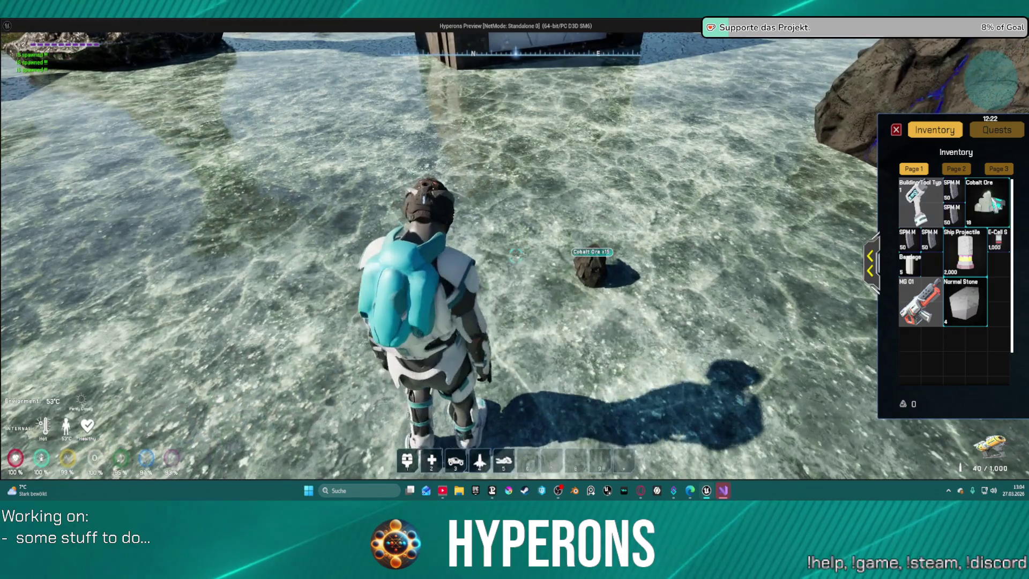
{"action": "mouse_move", "coordinate": [986, 202]}
{"action": "left_mouse_down"}
{"action": "mouse_move", "coordinate": [528, 210]}
{"action": "mouse_move", "coordinate": [532, 240]}
{"action": "left_mouse_up"}
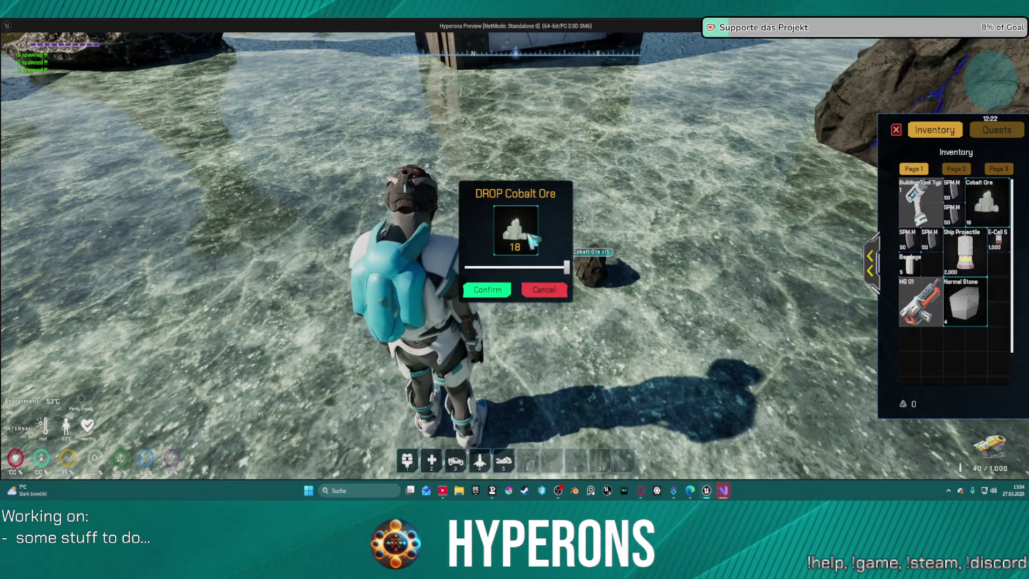
{"action": "left_click", "coordinate": [499, 292]}
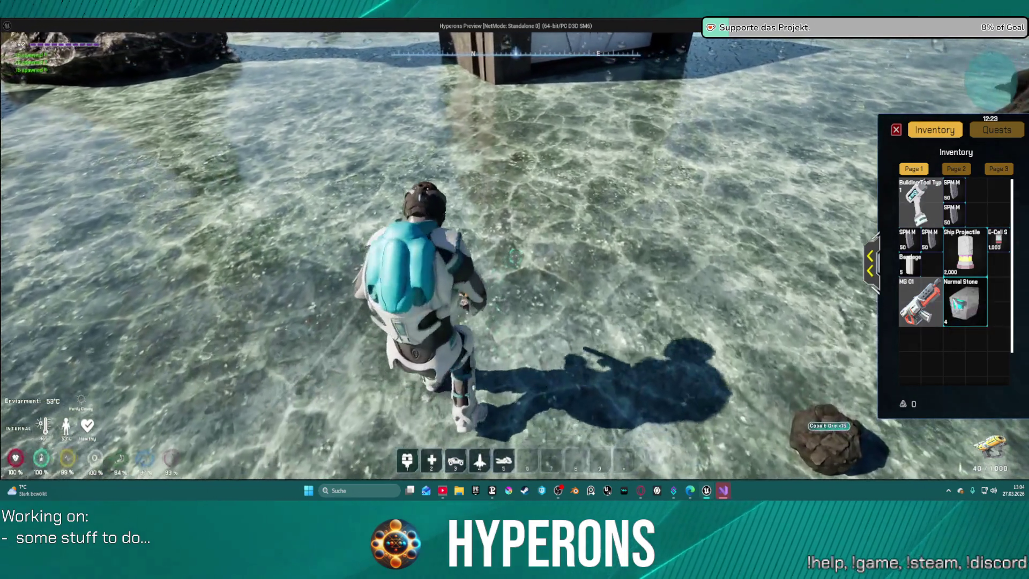
{"action": "mouse_move", "coordinate": [965, 300]}
{"action": "left_mouse_down"}
{"action": "mouse_move", "coordinate": [654, 207]}
{"action": "mouse_move", "coordinate": [624, 218]}
{"action": "left_mouse_up"}
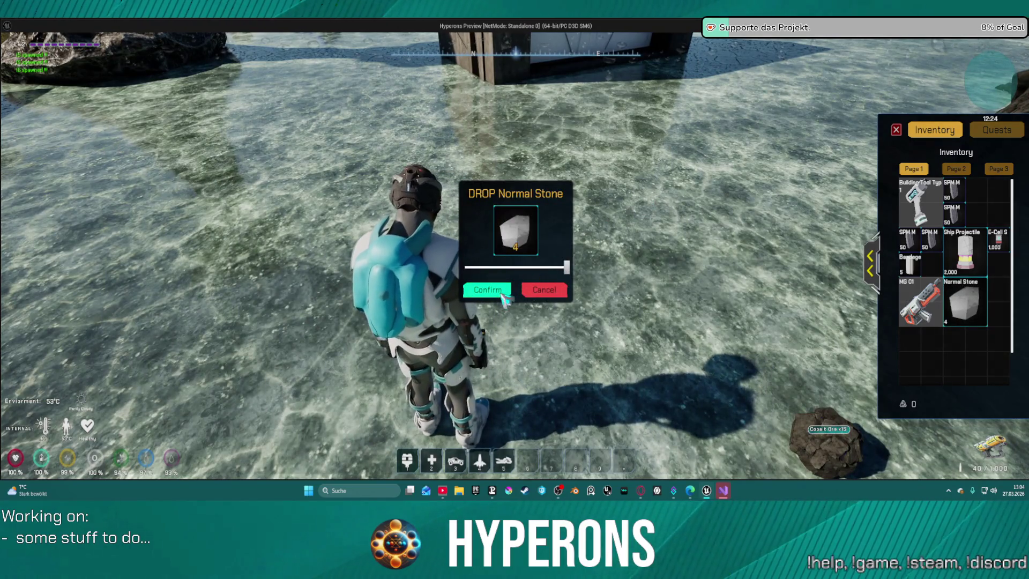
{"action": "left_click", "coordinate": [504, 298]}
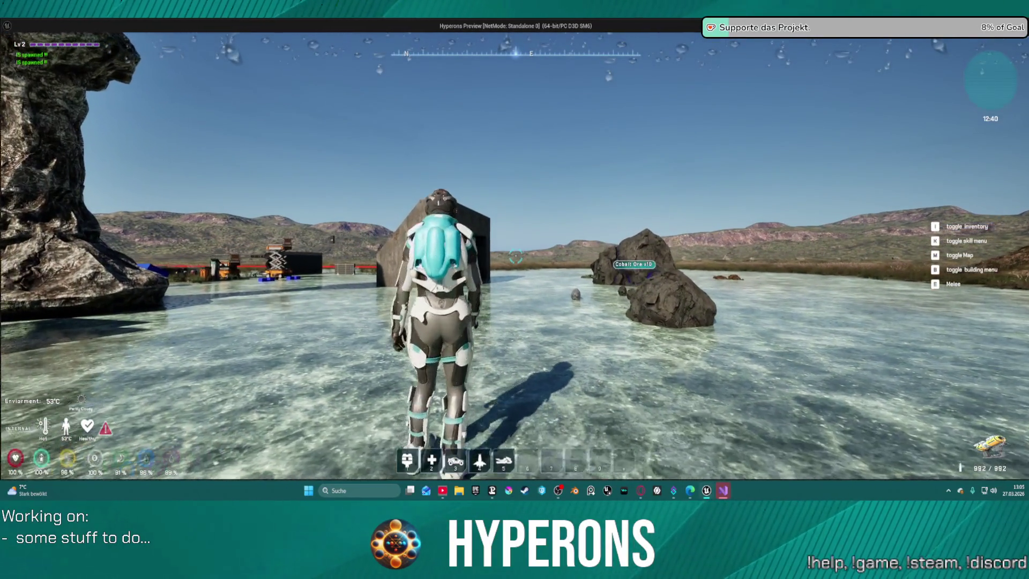
Open the inventory again, now listing tools, ammo and a bandage but no ore.
{"action": "key", "text": "i"}
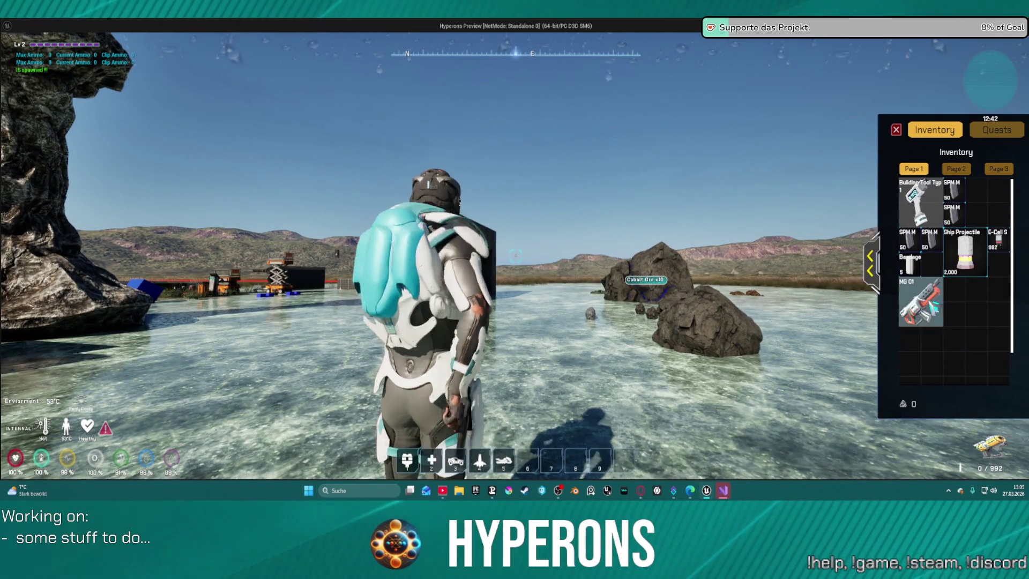
Close the inventory, equip the pistol and fire the aimed mining laser at the Cobalt Ore rock.
{"action": "key", "text": "i"}
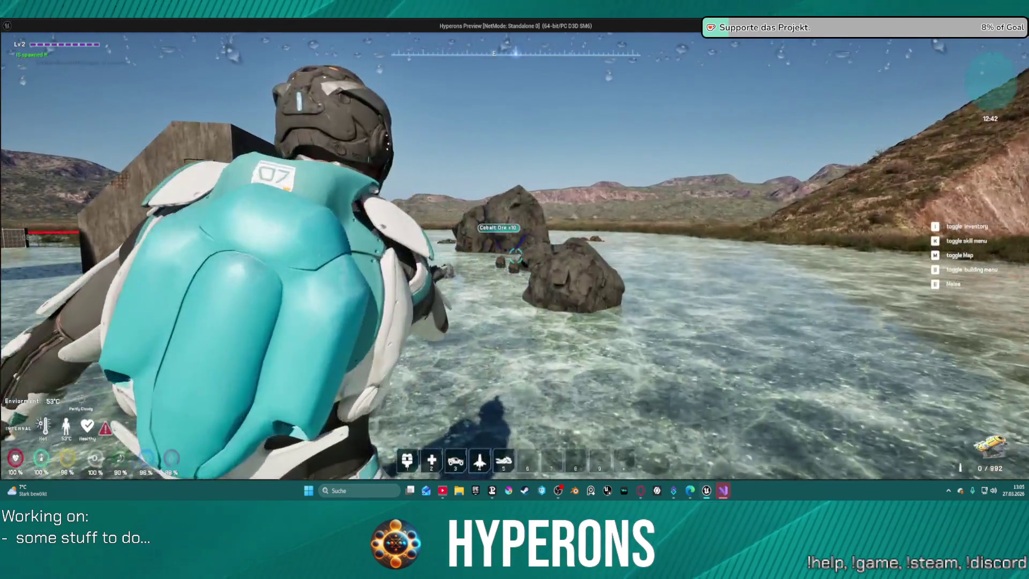
{"action": "key", "text": "r"}
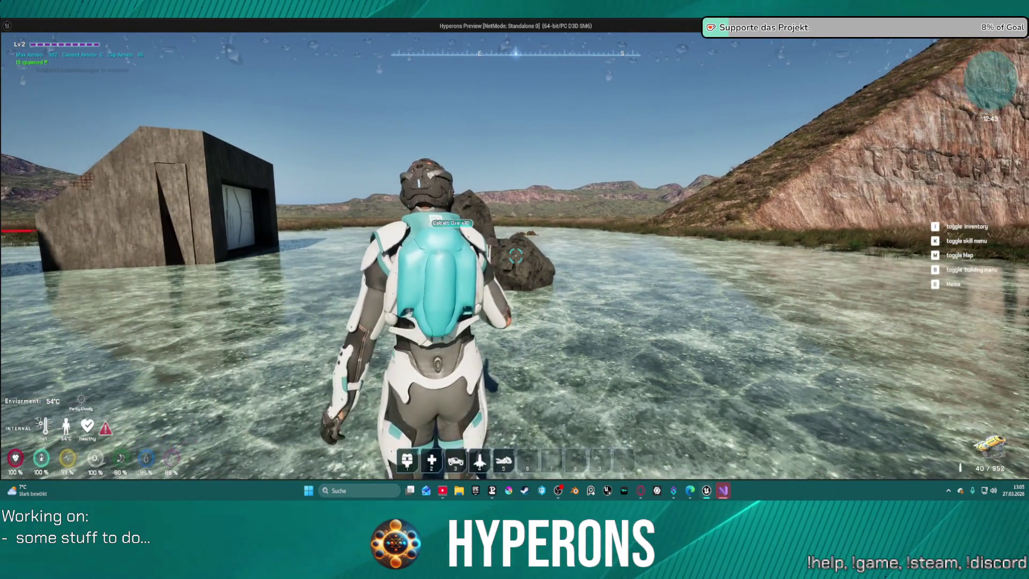
{"action": "right_click", "coordinate": [515, 256]}
{"action": "left_click", "coordinate": [515, 256]}
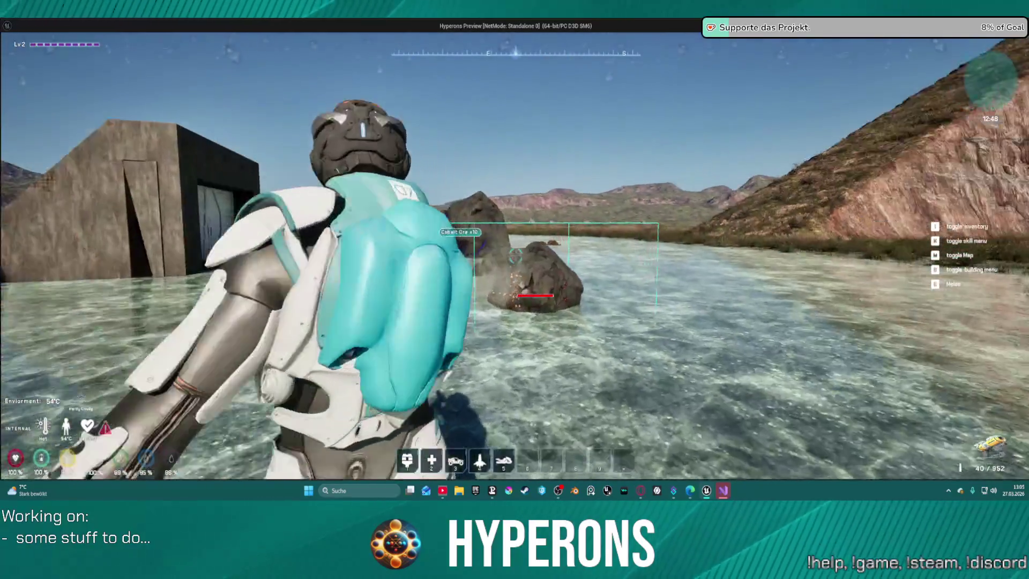
{"action": "right_click", "coordinate": [515, 256]}
{"action": "left_click", "coordinate": [515, 256]}
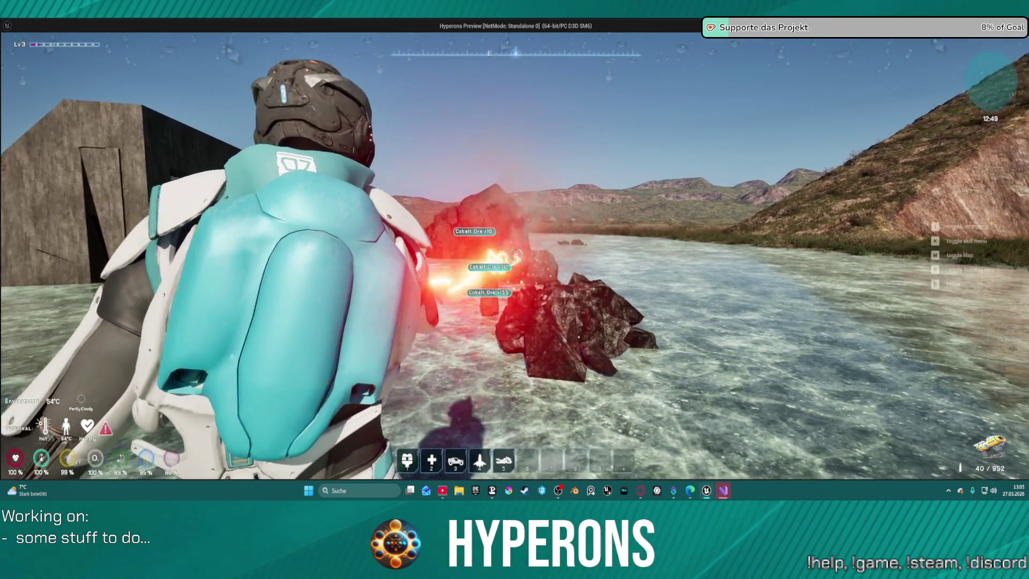
Walk out of the water onto the grass, laser the right-hand rock, then stop the session.
{"action": "key", "text": "w"}
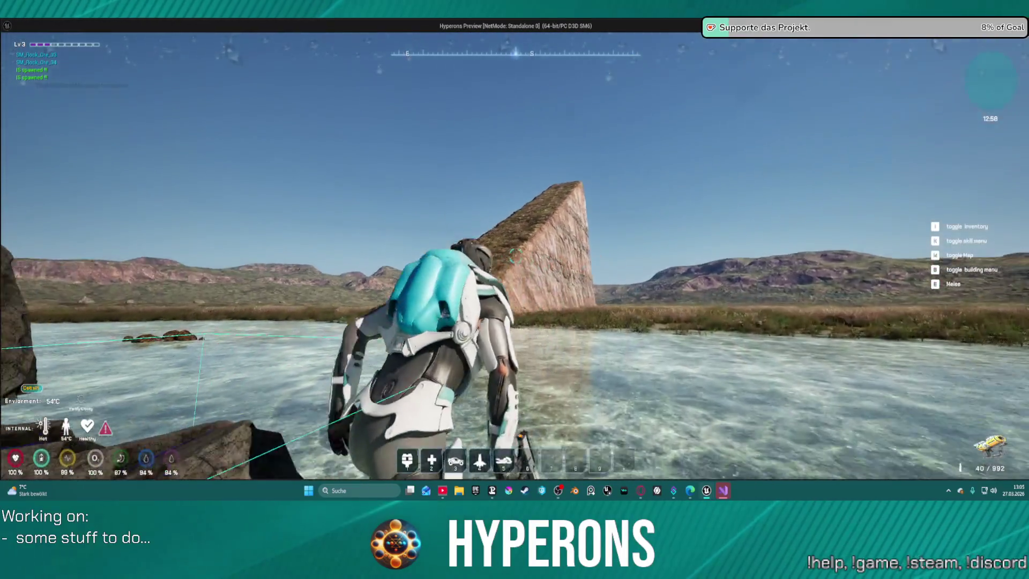
{"action": "key", "text": "w"}
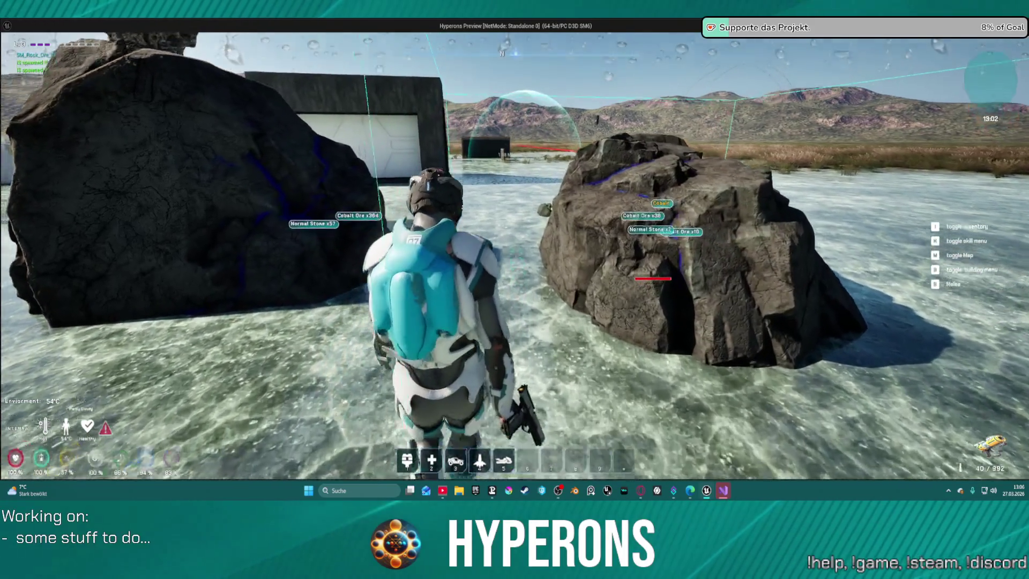
{"action": "key", "text": "w"}
{"action": "left_click", "coordinate": [516, 257]}
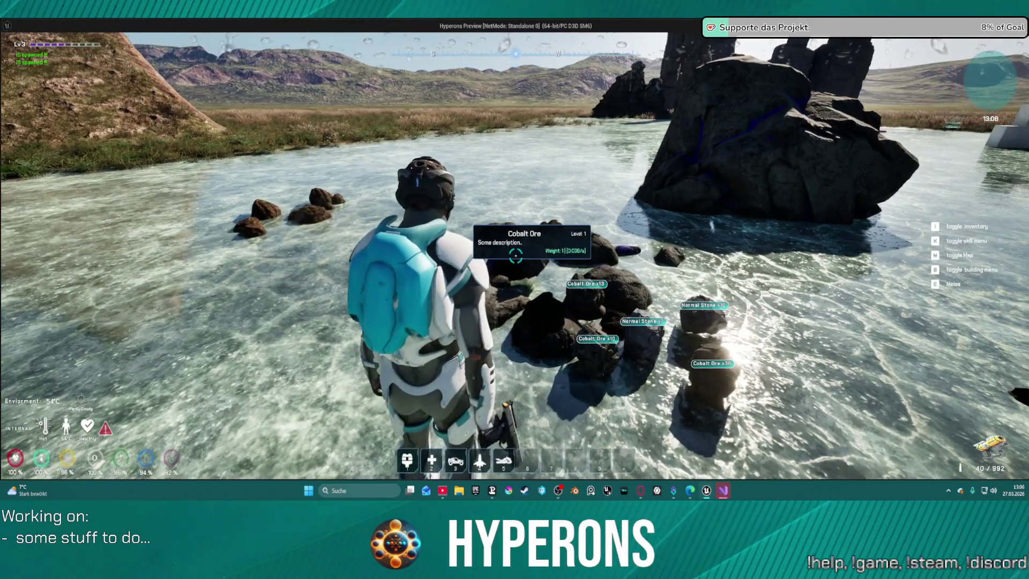
{"action": "key", "text": "Escape"}
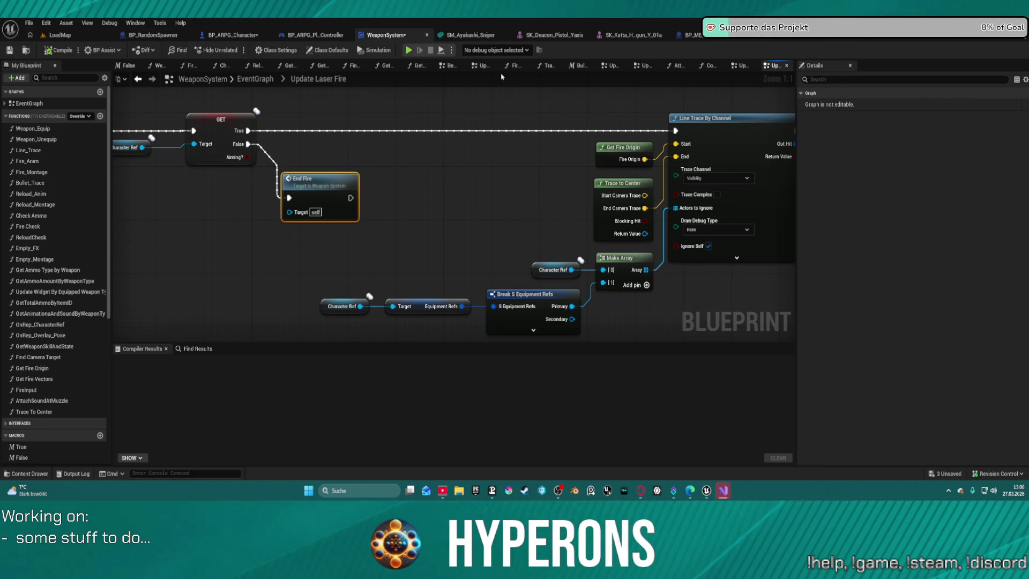
Jump from the Update Laser Fire graph to the End Fire event and survey nearby EventGraph nodes.
{"action": "key", "text": "Home"}
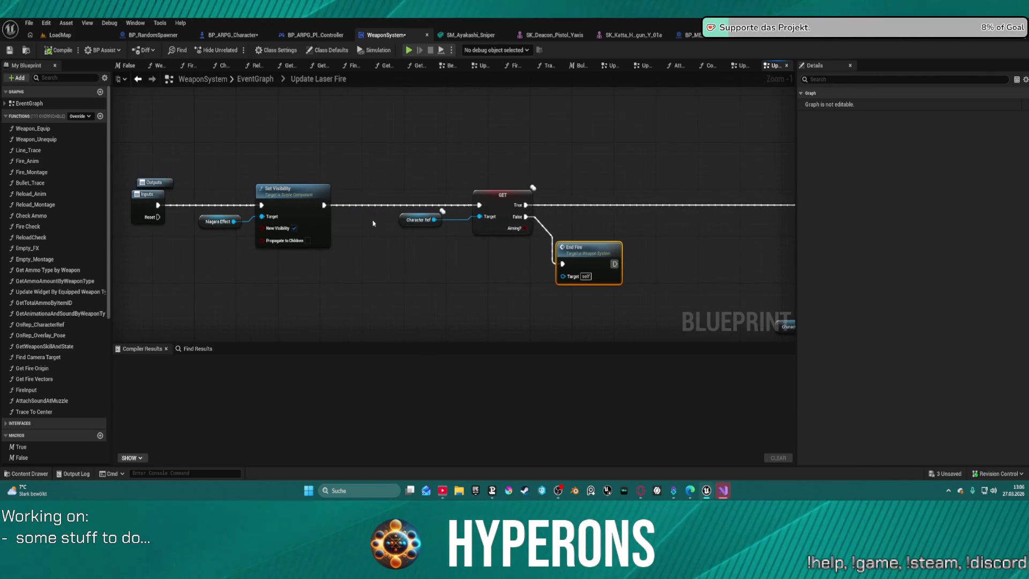
{"action": "scroll", "coordinate": [375, 167], "scroll_direction": "down", "scroll_amount": 3}
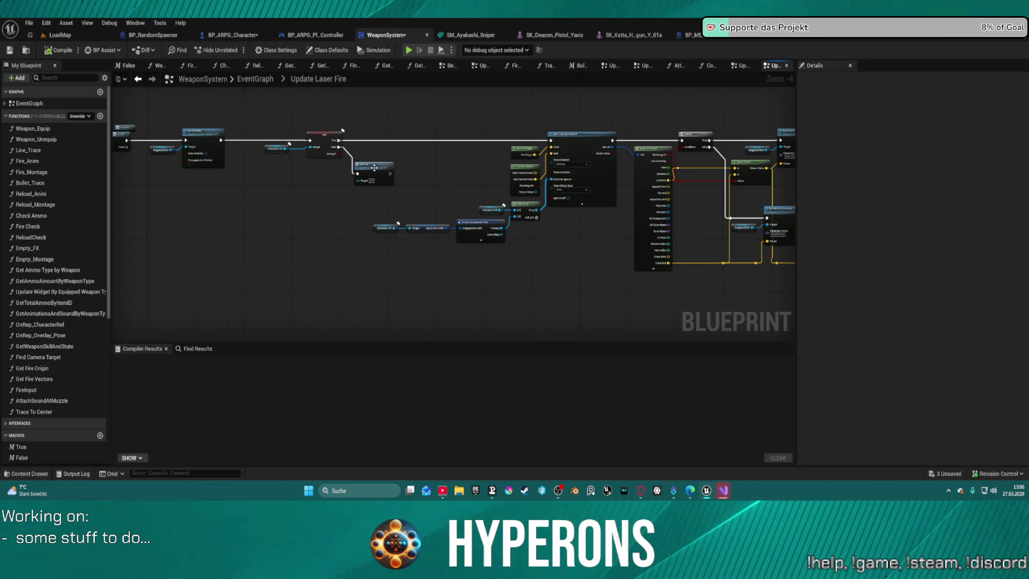
{"action": "double_click", "coordinate": [374, 168]}
{"action": "mouse_move", "coordinate": [435, 191]}
{"action": "left_mouse_down"}
{"action": "mouse_move", "coordinate": [276, 207]}
{"action": "mouse_move", "coordinate": [302, 271]}
{"action": "mouse_move", "coordinate": [441, 202]}
{"action": "mouse_move", "coordinate": [237, 252]}
{"action": "mouse_move", "coordinate": [161, 332]}
{"action": "mouse_move", "coordinate": [209, 287]}
{"action": "left_mouse_up"}
{"action": "scroll", "coordinate": [330, 182], "scroll_direction": "down", "scroll_amount": 4}
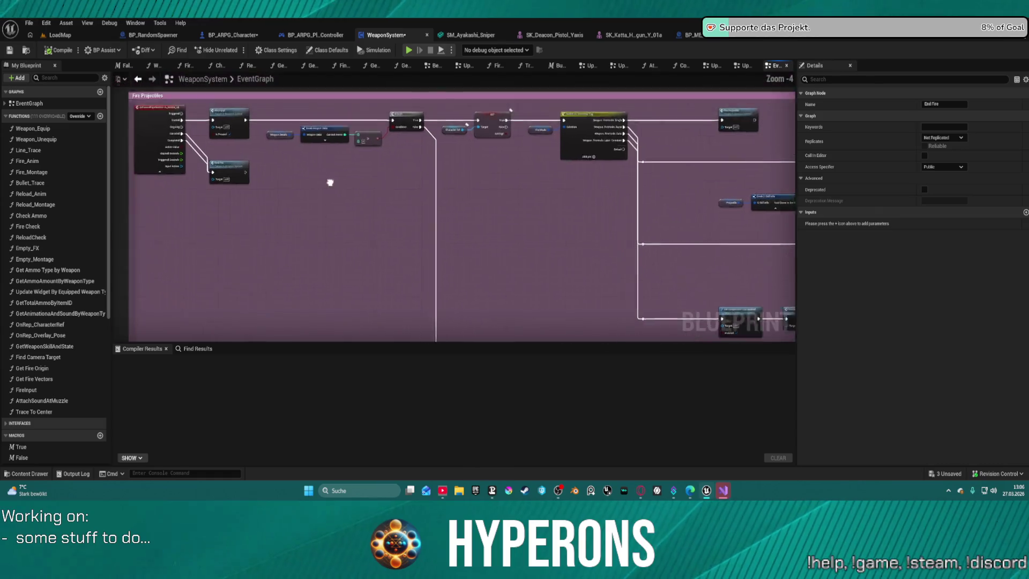
{"action": "scroll", "coordinate": [330, 182], "scroll_direction": "up", "scroll_amount": 3}
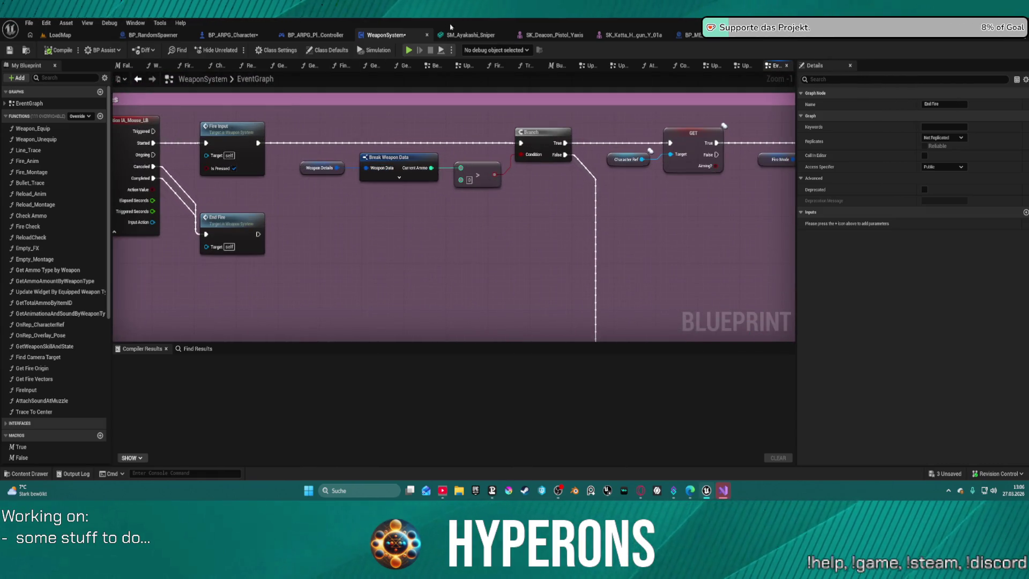
{"action": "left_click", "coordinate": [225, 35]}
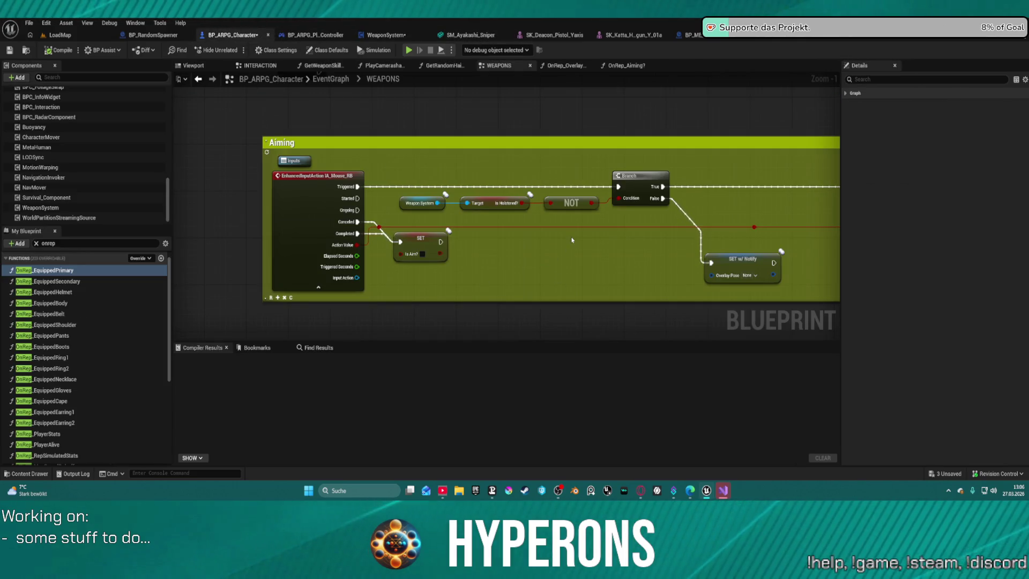
Pan the WEAPONS graph between the Is Aiming, SET, Stance and Zoom In/Out nodes.
{"action": "left_click_drag", "start_coordinate": [573, 240], "coordinate": [499, 235]}
{"action": "mouse_move", "coordinate": [668, 244]}
{"action": "left_mouse_down"}
{"action": "mouse_move", "coordinate": [670, 230]}
{"action": "mouse_move", "coordinate": [324, 258]}
{"action": "left_mouse_up"}
{"action": "left_click_drag", "start_coordinate": [772, 177], "coordinate": [255, 156]}
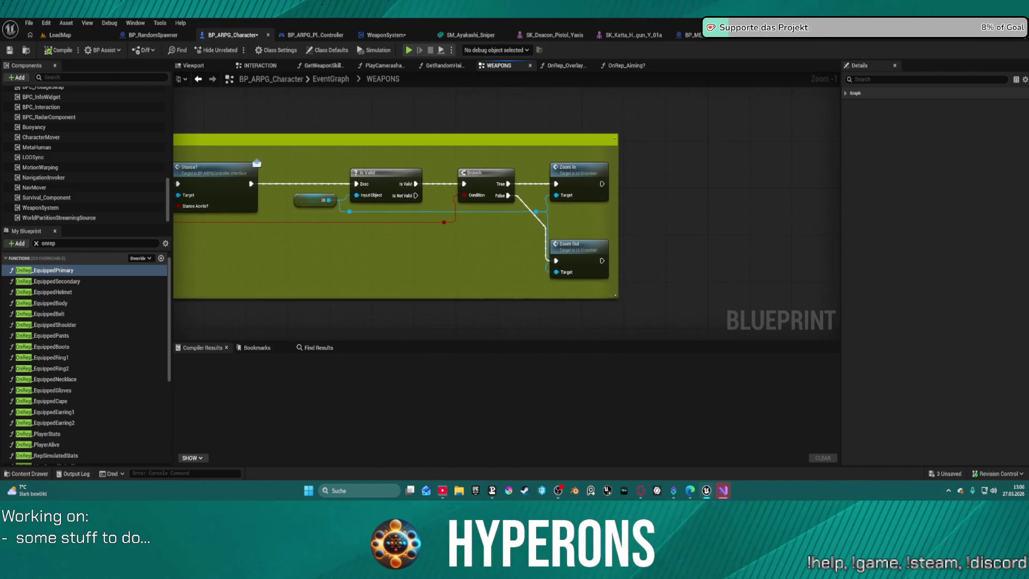
{"action": "left_click_drag", "start_coordinate": [252, 230], "coordinate": [568, 230]}
{"action": "mouse_move", "coordinate": [177, 228]}
{"action": "left_mouse_down"}
{"action": "mouse_move", "coordinate": [654, 225]}
{"action": "mouse_move", "coordinate": [713, 215]}
{"action": "mouse_move", "coordinate": [429, 203]}
{"action": "mouse_move", "coordinate": [367, 225]}
{"action": "mouse_move", "coordinate": [563, 220]}
{"action": "mouse_move", "coordinate": [475, 234]}
{"action": "left_mouse_up"}
{"action": "left_click_drag", "start_coordinate": [356, 174], "coordinate": [134, 173]}
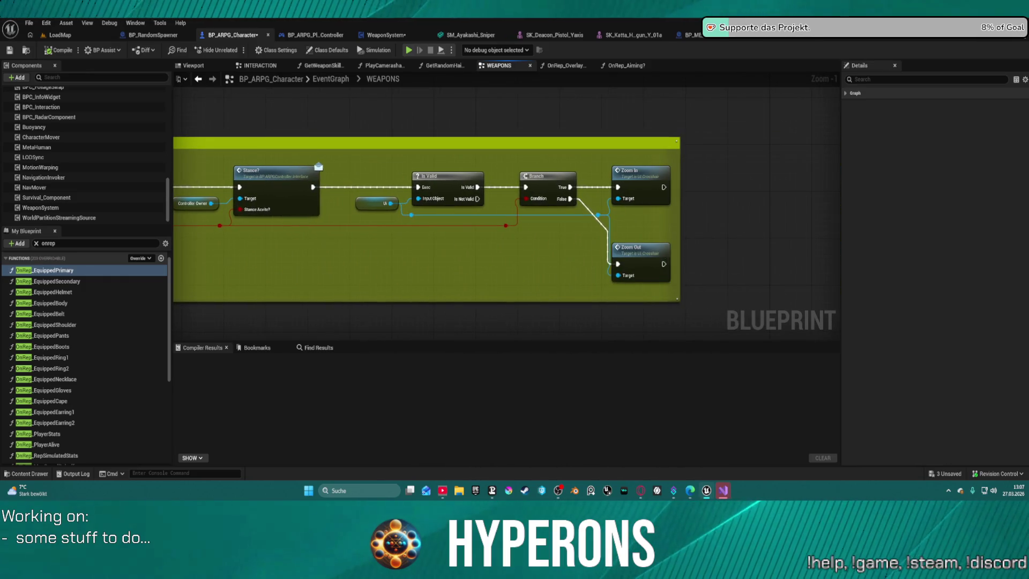
{"action": "mouse_move", "coordinate": [315, 158]}
{"action": "left_mouse_down"}
{"action": "mouse_move", "coordinate": [222, 202]}
{"action": "mouse_move", "coordinate": [287, 211]}
{"action": "mouse_move", "coordinate": [276, 216]}
{"action": "mouse_move", "coordinate": [275, 195]}
{"action": "left_mouse_up"}
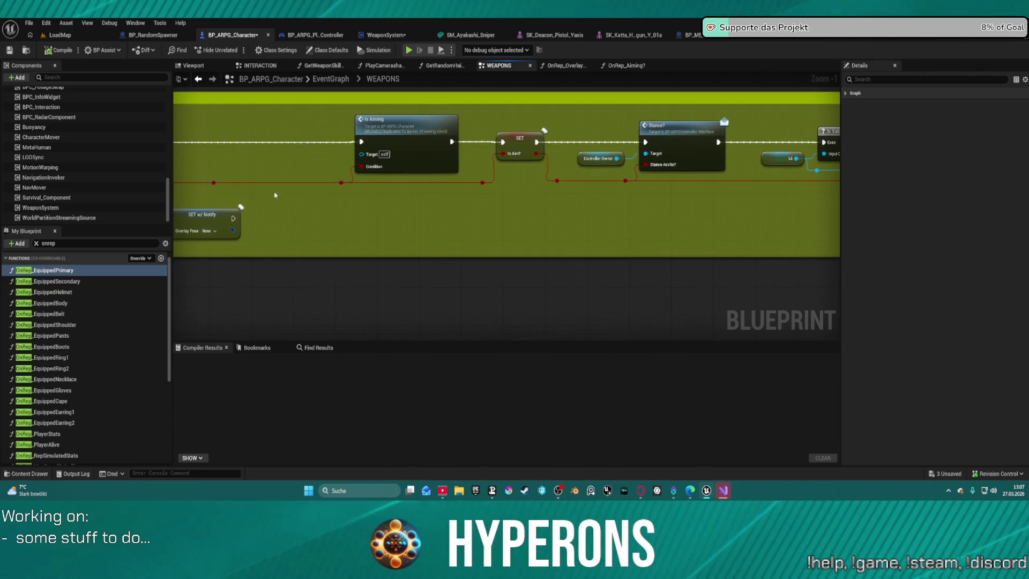
Delete the Stance and Controller Owner nodes beside the Is Aim? setter.
{"action": "left_click_drag", "start_coordinate": [692, 190], "coordinate": [583, 163]}
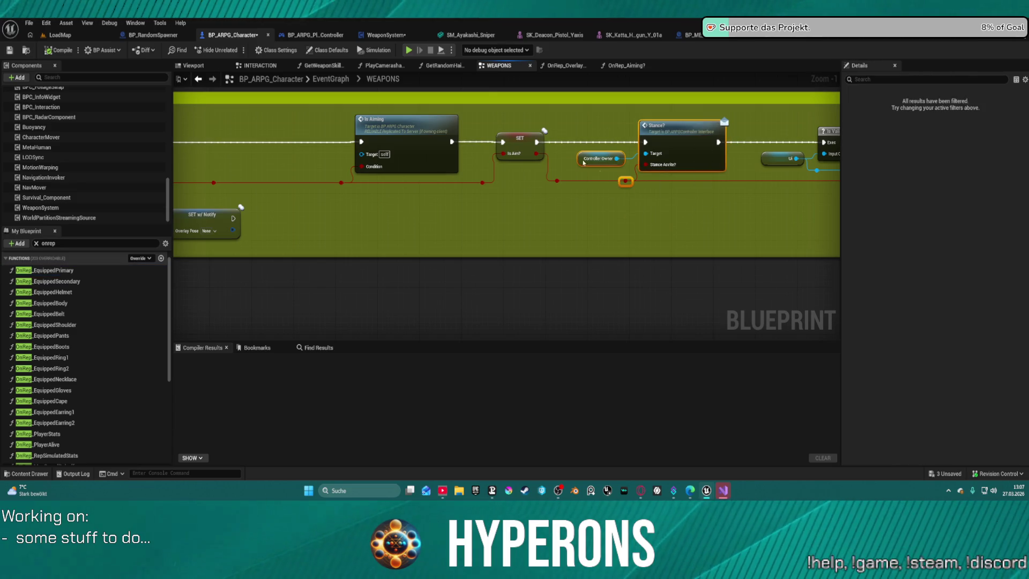
{"action": "left_click", "coordinate": [537, 143]}
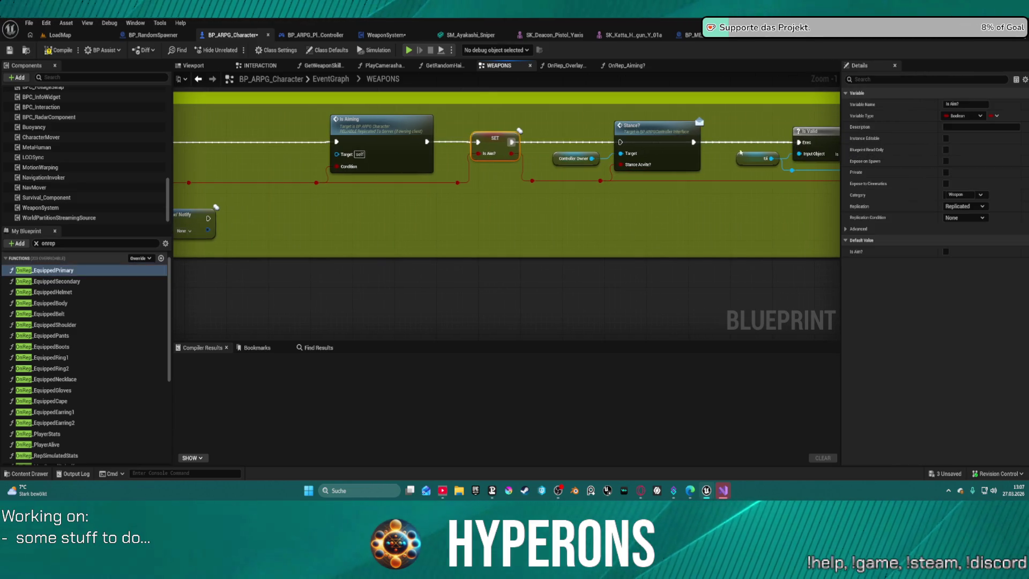
{"action": "mouse_move", "coordinate": [563, 128]}
{"action": "left_mouse_down"}
{"action": "mouse_move", "coordinate": [647, 201]}
{"action": "mouse_move", "coordinate": [383, 197]}
{"action": "left_mouse_up"}
{"action": "key", "text": "Delete"}
{"action": "mouse_move", "coordinate": [284, 176]}
{"action": "left_mouse_down"}
{"action": "mouse_move", "coordinate": [651, 179]}
{"action": "mouse_move", "coordinate": [286, 175]}
{"action": "left_mouse_up"}
{"action": "key", "text": "Escape"}
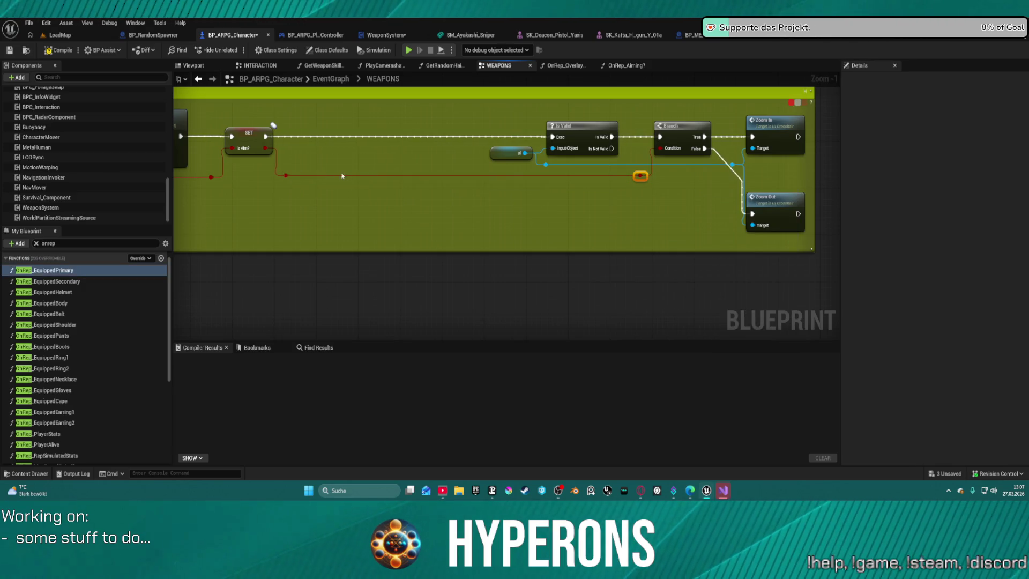
Jump from Is Aiming to the Aiming event definition, then compile with F7 and play despite errors.
{"action": "mouse_move", "coordinate": [649, 202]}
{"action": "left_mouse_down"}
{"action": "mouse_move", "coordinate": [278, 196]}
{"action": "mouse_move", "coordinate": [396, 176]}
{"action": "mouse_move", "coordinate": [664, 160]}
{"action": "left_mouse_up"}
{"action": "mouse_move", "coordinate": [555, 132]}
{"action": "left_mouse_down"}
{"action": "mouse_move", "coordinate": [622, 231]}
{"action": "mouse_move", "coordinate": [582, 230]}
{"action": "left_mouse_up"}
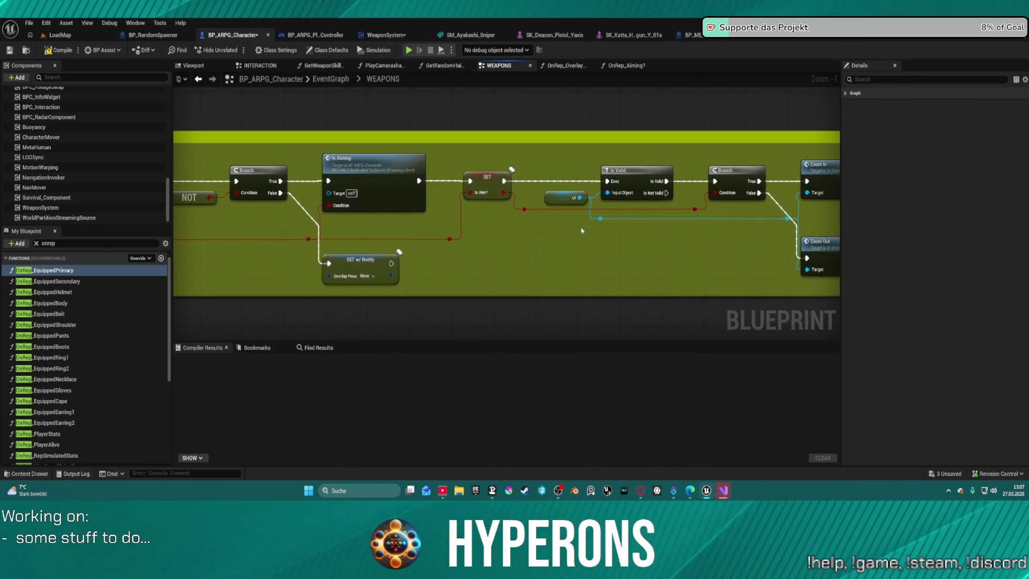
{"action": "right_click", "coordinate": [398, 183]}
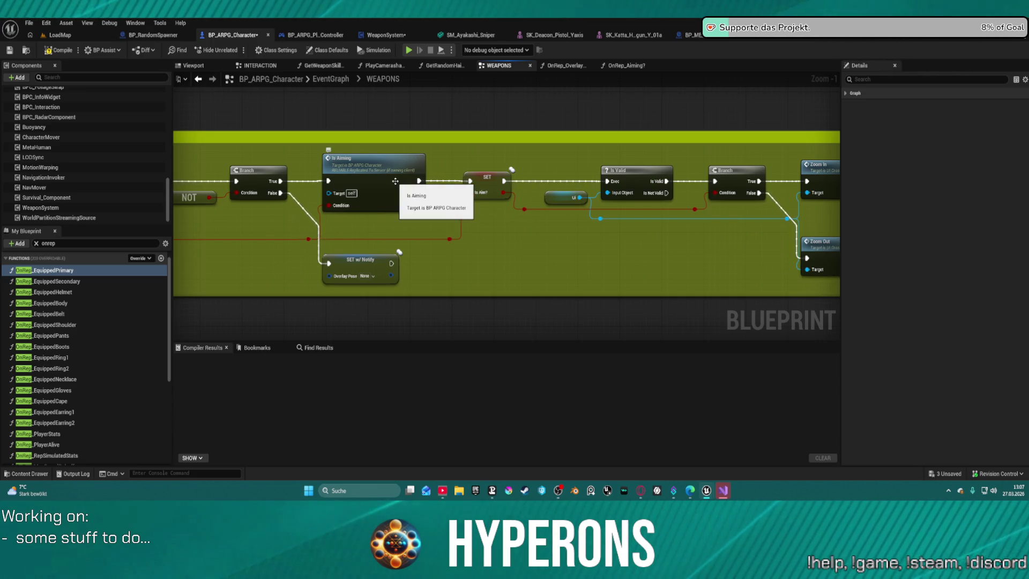
{"action": "double_click", "coordinate": [395, 184]}
{"action": "left_click_drag", "start_coordinate": [425, 191], "coordinate": [311, 234]}
{"action": "scroll", "coordinate": [310, 235], "scroll_direction": "down", "scroll_amount": 1}
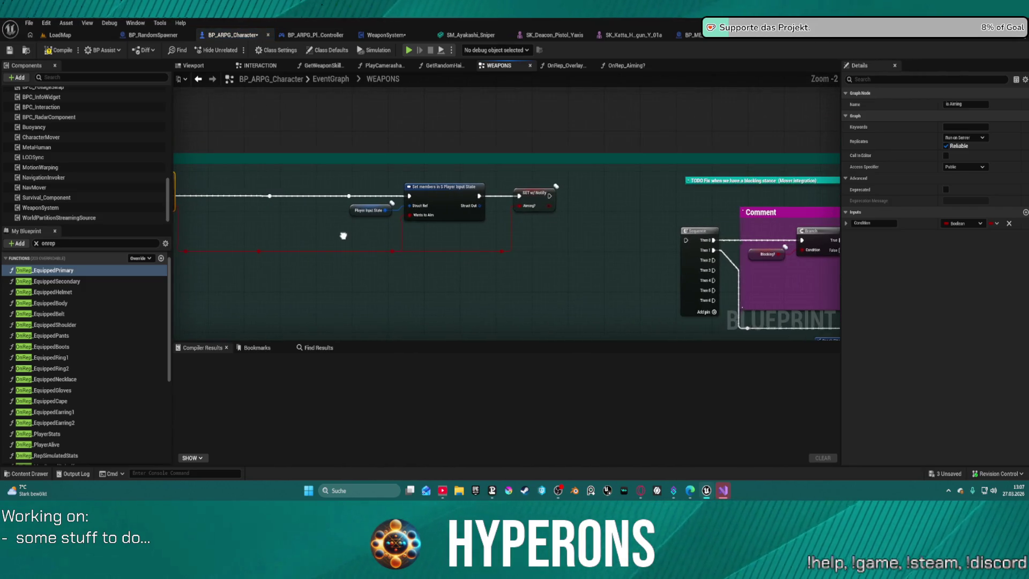
{"action": "scroll", "coordinate": [425, 232], "scroll_direction": "down", "scroll_amount": 1}
{"action": "left_click_drag", "start_coordinate": [425, 232], "coordinate": [298, 73]}
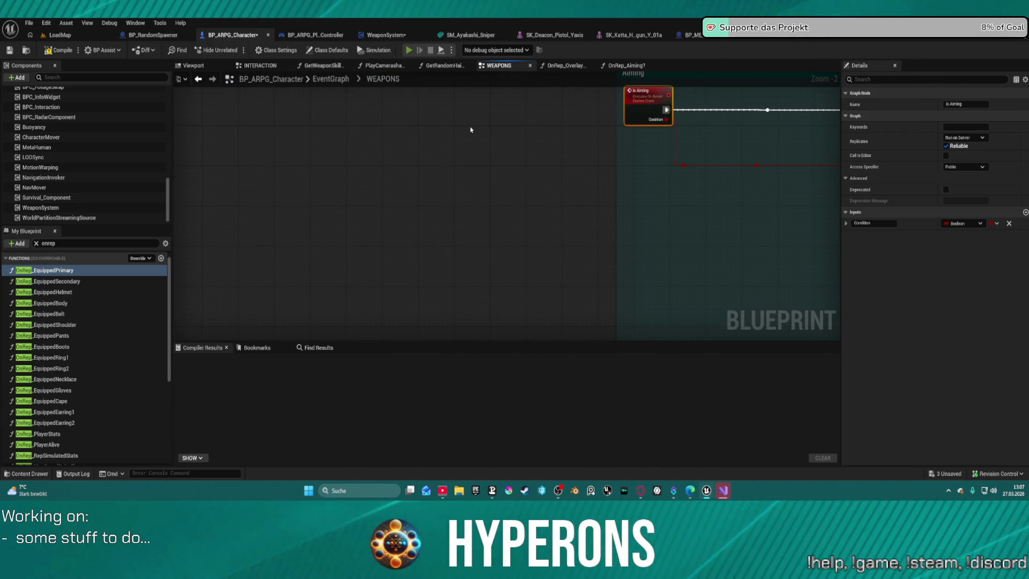
{"action": "key", "text": "F7"}
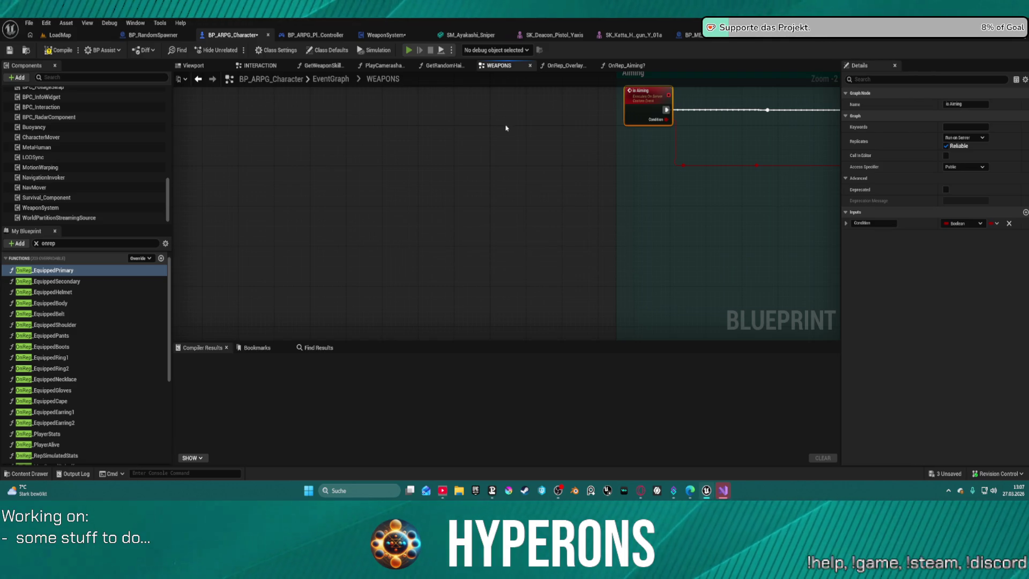
{"action": "left_click", "coordinate": [572, 270]}
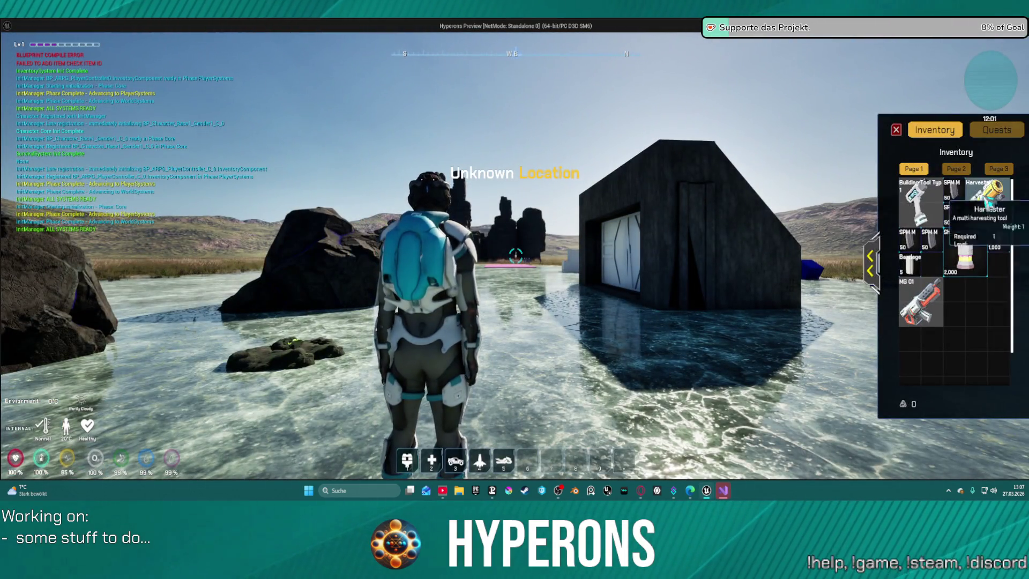
Equip the Harvester, walk toward the black building and fire its red beam at it.
{"action": "double_click", "coordinate": [989, 203]}
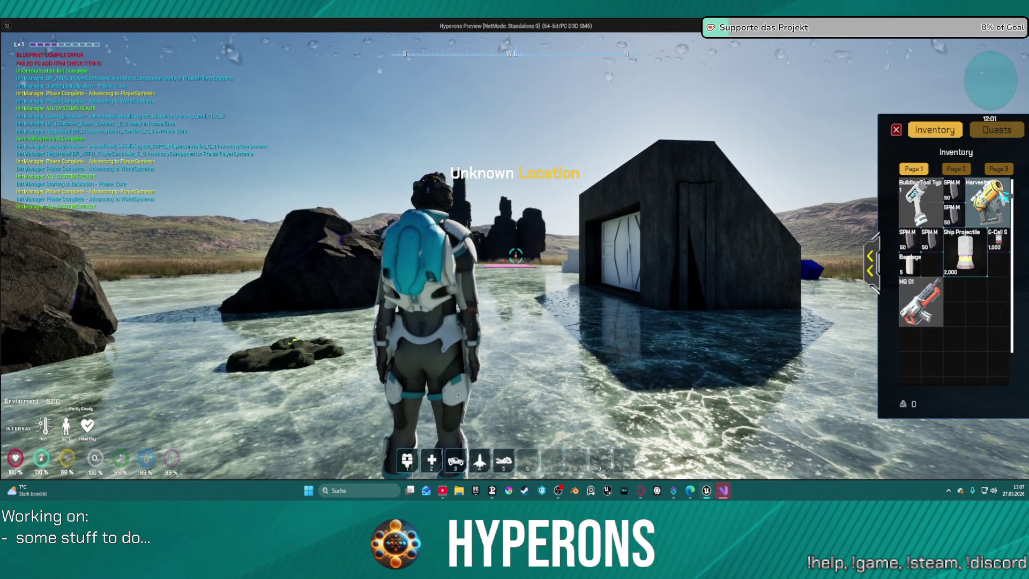
{"action": "key", "text": "i"}
{"action": "key", "text": "w"}
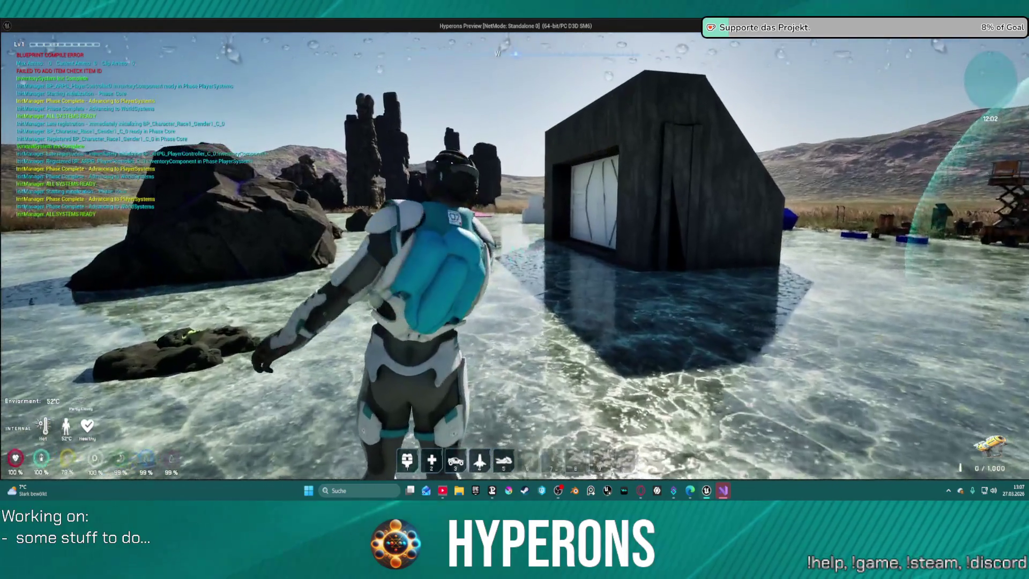
{"action": "key", "text": "r"}
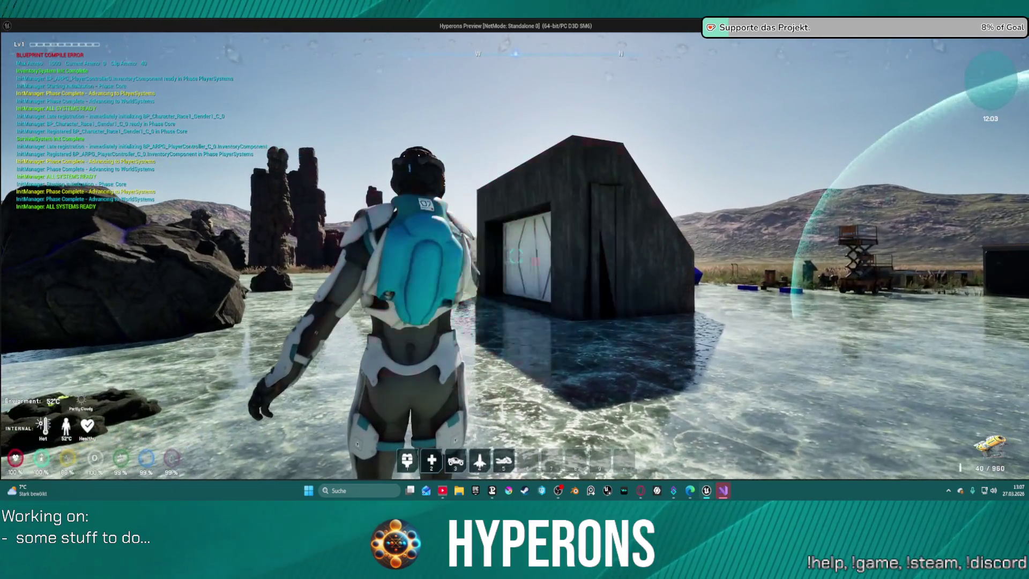
{"action": "left_click", "coordinate": [514, 257]}
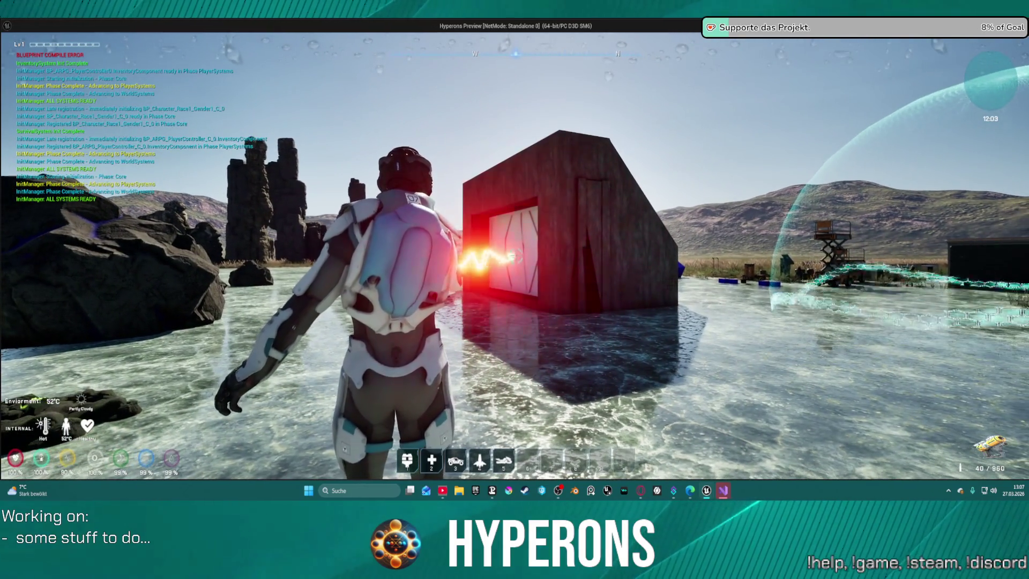
{"action": "left_click", "coordinate": [514, 257]}
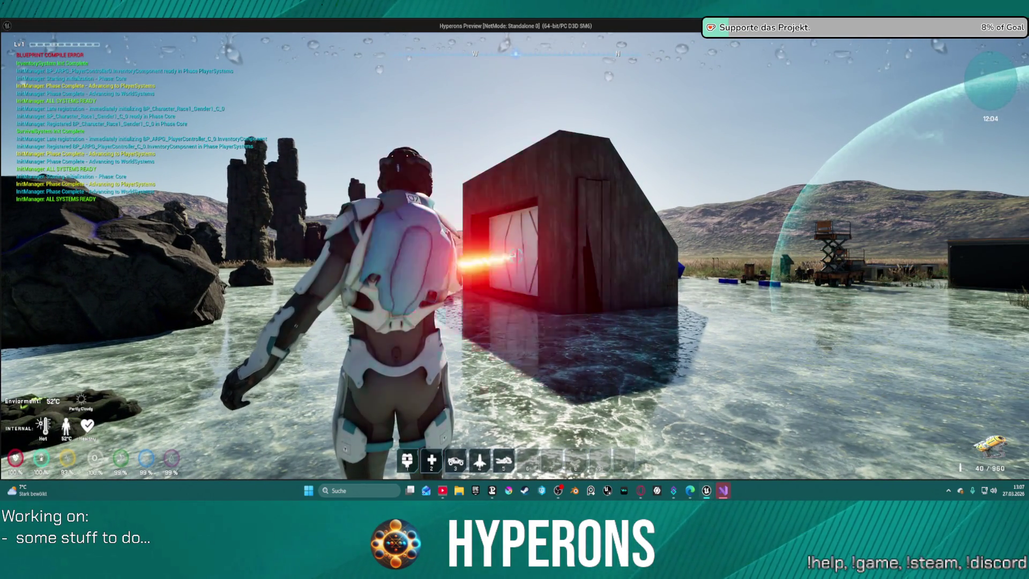
{"action": "key", "text": "h"}
Fire the beam briefly, then equip the MG 01 pistol and switch back to the Harvester.
{"action": "key", "text": "i"}
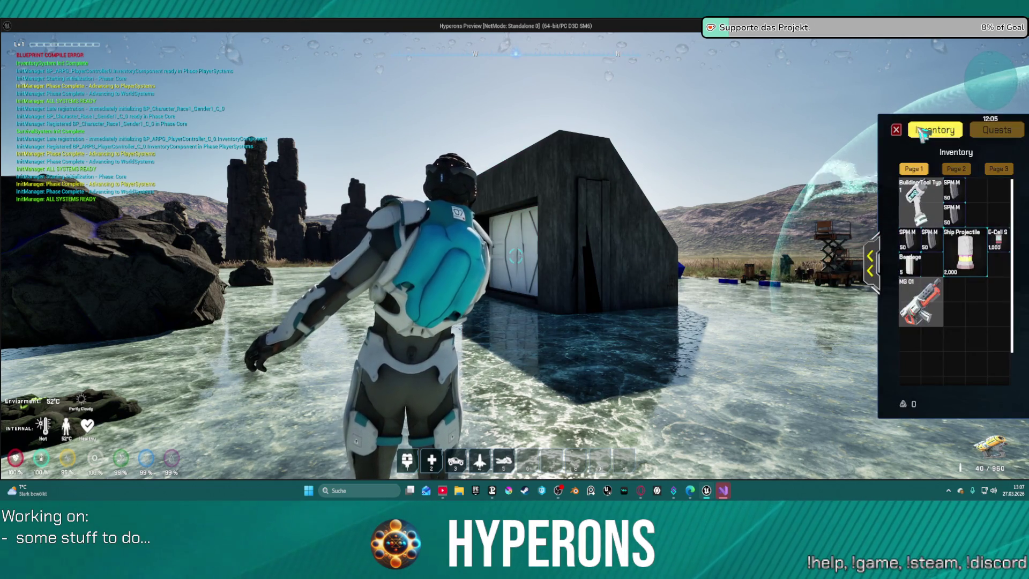
{"action": "key", "text": "i"}
{"action": "left_click", "coordinate": [514, 257]}
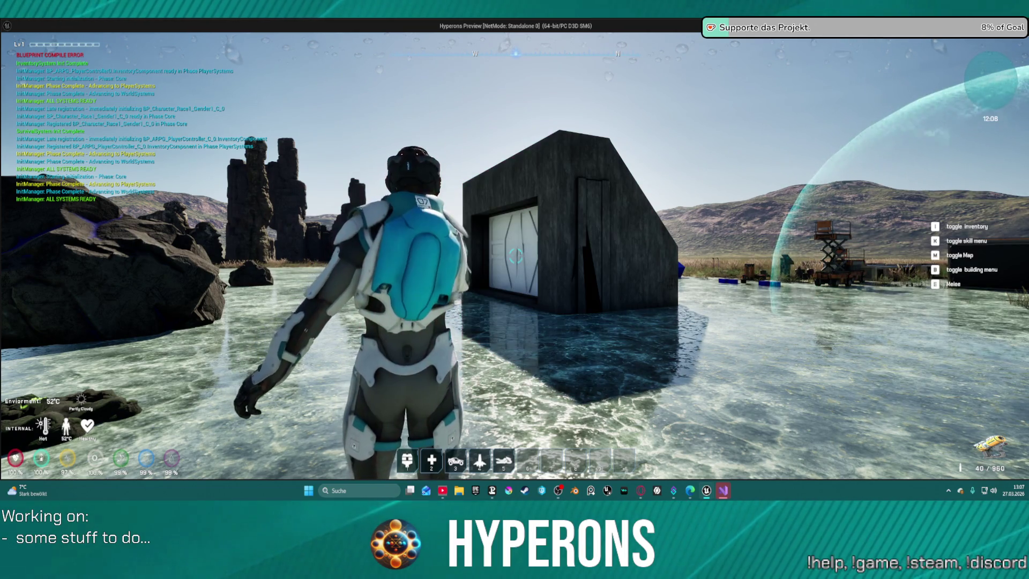
{"action": "key", "text": "w"}
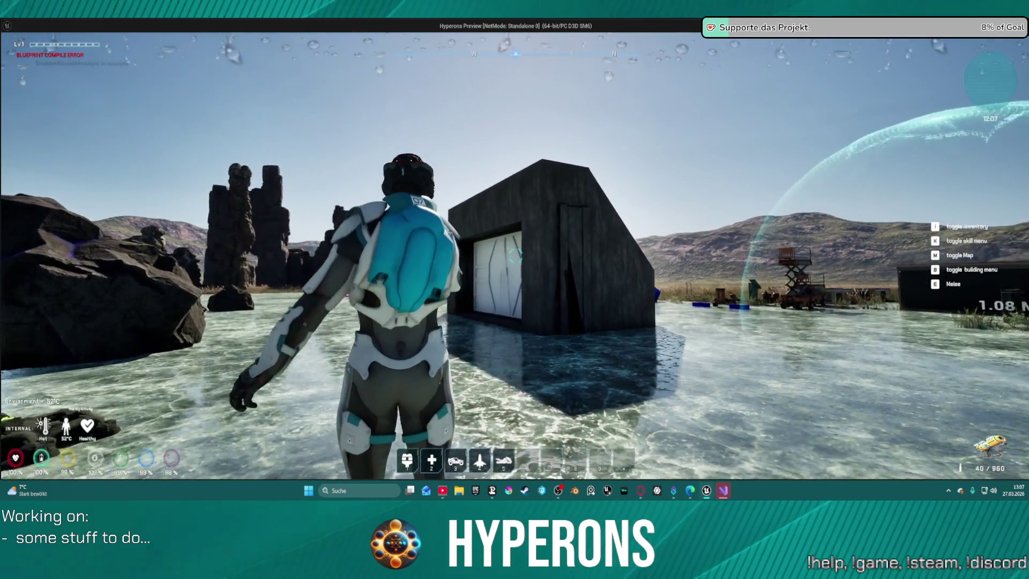
{"action": "key", "text": "i"}
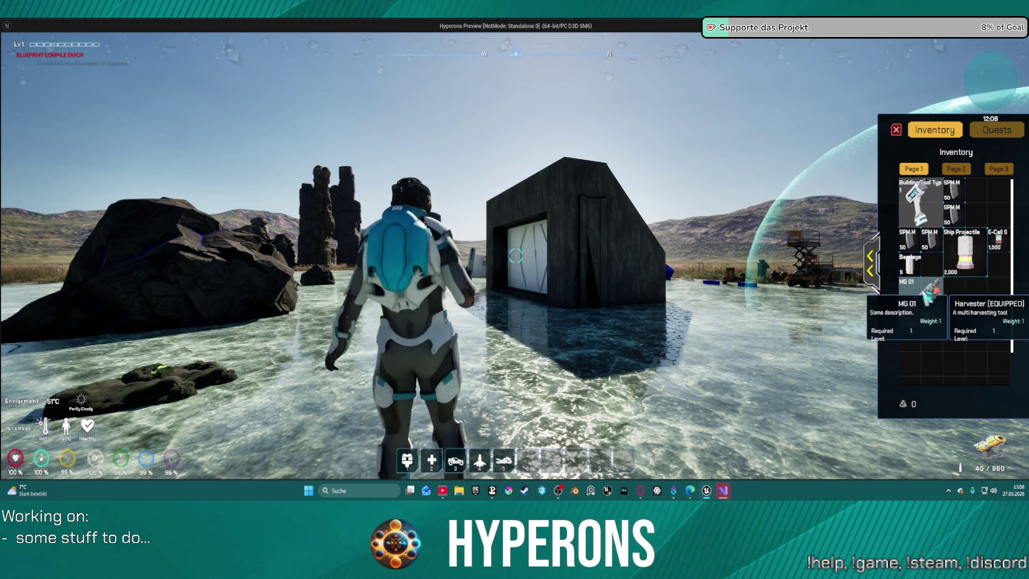
{"action": "double_click", "coordinate": [926, 293]}
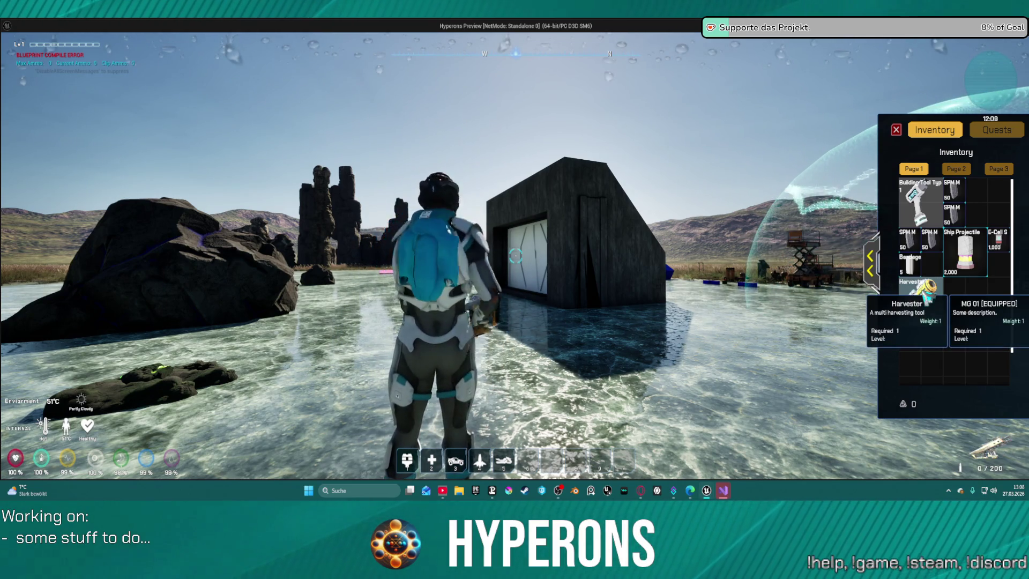
{"action": "double_click", "coordinate": [925, 293]}
{"action": "key", "text": "i"}
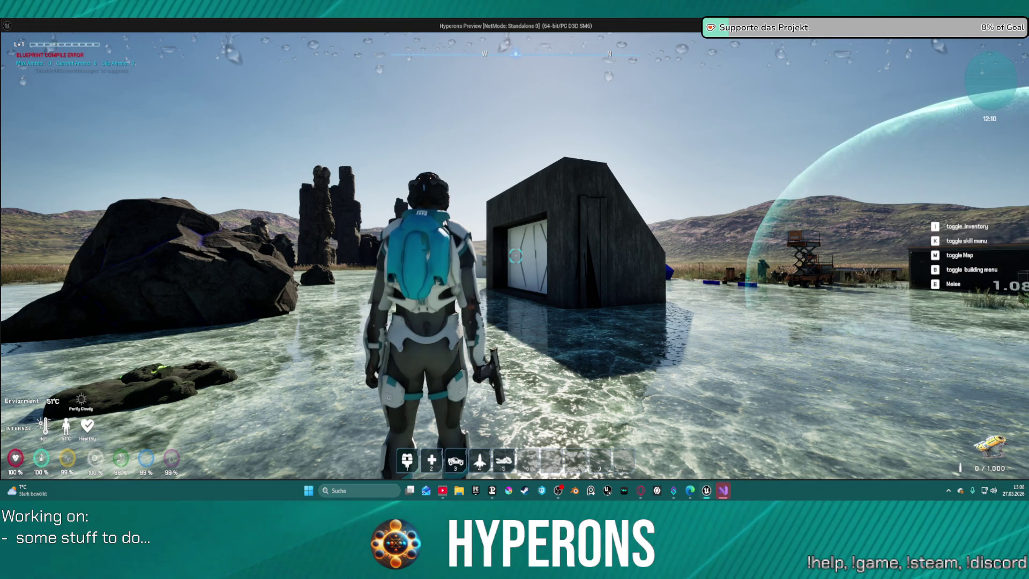
Approach the building, fire the Harvester beam at the door twice, then back away.
{"action": "key", "text": "w"}
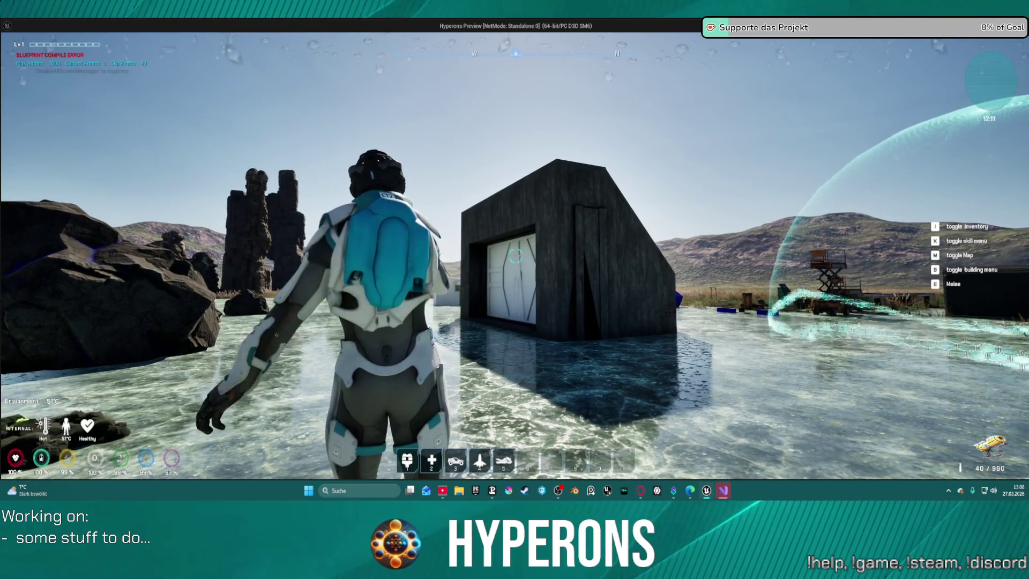
{"action": "left_click", "coordinate": [515, 256]}
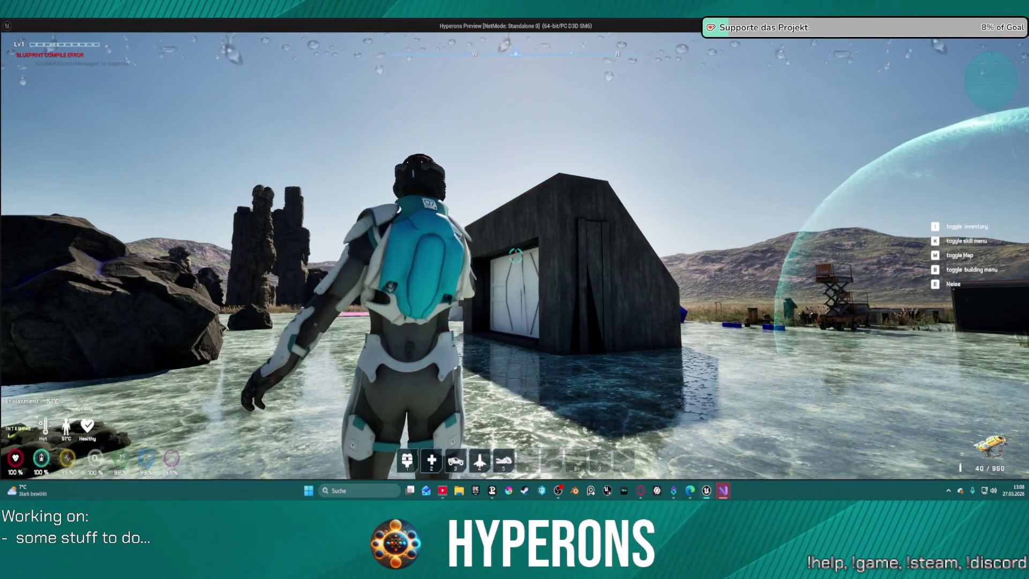
{"action": "left_click", "coordinate": [515, 257]}
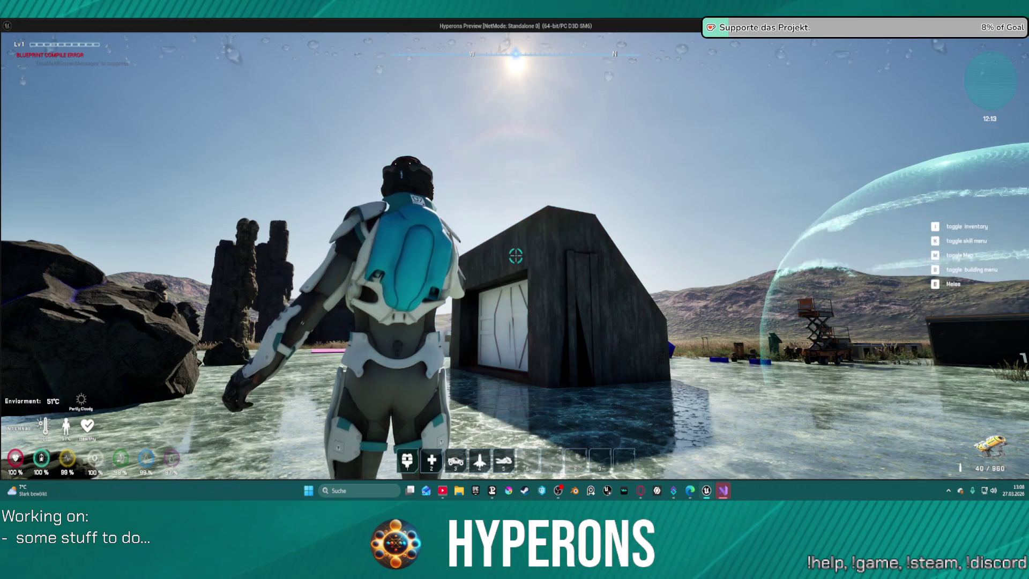
{"action": "key", "text": "s"}
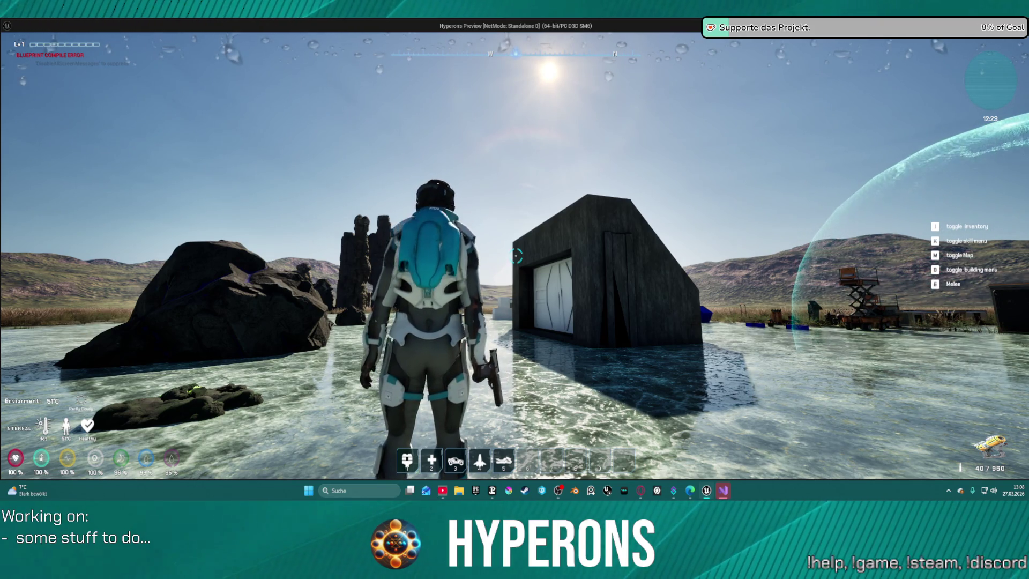
Draw the pistol into the right hand and walk toward and away from the dark building.
{"action": "key", "text": "x"}
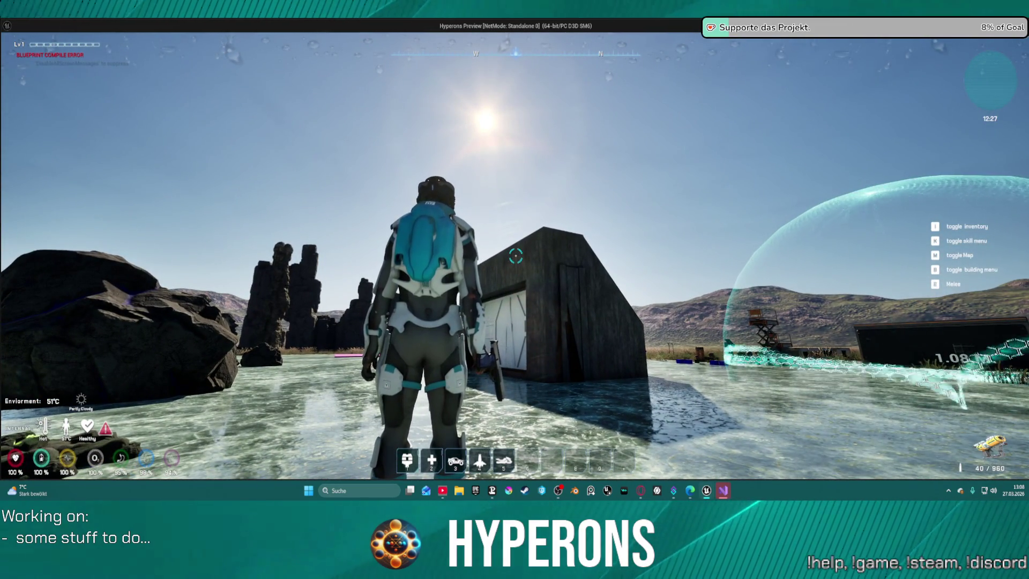
{"action": "key", "text": "w"}
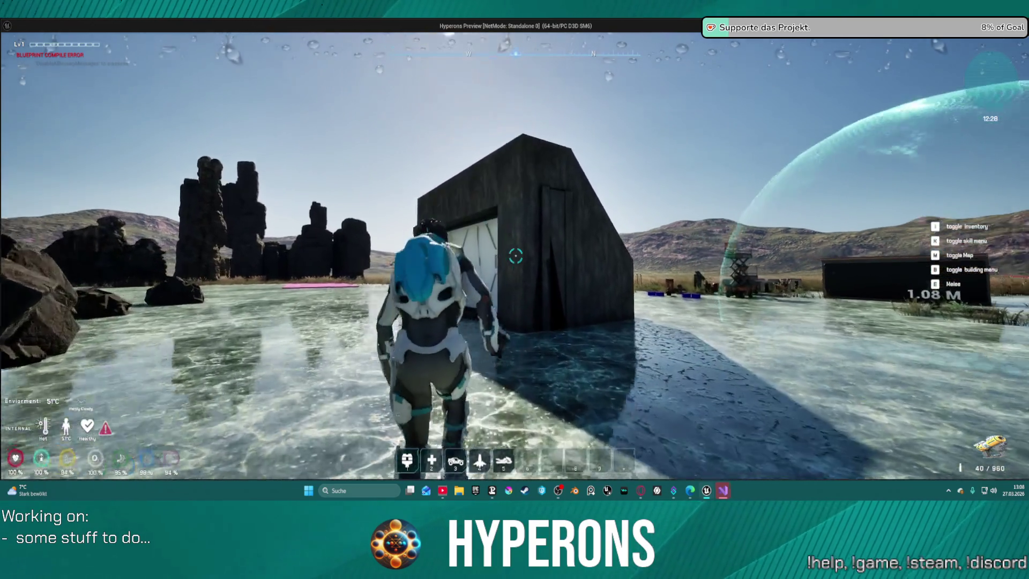
{"action": "key", "text": "s"}
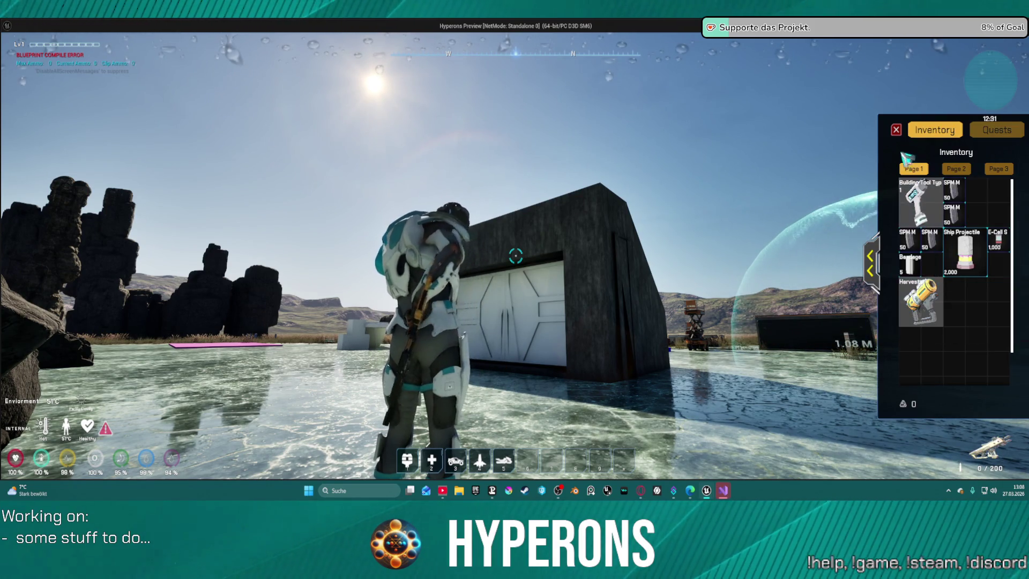
Close the inventory, swap to the gun and run between the rocks onto the building roof.
{"action": "left_click", "coordinate": [896, 130]}
{"action": "key", "text": "w"}
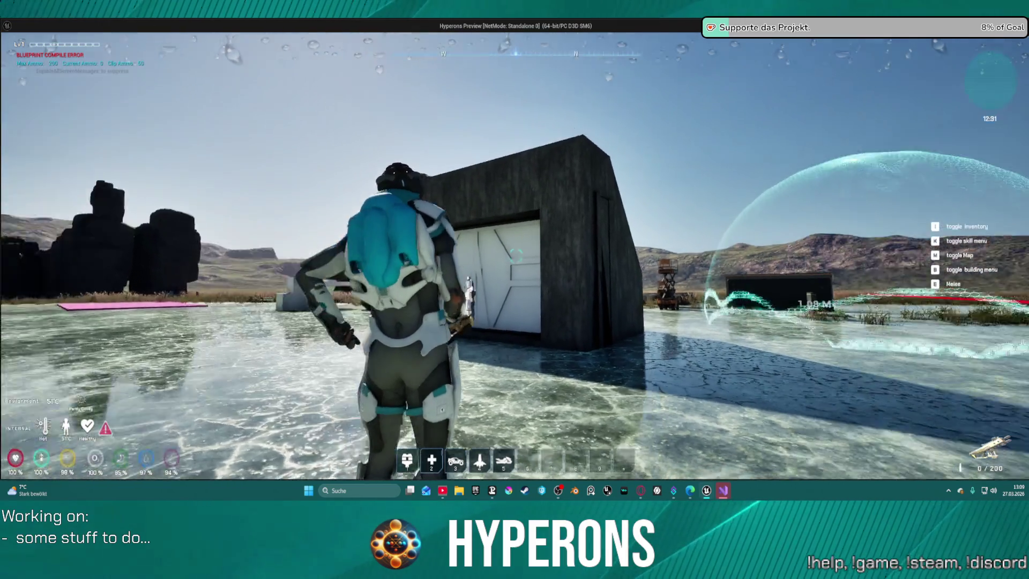
{"action": "key", "text": "w"}
{"action": "key", "text": "e"}
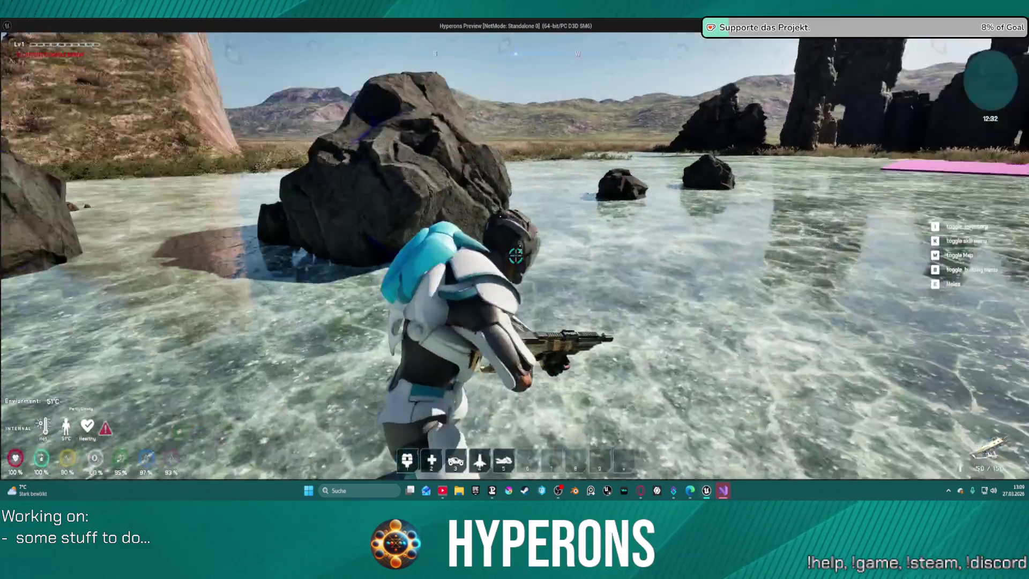
{"action": "key", "text": "w"}
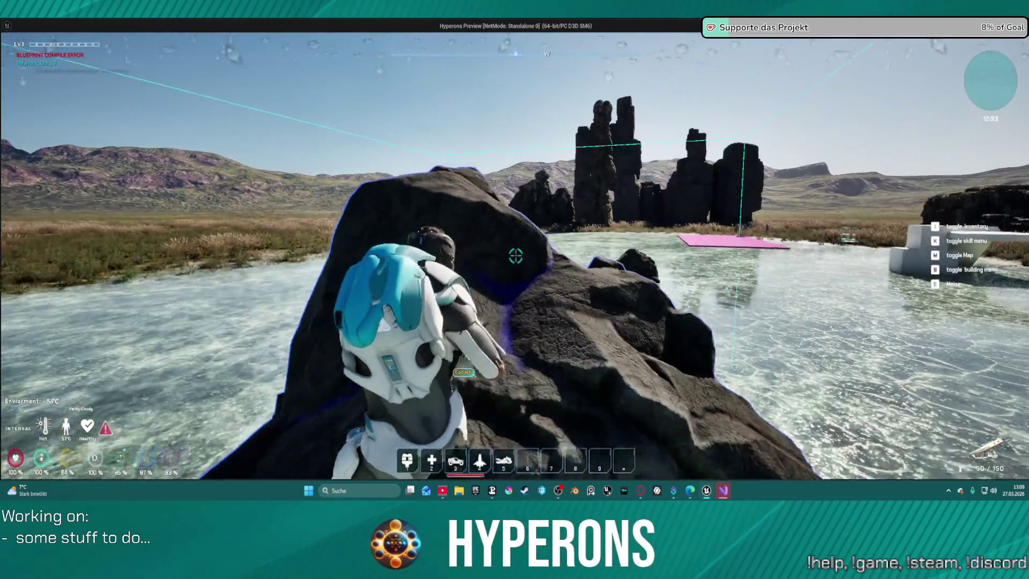
{"action": "key", "text": "w"}
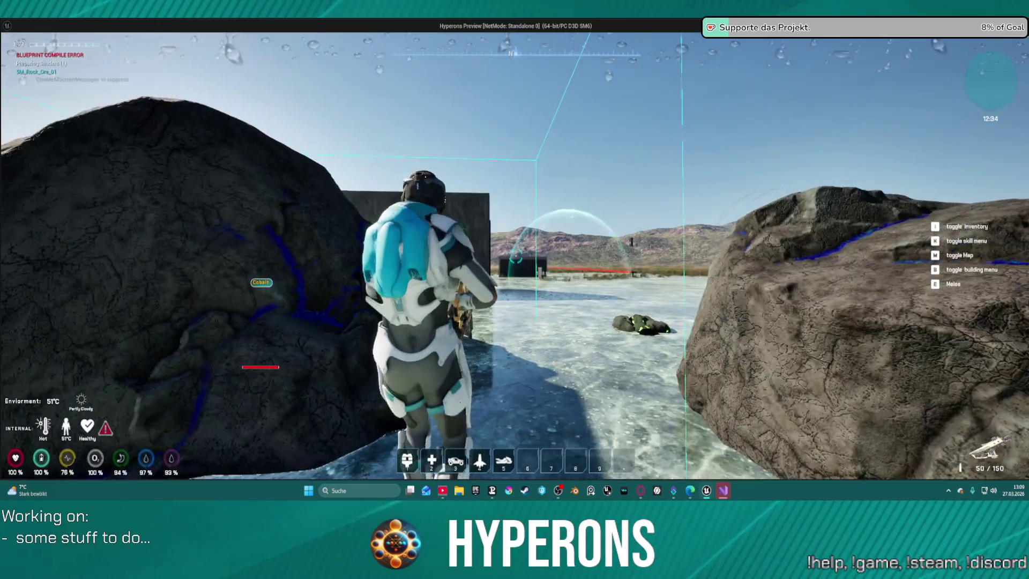
{"action": "key", "text": "w"}
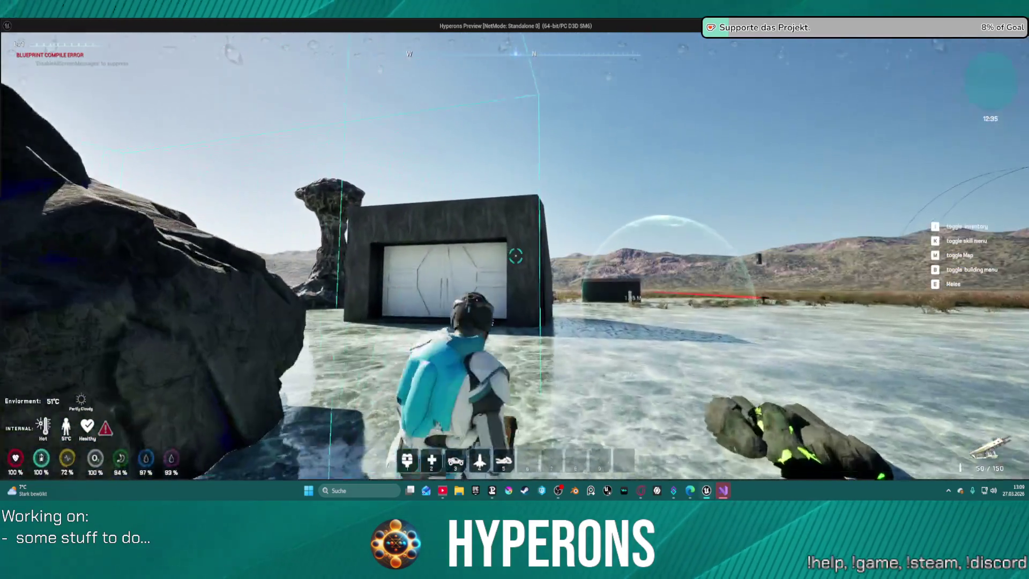
{"action": "key", "text": "w"}
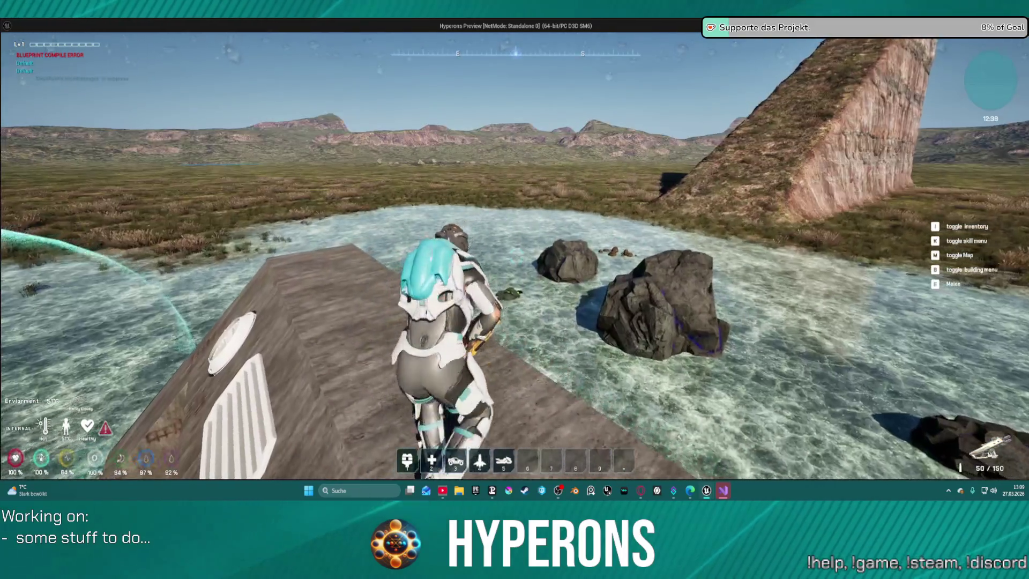
Run along the walkway, fire, sprint across the water, then stop play and relaunch standalone.
{"action": "key", "text": "w"}
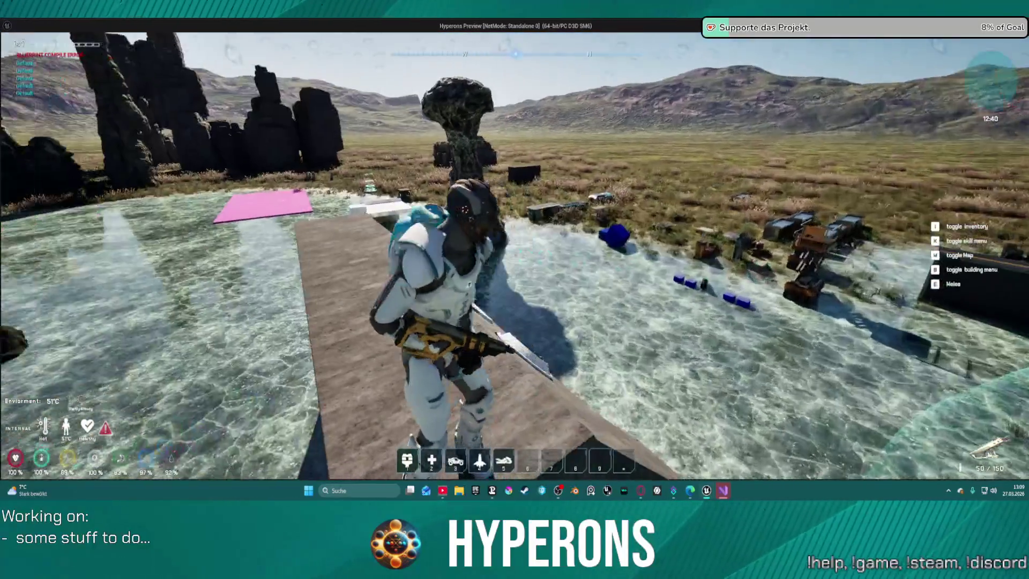
{"action": "key", "text": "w"}
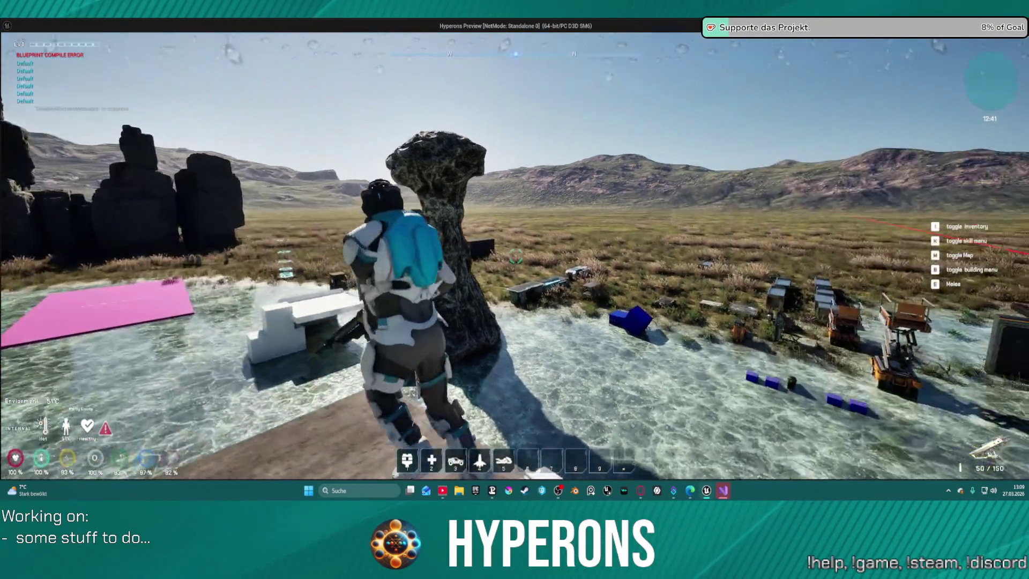
{"action": "key", "text": "w"}
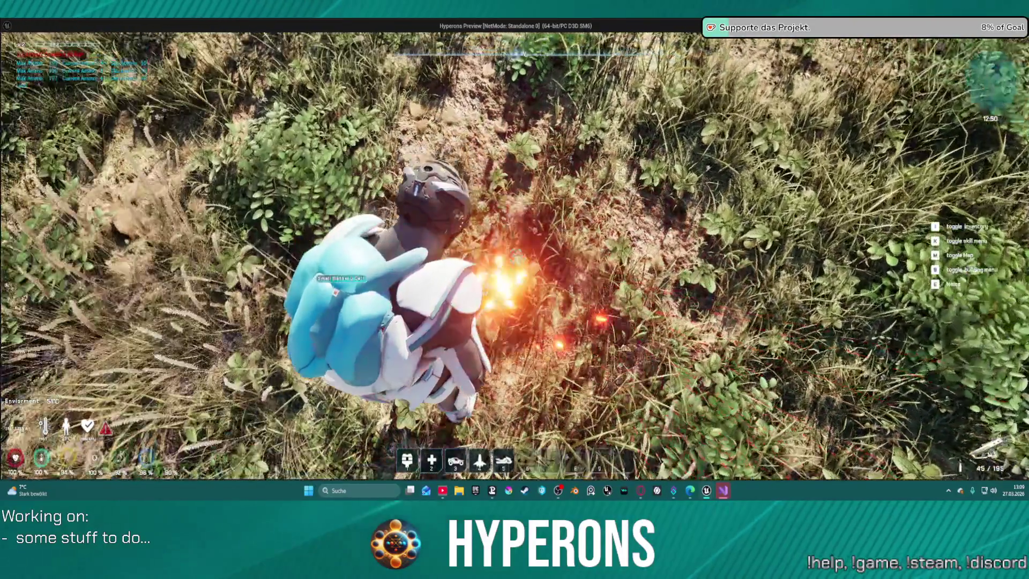
{"action": "left_click", "coordinate": [516, 256]}
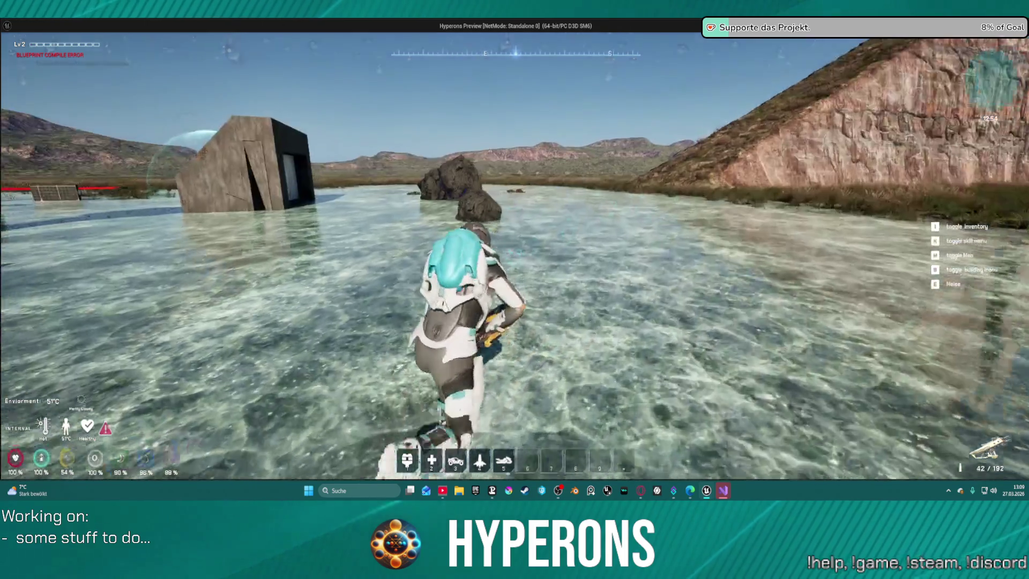
{"action": "key", "text": "w"}
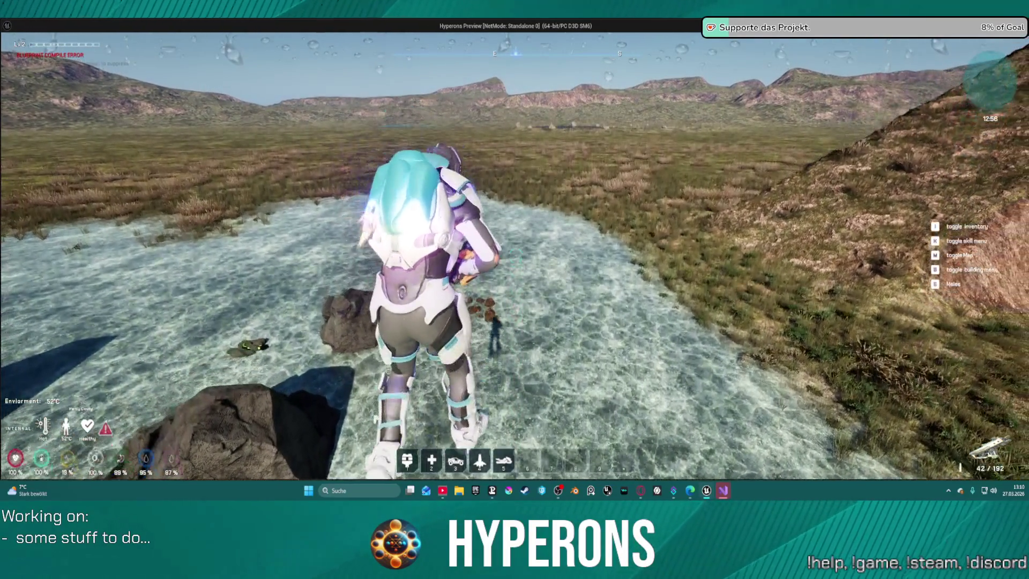
{"action": "key", "text": "w"}
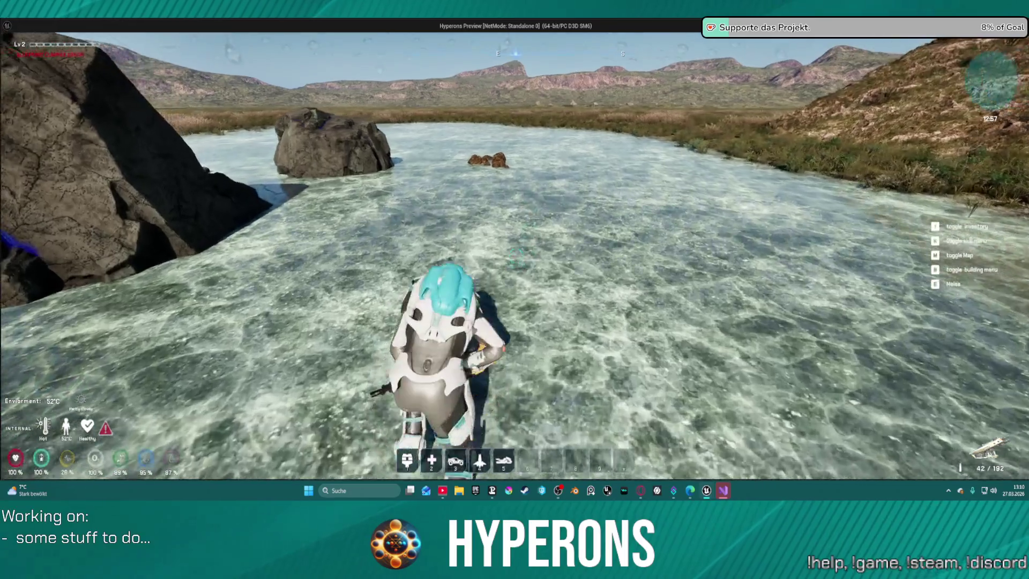
{"action": "key", "text": "w"}
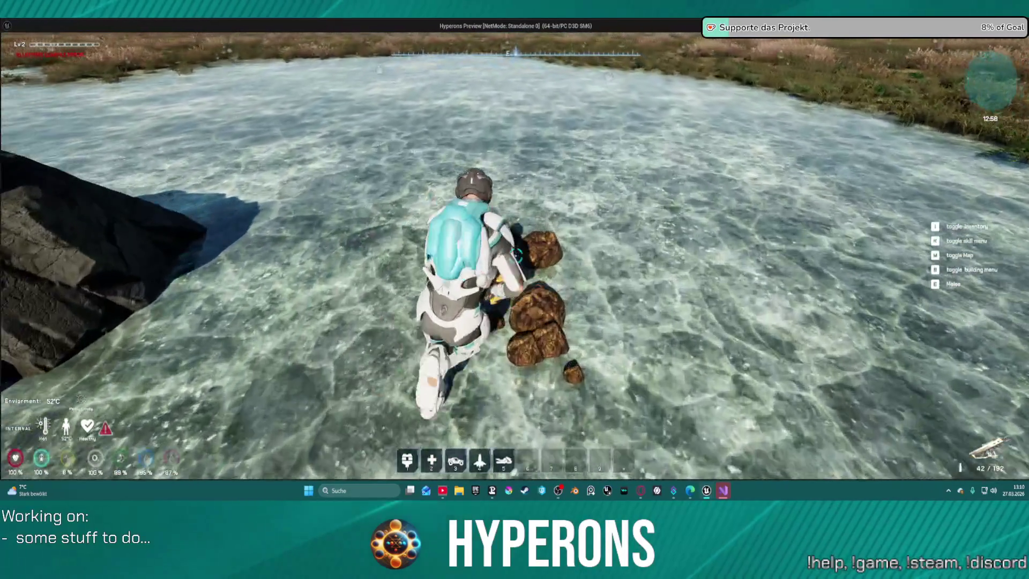
{"action": "key", "text": "w"}
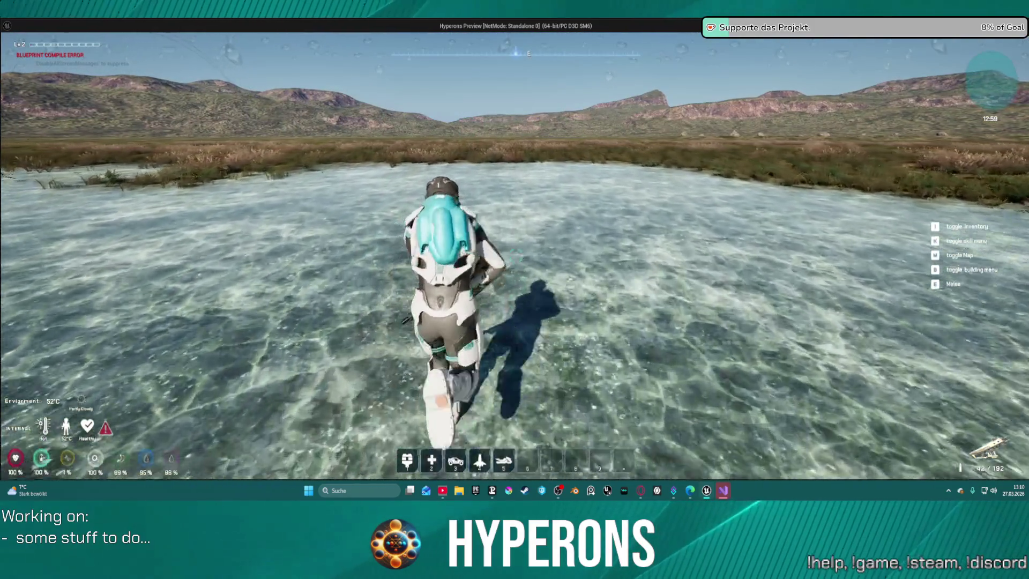
{"action": "key", "text": "Escape"}
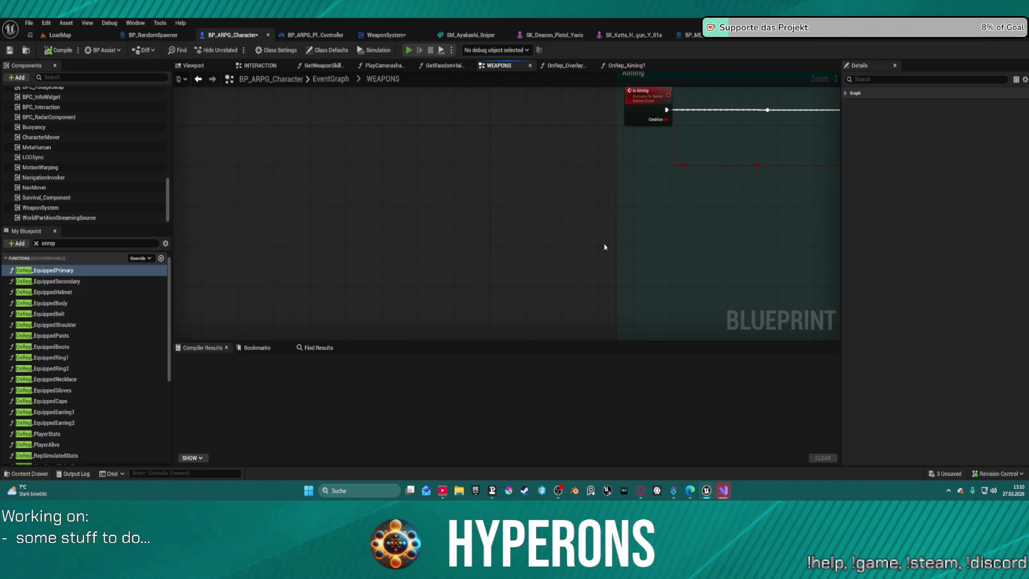
{"action": "key", "text": "alt+p"}
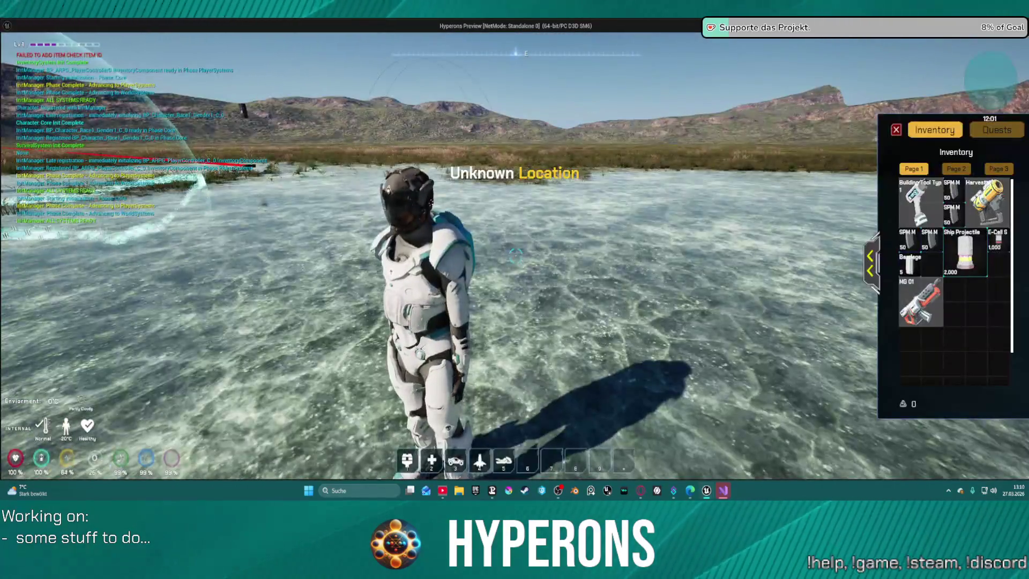
Equip the Harvester from the inventory, move the SPM M item to another slot, and close it.
{"action": "right_click", "coordinate": [967, 183]}
{"action": "mouse_move", "coordinate": [920, 242]}
{"action": "left_mouse_down"}
{"action": "mouse_move", "coordinate": [975, 276]}
{"action": "mouse_move", "coordinate": [973, 215]}
{"action": "left_mouse_up"}
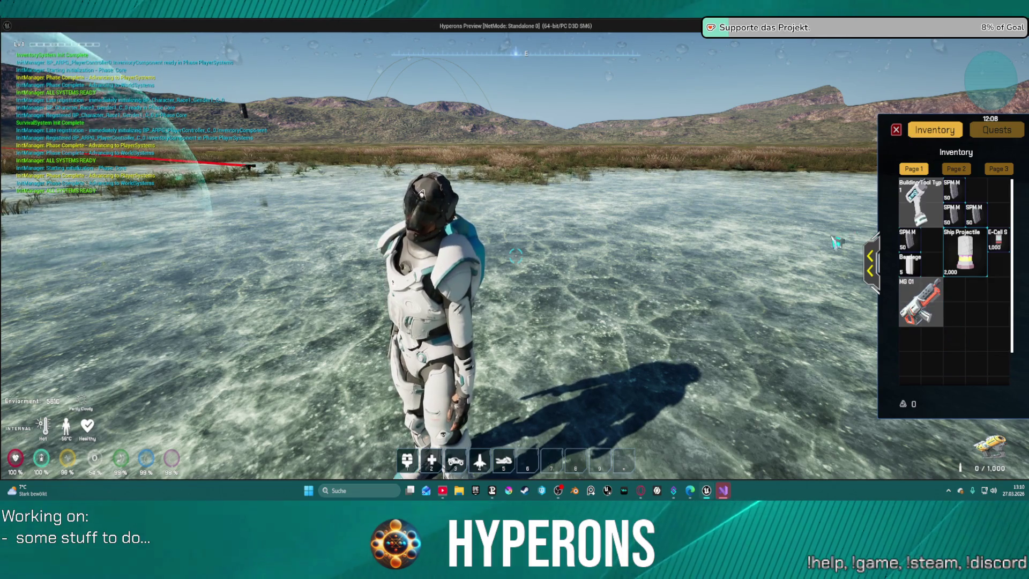
{"action": "key", "text": "i"}
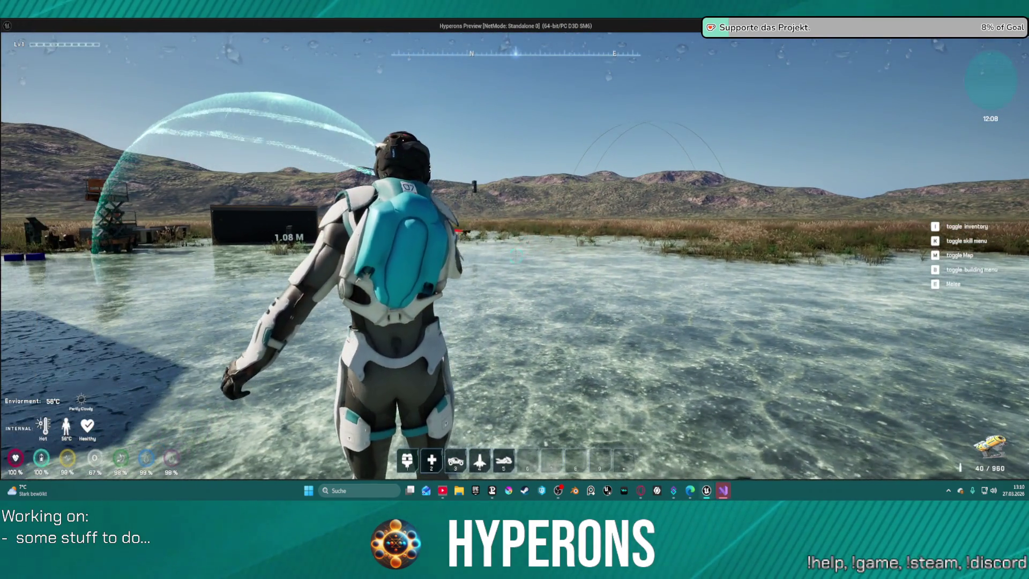
Fire the laser at the building door and wall, run to the rock pillars, and switch to the pistol.
{"action": "left_click", "coordinate": [515, 256]}
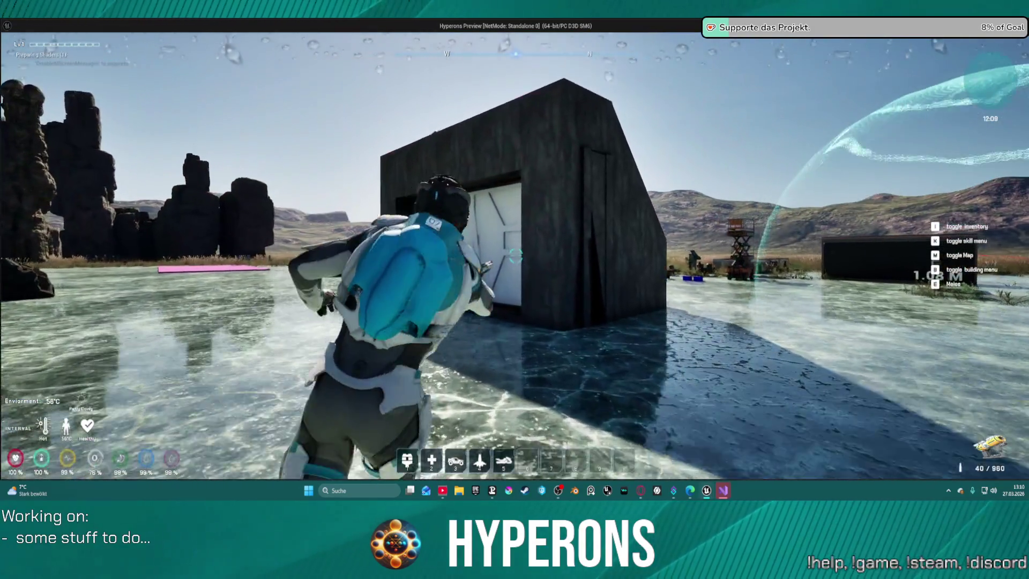
{"action": "left_click", "coordinate": [516, 256]}
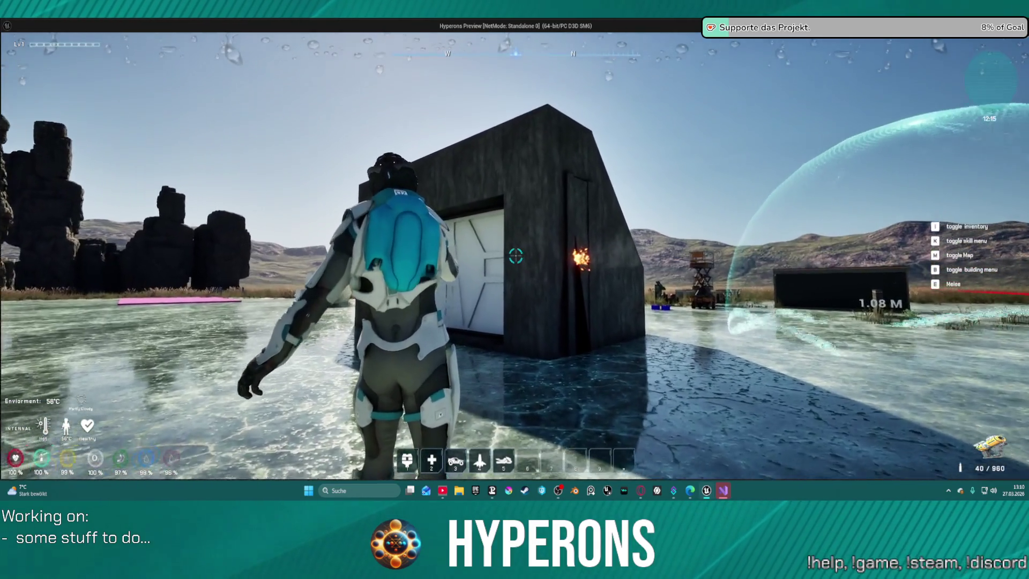
{"action": "left_click", "coordinate": [515, 256]}
{"action": "key", "text": "w"}
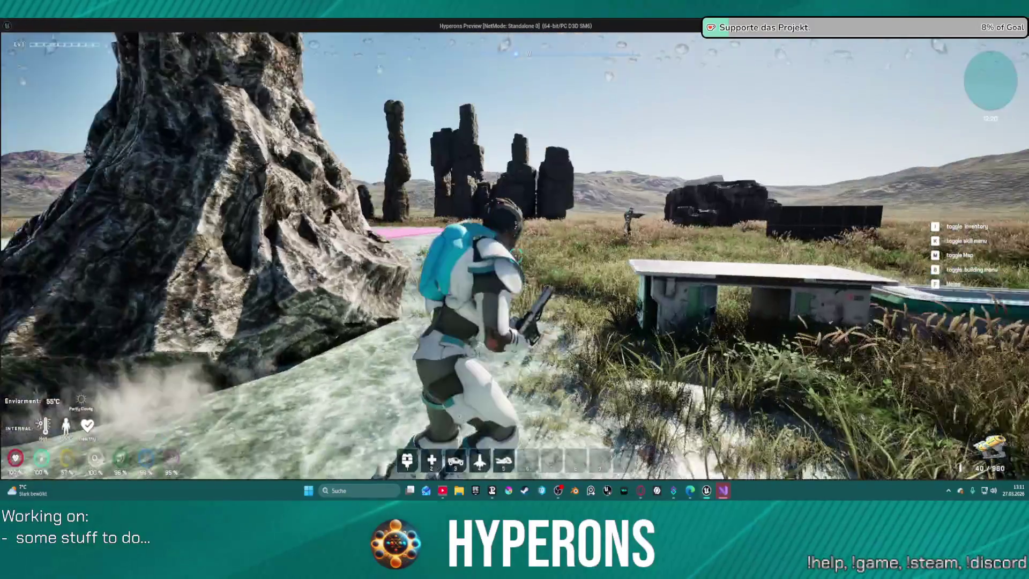
{"action": "key", "text": "w"}
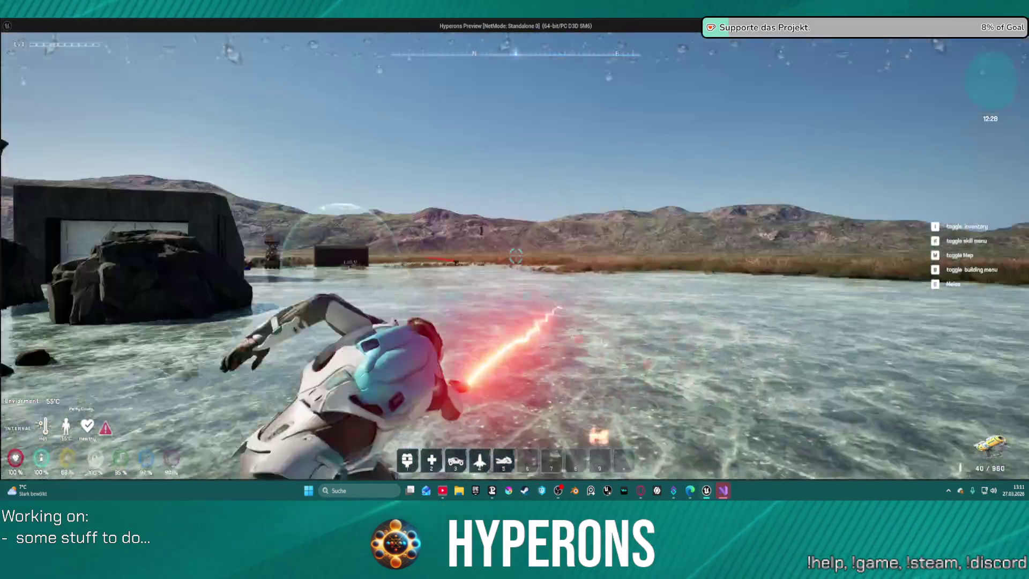
{"action": "key", "text": "w"}
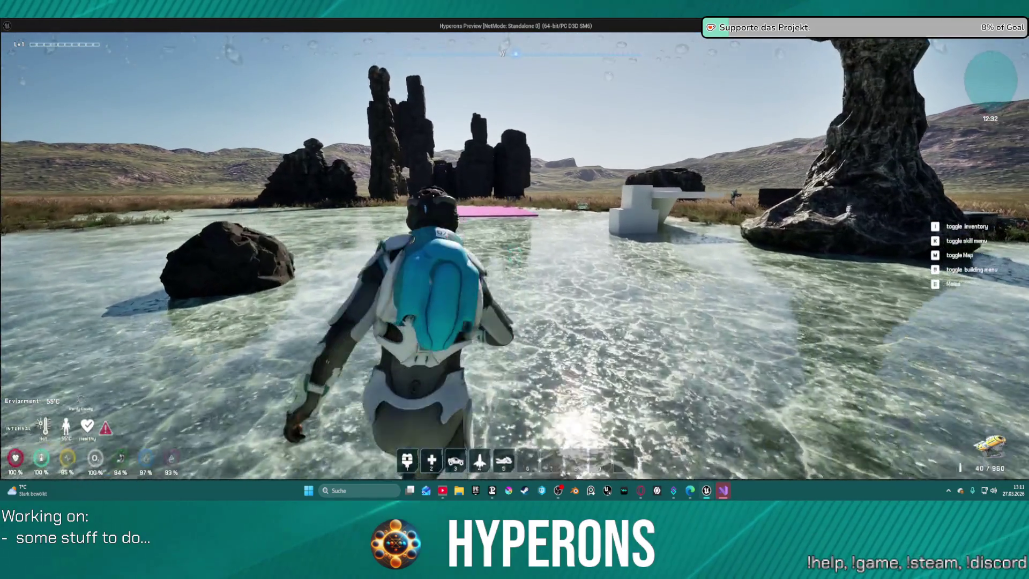
Aim the pistol over the shoulder, step toward the central rock, check the inventory, then exit the game.
{"action": "key", "text": "i"}
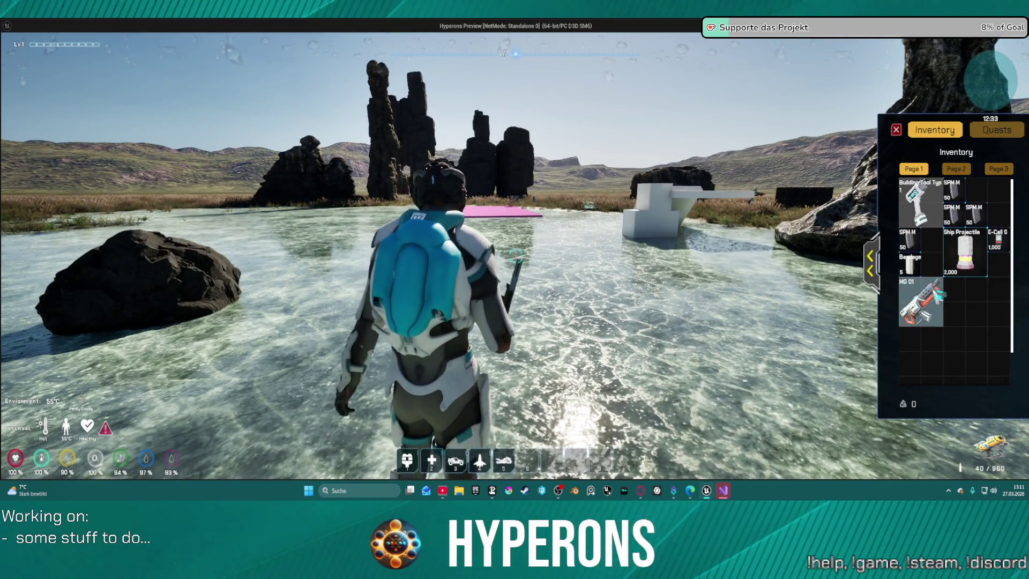
{"action": "key", "text": "i"}
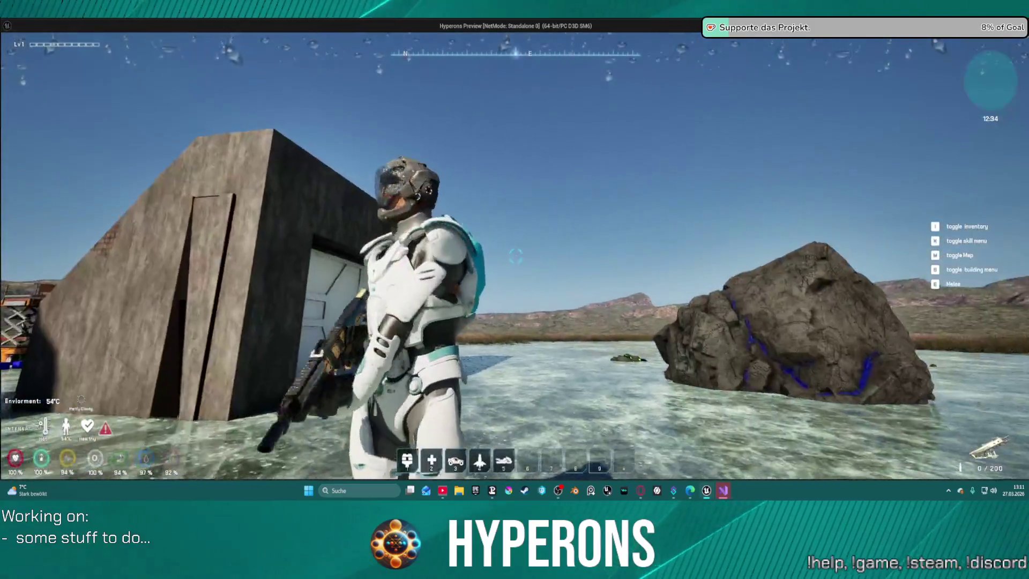
{"action": "right_click", "coordinate": [515, 256]}
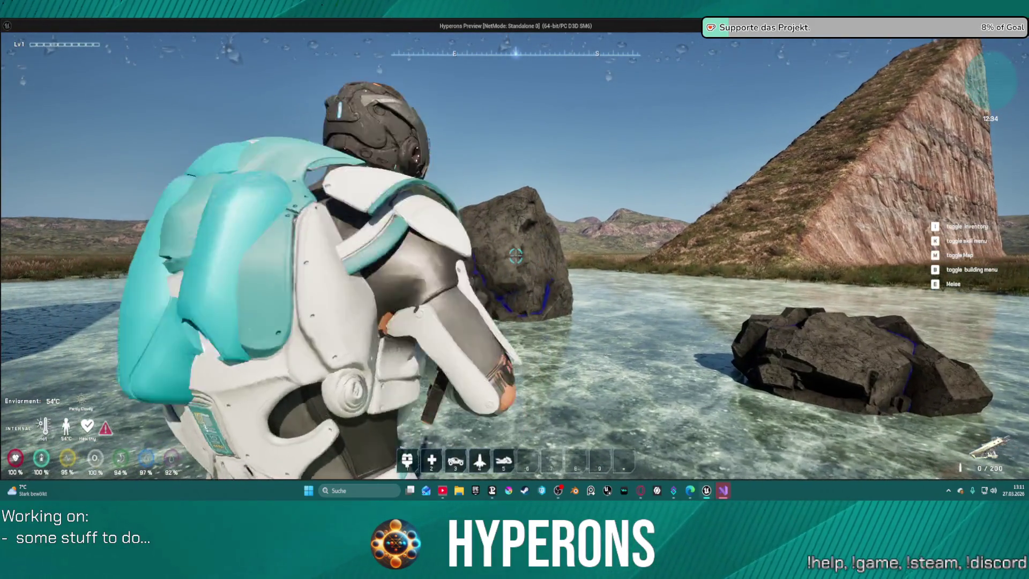
{"action": "key", "text": "w"}
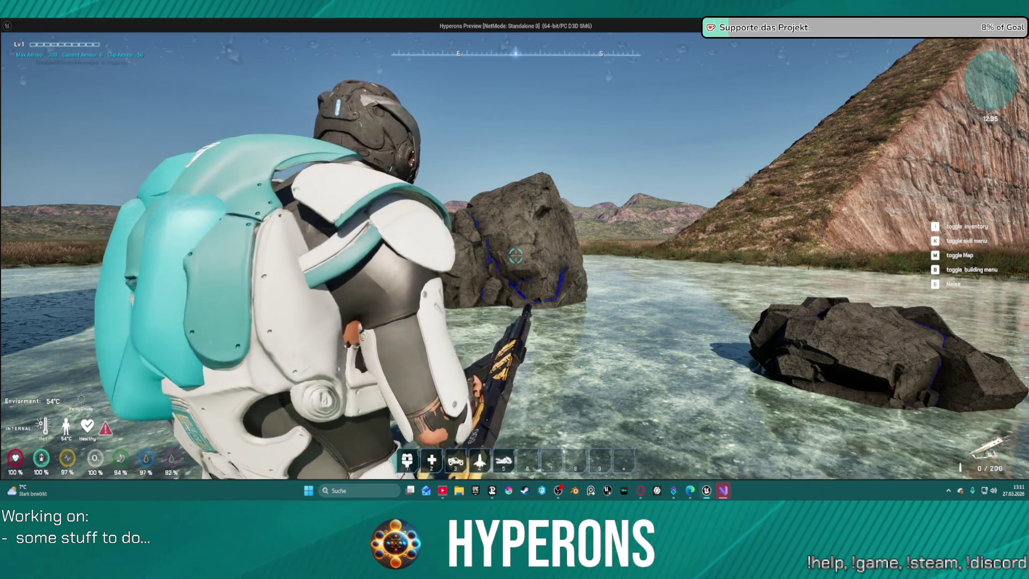
{"action": "key", "text": "i"}
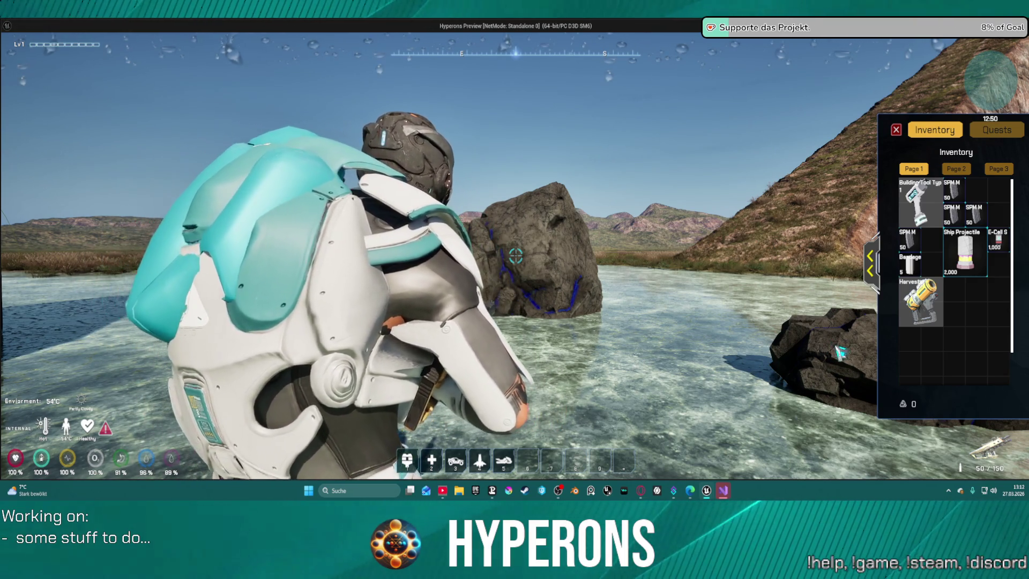
{"action": "key", "text": "Escape"}
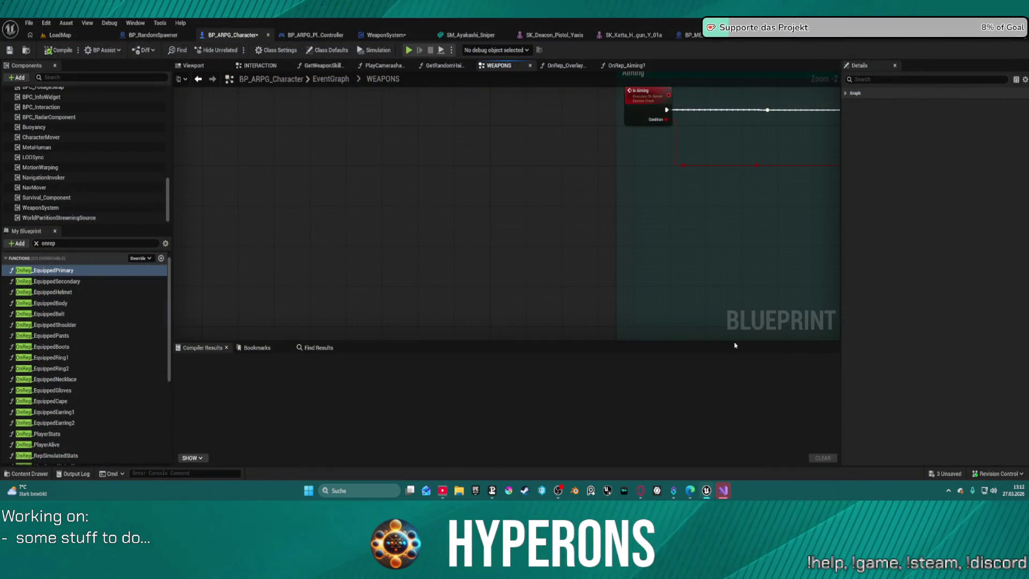
Open BP_ME_Building_Tool from the Pistols folder, view its settings, and collapse DefaultSceneRoot.
{"action": "key", "text": "ctrl+space"}
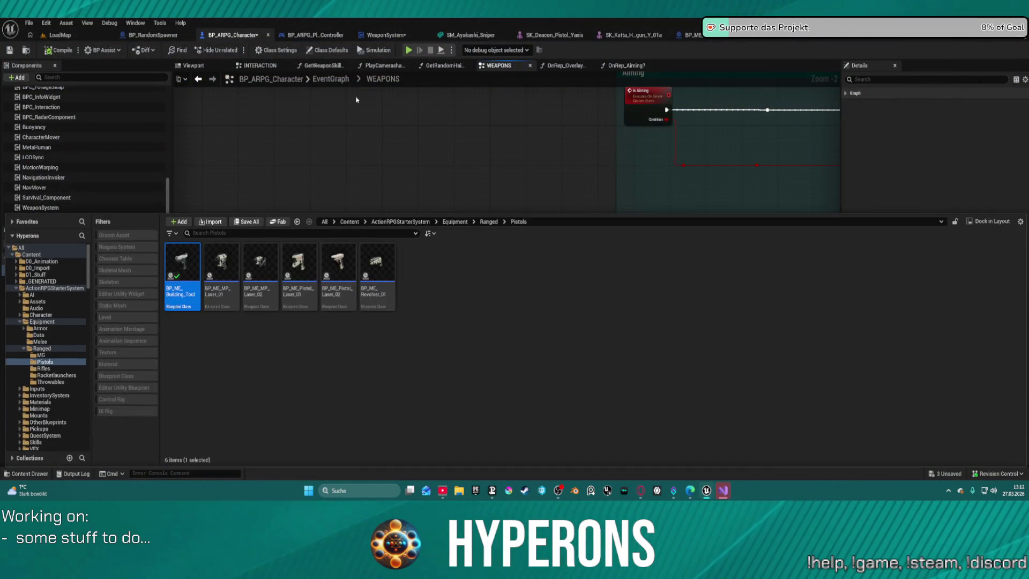
{"action": "left_click", "coordinate": [691, 34]}
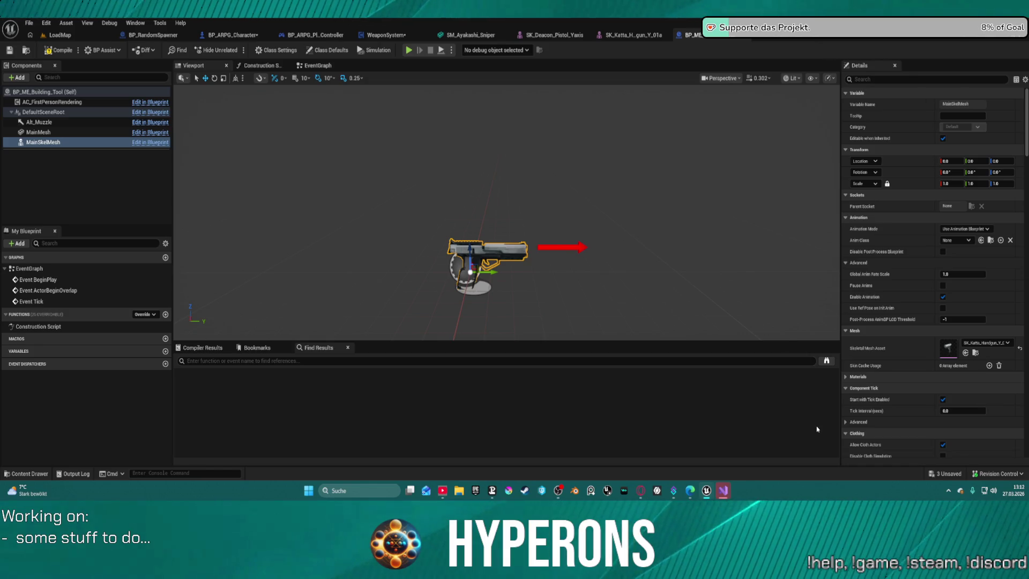
{"action": "left_click", "coordinate": [61, 92]}
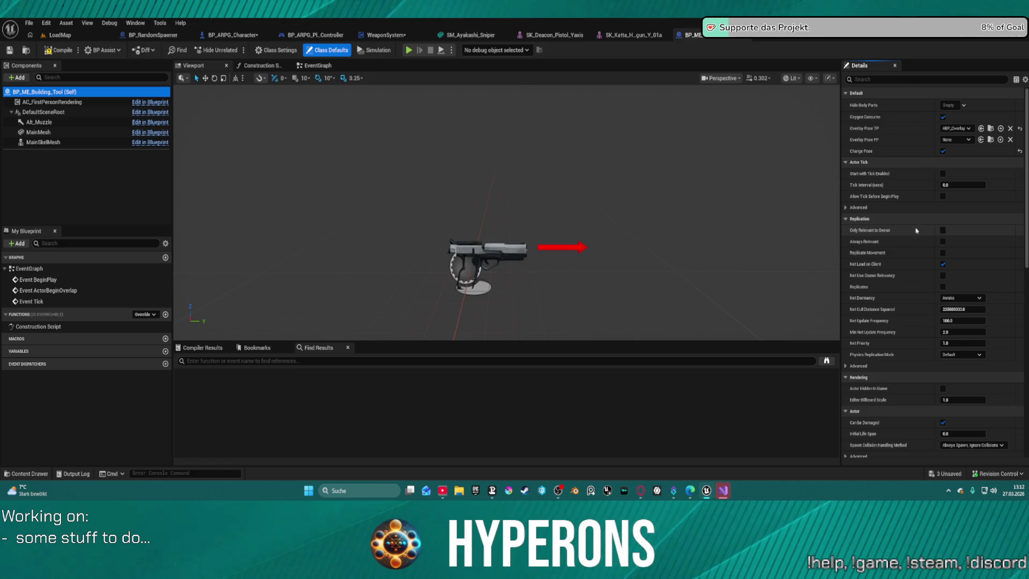
{"action": "scroll", "coordinate": [869, 360], "scroll_direction": "down", "scroll_amount": 15}
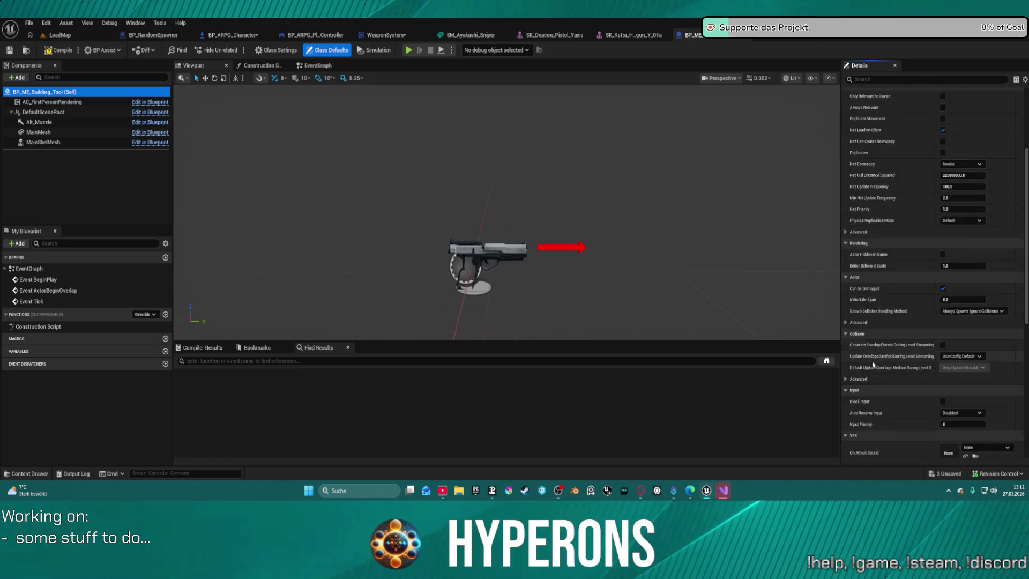
{"action": "scroll", "coordinate": [869, 361], "scroll_direction": "down", "scroll_amount": 2}
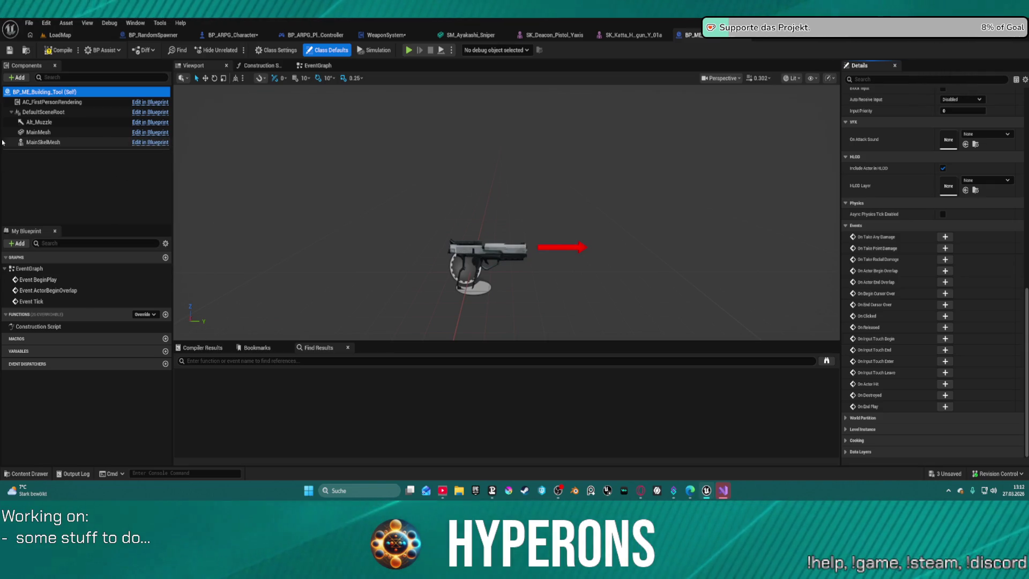
{"action": "left_click", "coordinate": [11, 112]}
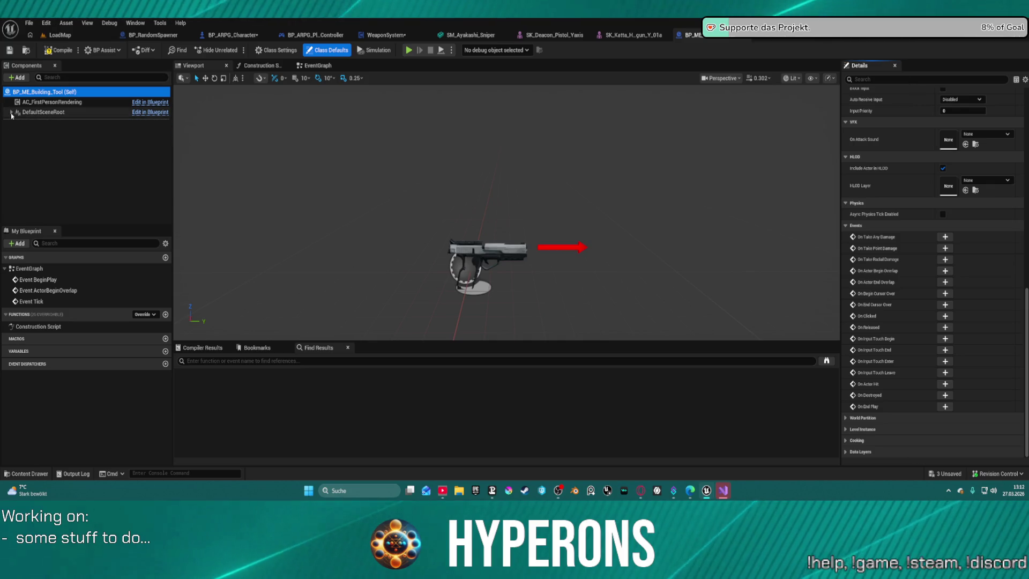
{"action": "left_click", "coordinate": [511, 112]}
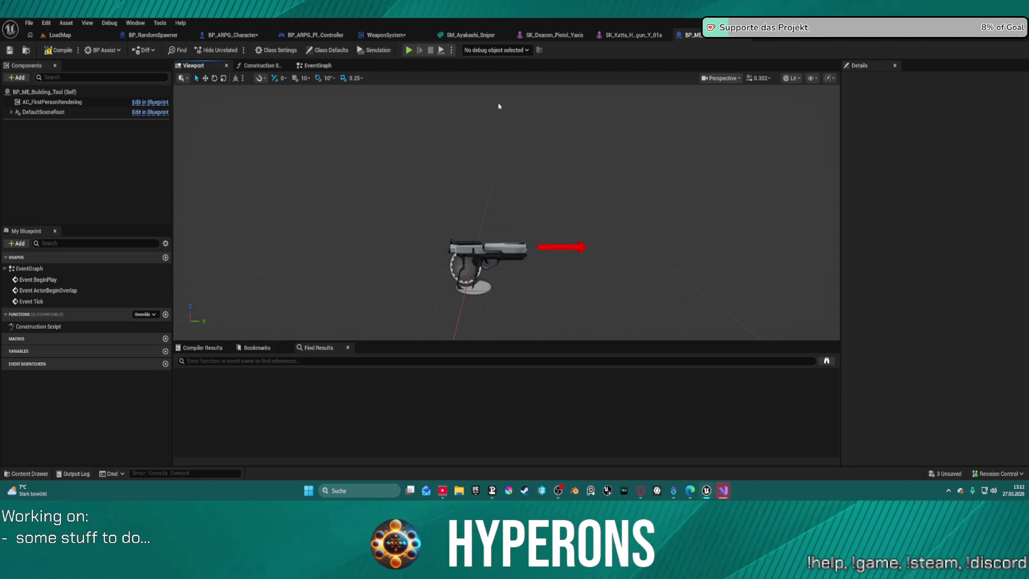
Shift and tilt the pistol mesh in the viewport, then launch a standalone play test.
{"action": "left_click_drag", "start_coordinate": [493, 104], "coordinate": [616, 109]}
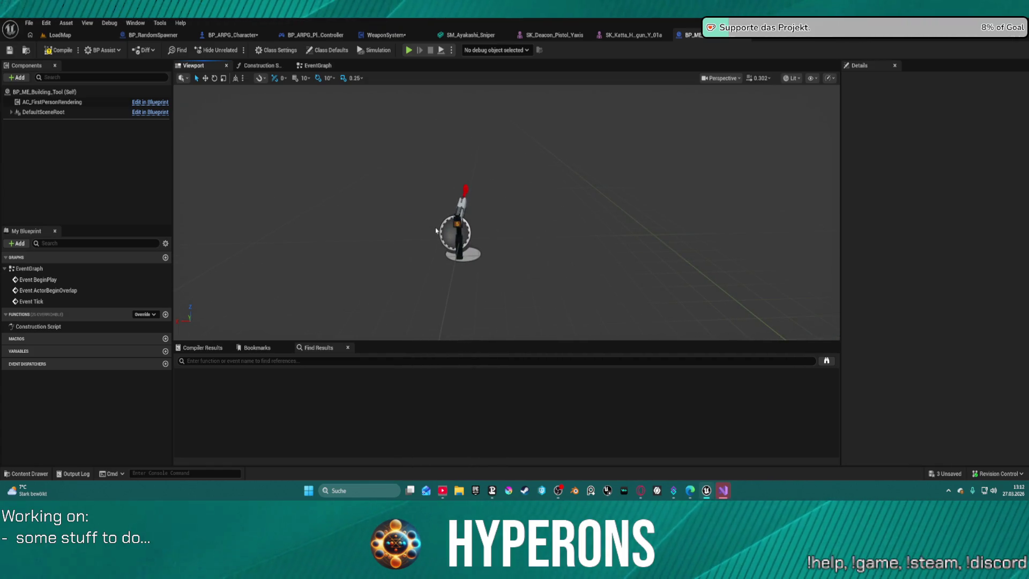
{"action": "left_click", "coordinate": [456, 224]}
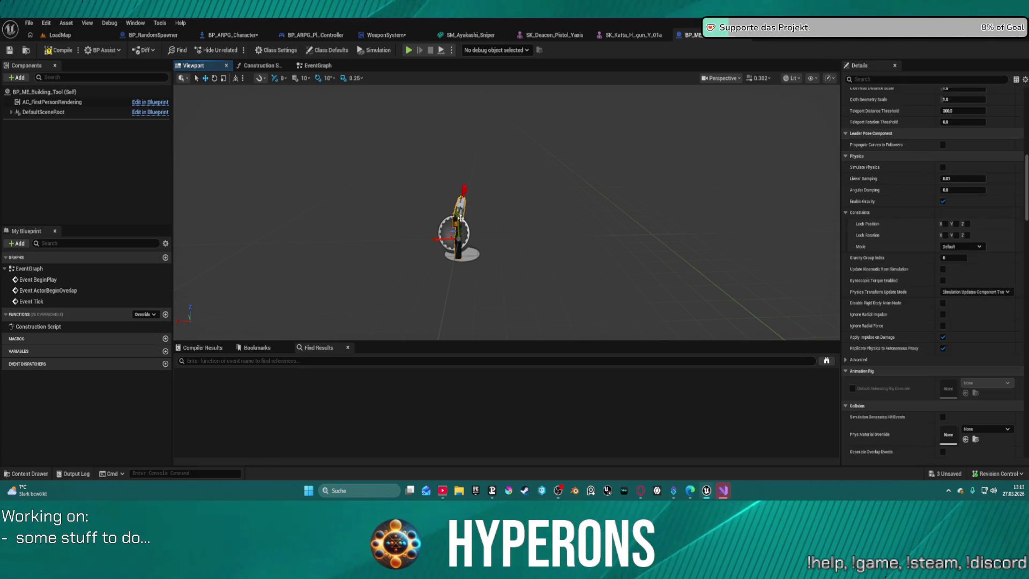
{"action": "left_click_drag", "start_coordinate": [439, 239], "coordinate": [437, 240]}
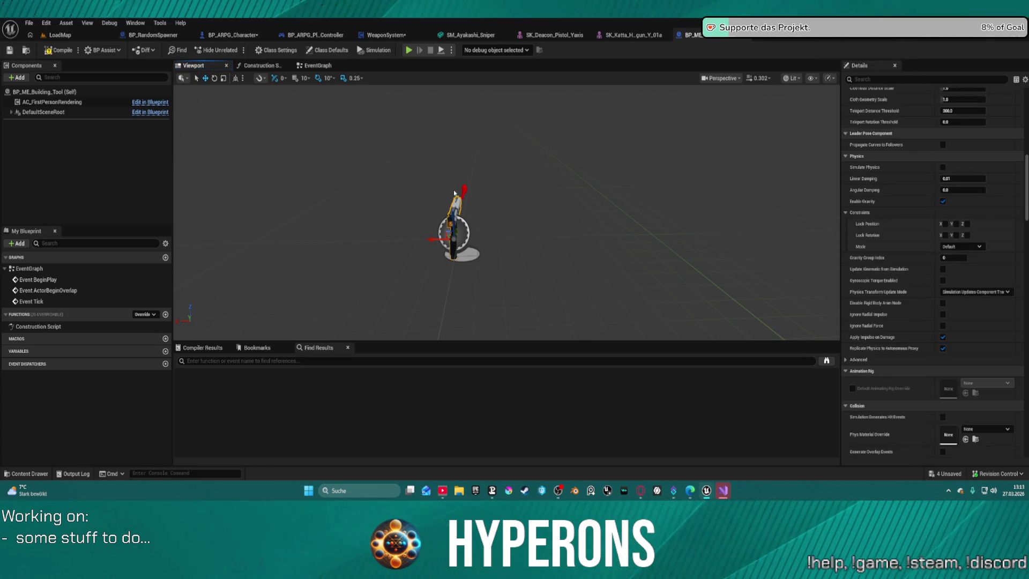
{"action": "left_click_drag", "start_coordinate": [462, 193], "coordinate": [474, 197]}
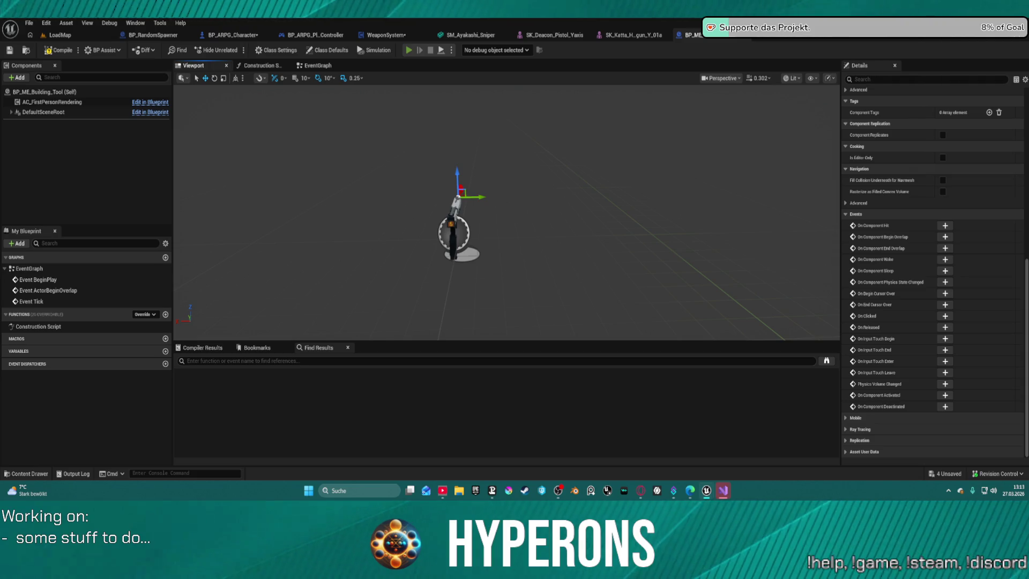
{"action": "key", "text": "i"}
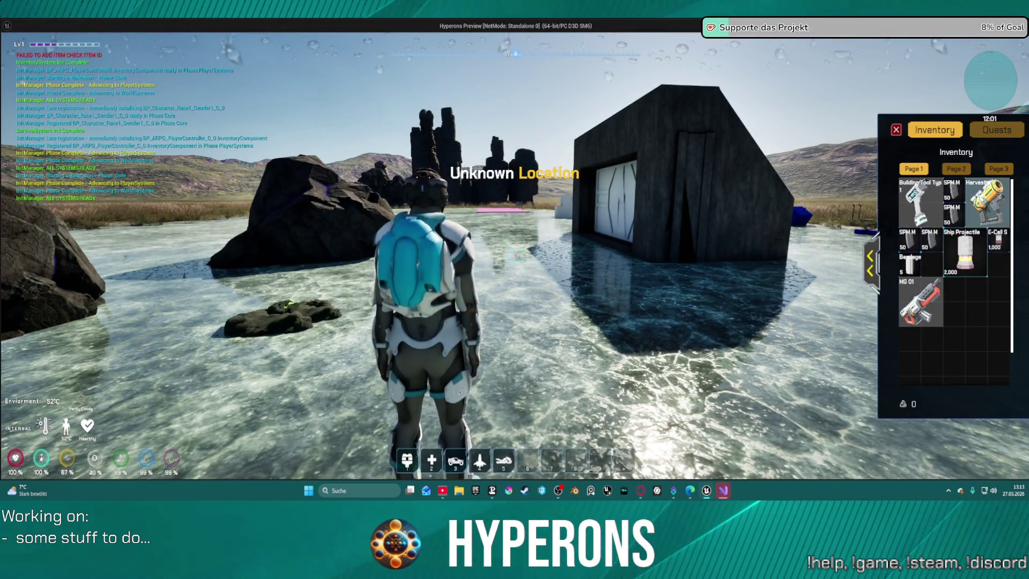
Equip the handgun in play to check the grip, then end the play test.
{"action": "double_click", "coordinate": [987, 193]}
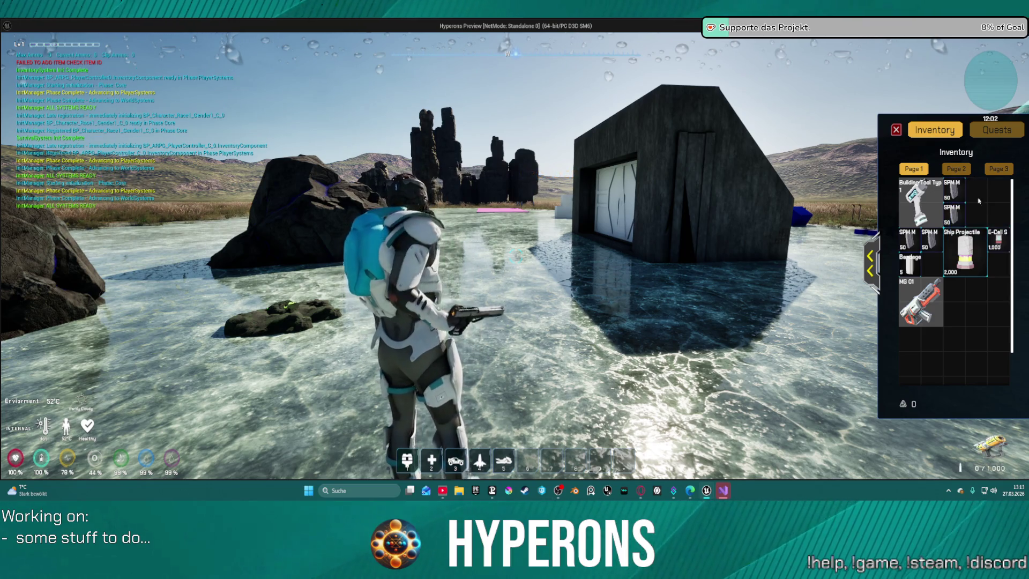
{"action": "key", "text": "i"}
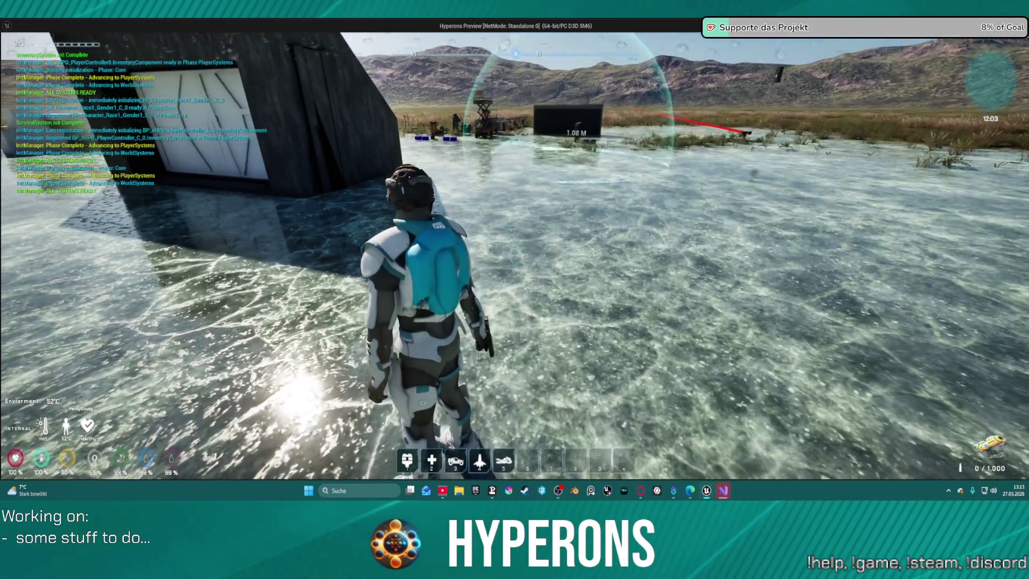
{"action": "key", "text": "Escape"}
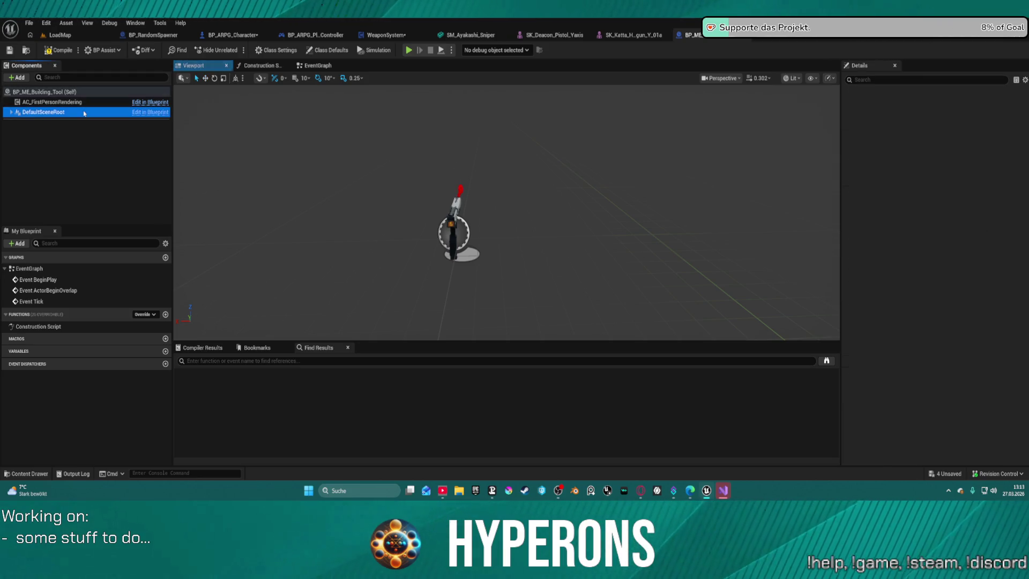
Move the weapon mesh left, select the red Arrow component, and retest equipping the handgun.
{"action": "left_click", "coordinate": [53, 92]}
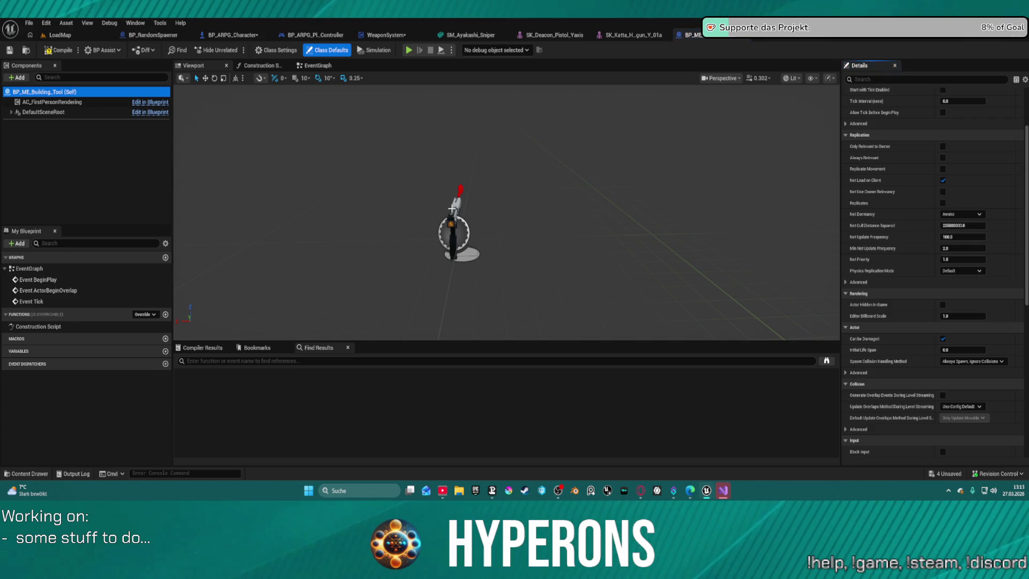
{"action": "left_click", "coordinate": [447, 249]}
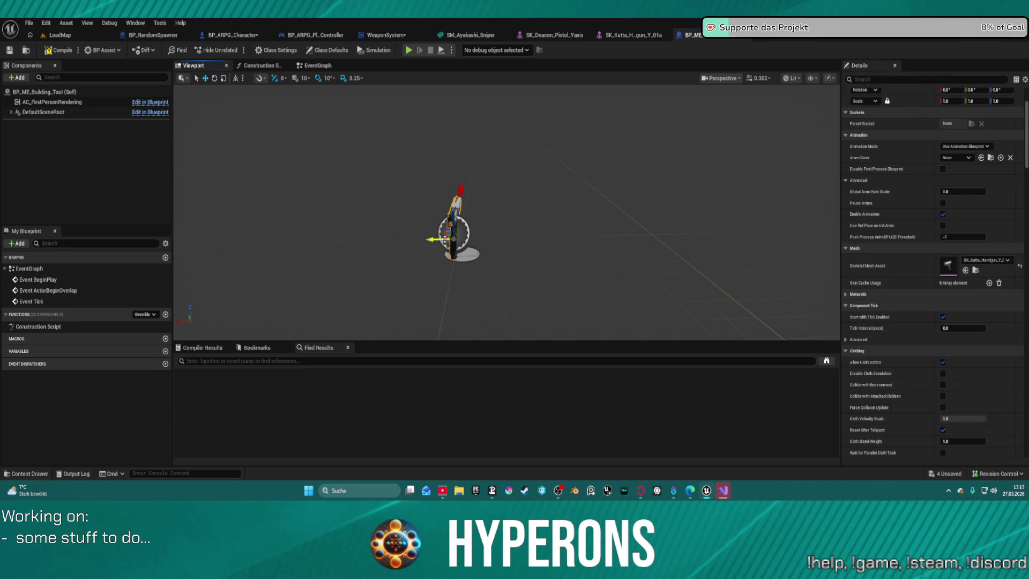
{"action": "left_click_drag", "start_coordinate": [453, 236], "coordinate": [461, 191]}
{"action": "left_click", "coordinate": [460, 192]}
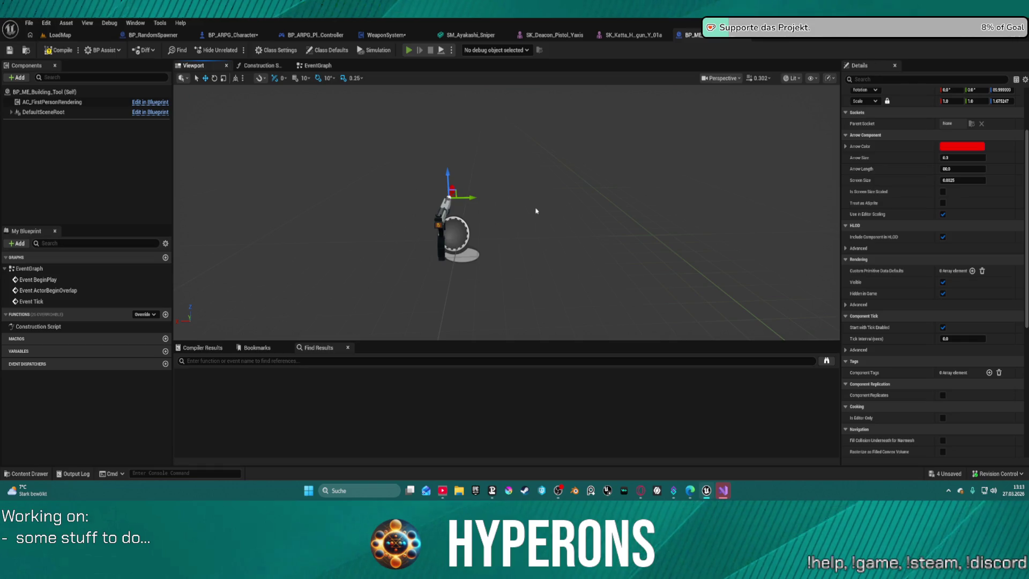
{"action": "key", "text": "i"}
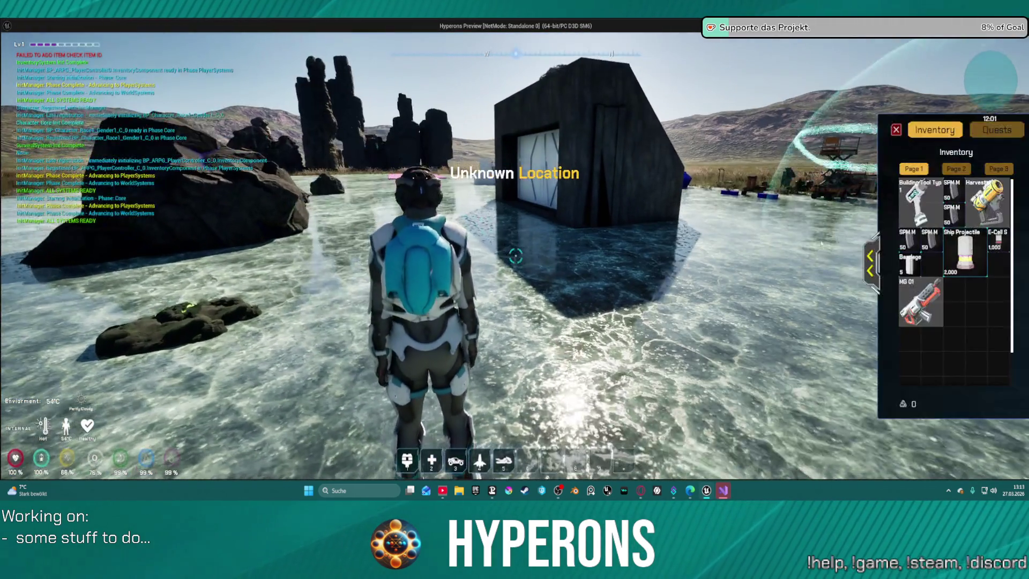
{"action": "right_click", "coordinate": [988, 203]}
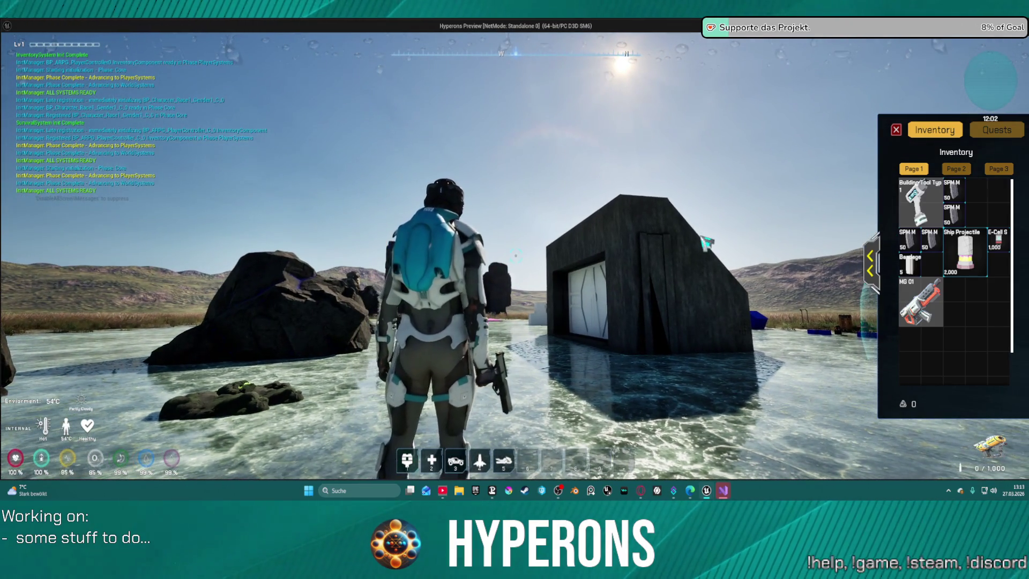
{"action": "key", "text": "Escape"}
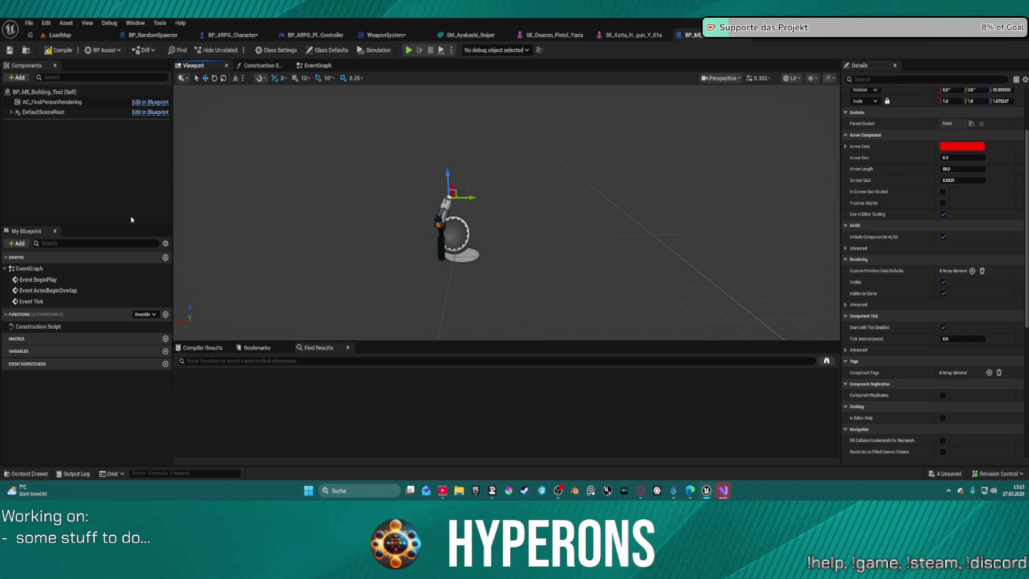
Set Alt_Muzzle's Location Y to 0, then undo the change.
{"action": "left_click", "coordinate": [10, 112]}
{"action": "left_click", "coordinate": [38, 122]}
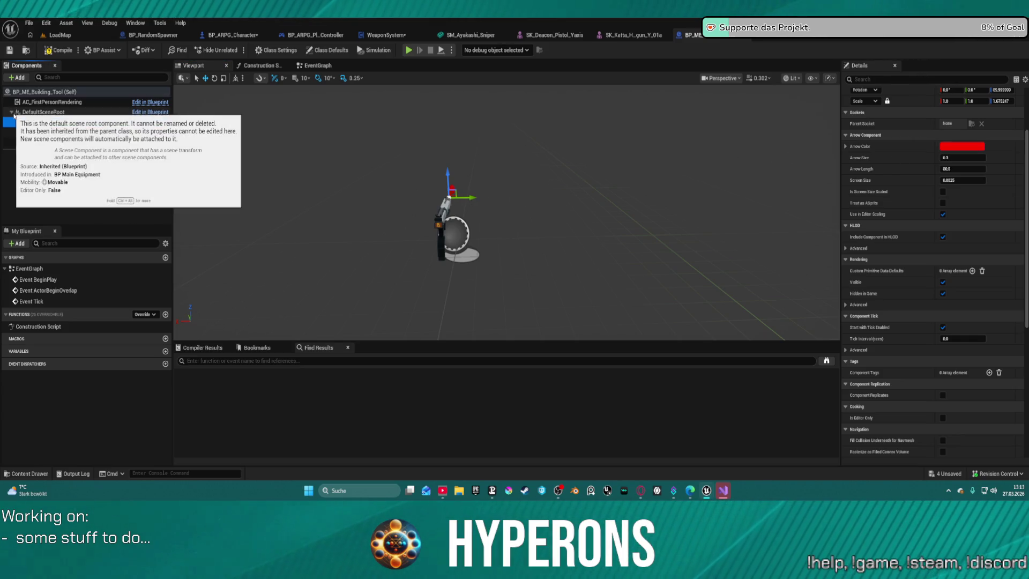
{"action": "left_click", "coordinate": [528, 168]}
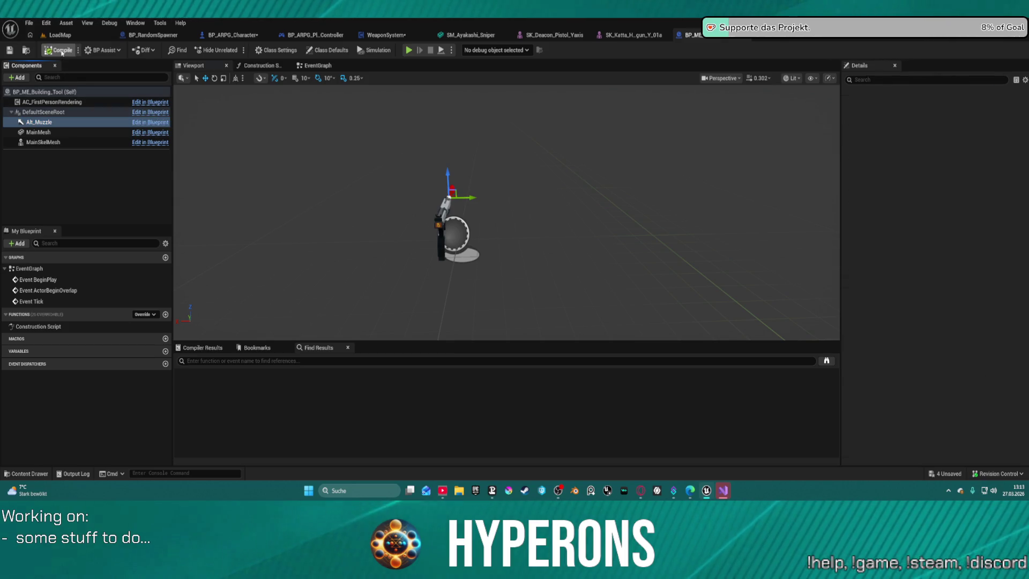
{"action": "scroll", "coordinate": [938, 161], "scroll_direction": "up", "scroll_amount": 2}
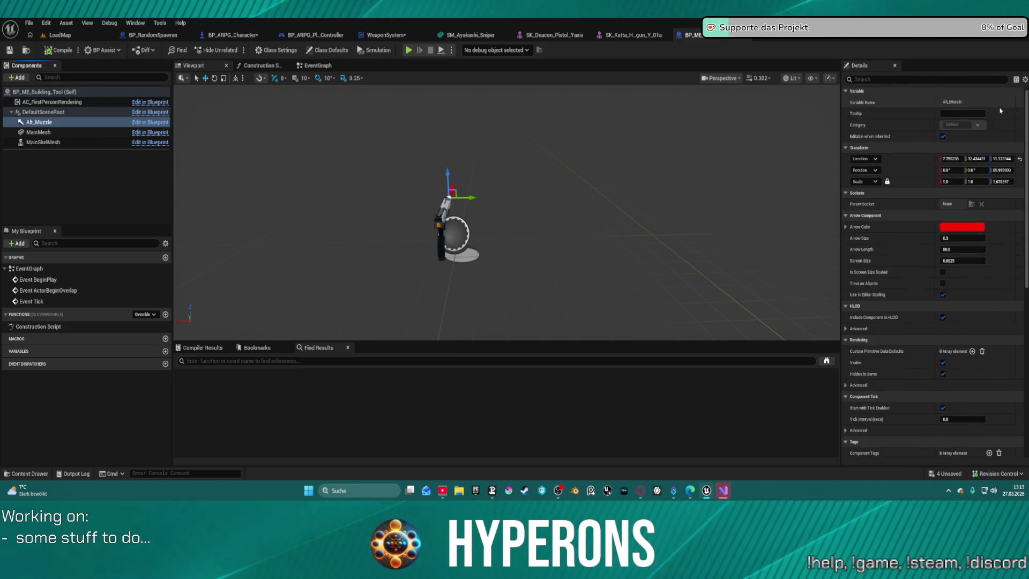
{"action": "left_click", "coordinate": [977, 161]}
{"action": "type", "text": "0"}
{"action": "key", "text": "Return"}
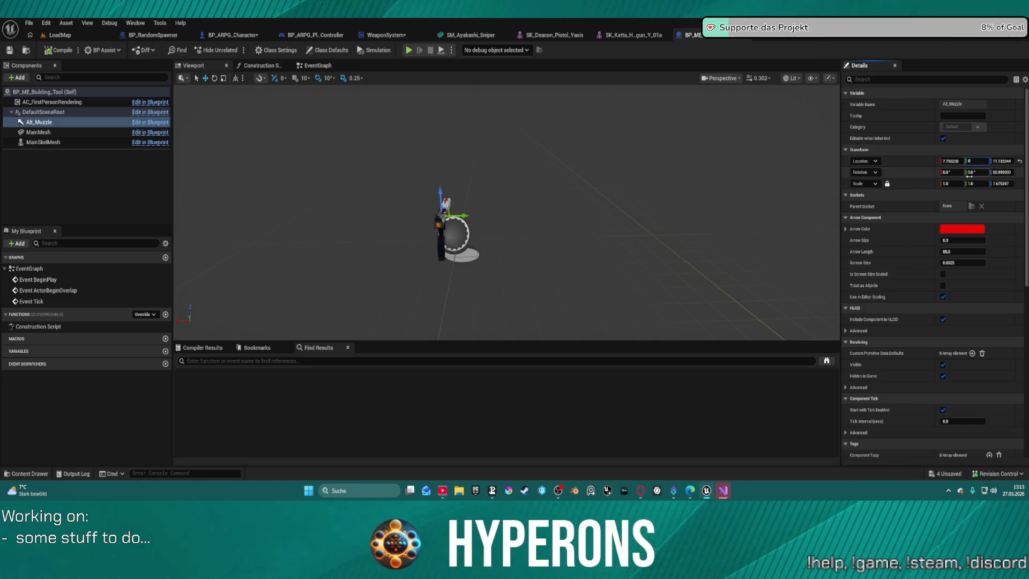
{"action": "left_click", "coordinate": [772, 198]}
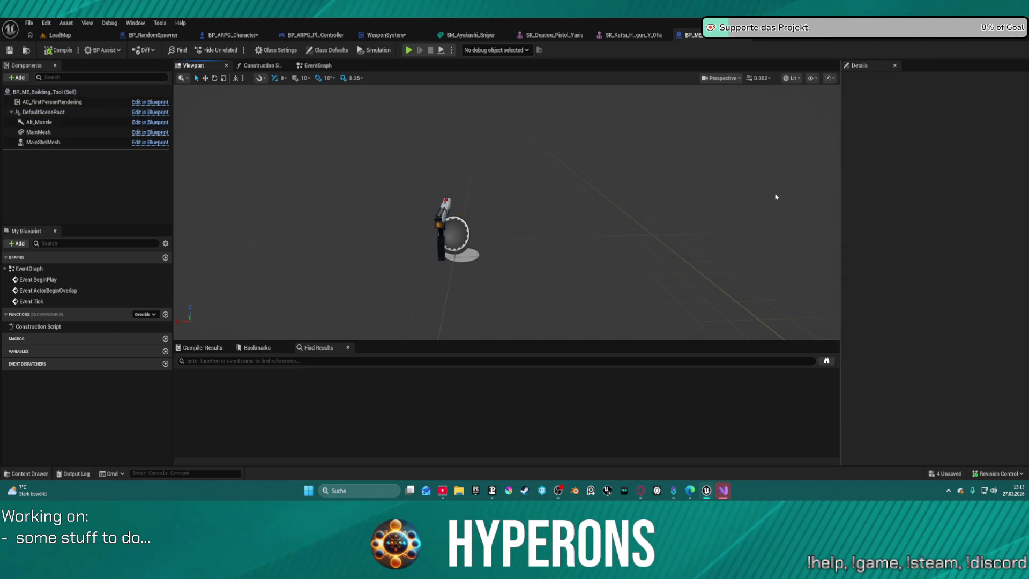
{"action": "key", "text": "ctrl+z"}
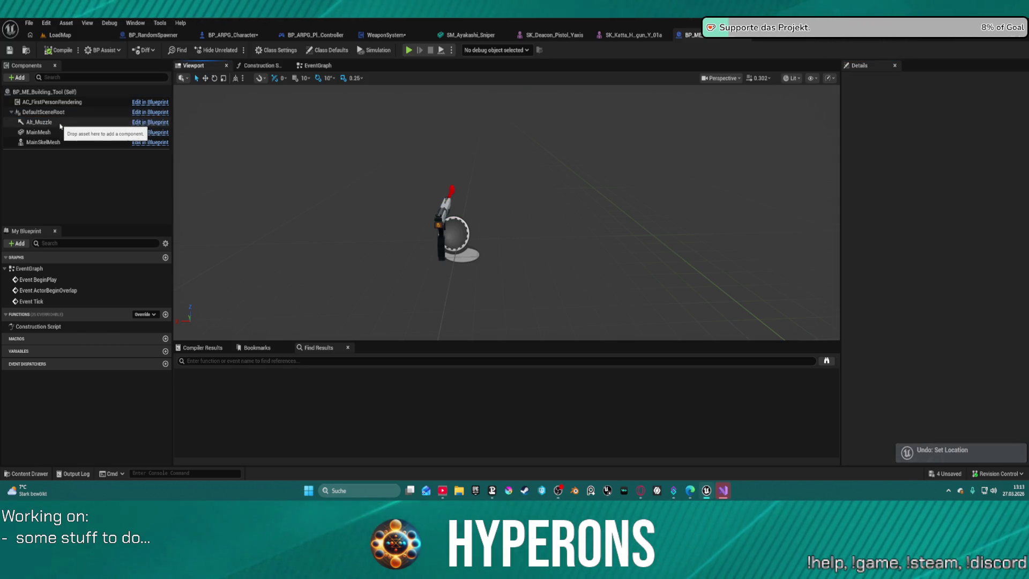
Set Location X to 0 for both Alt_Muzzle and MainSkelMesh, then open the pistol skeletal mesh.
{"action": "left_click", "coordinate": [42, 122]}
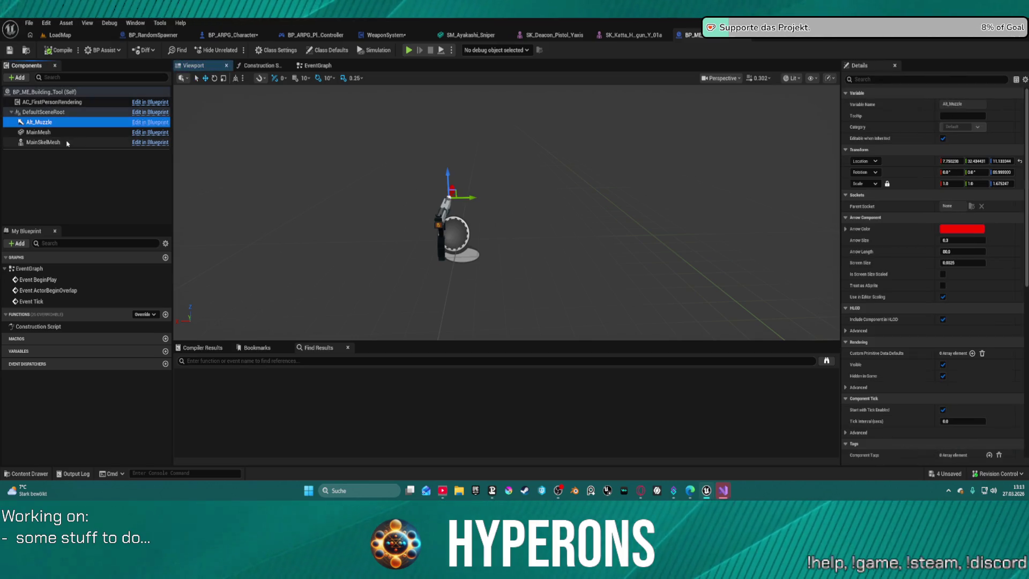
{"action": "left_click", "coordinate": [67, 143], "text": "ctrl"}
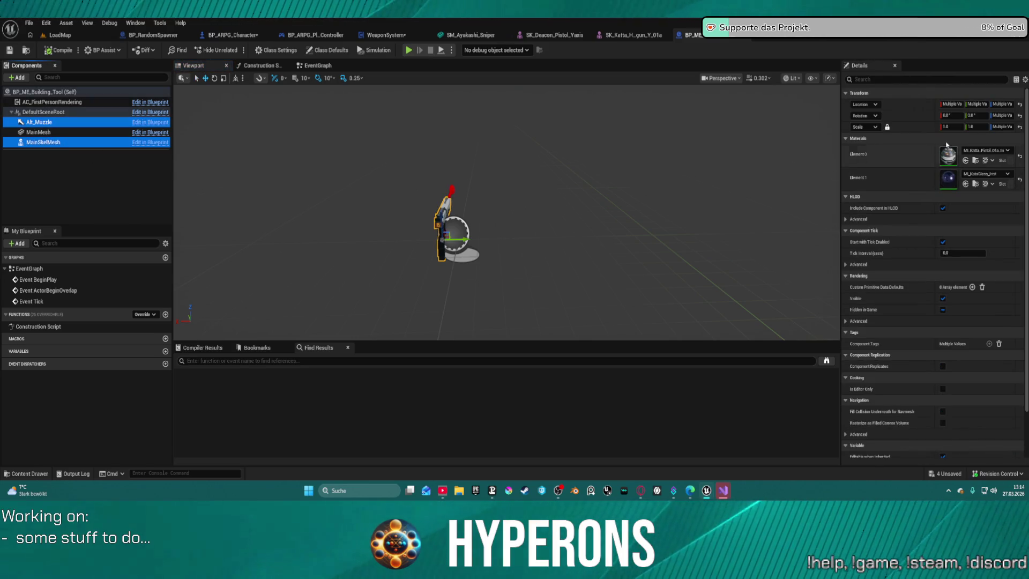
{"action": "left_click", "coordinate": [954, 104]}
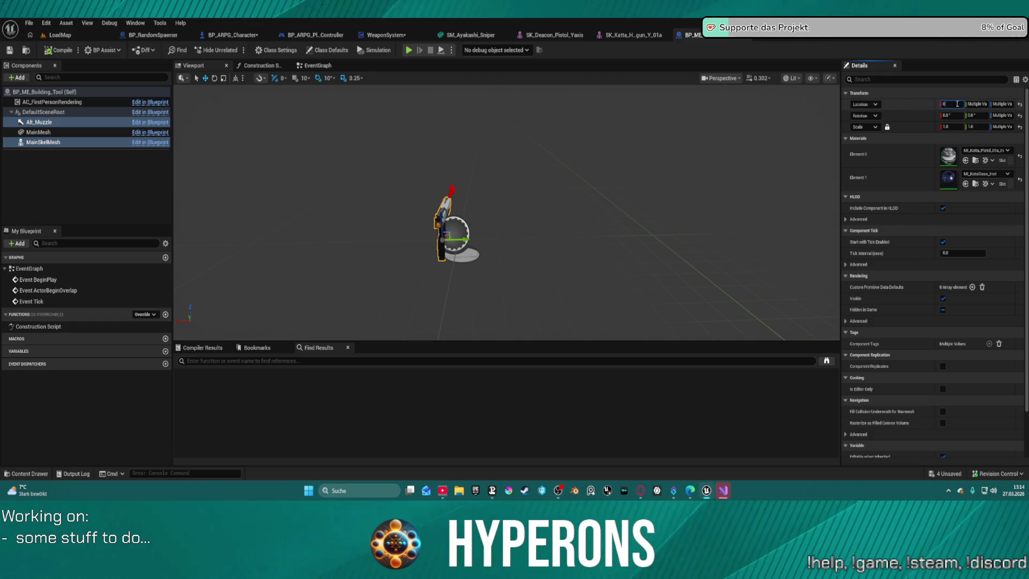
{"action": "key", "text": "Return"}
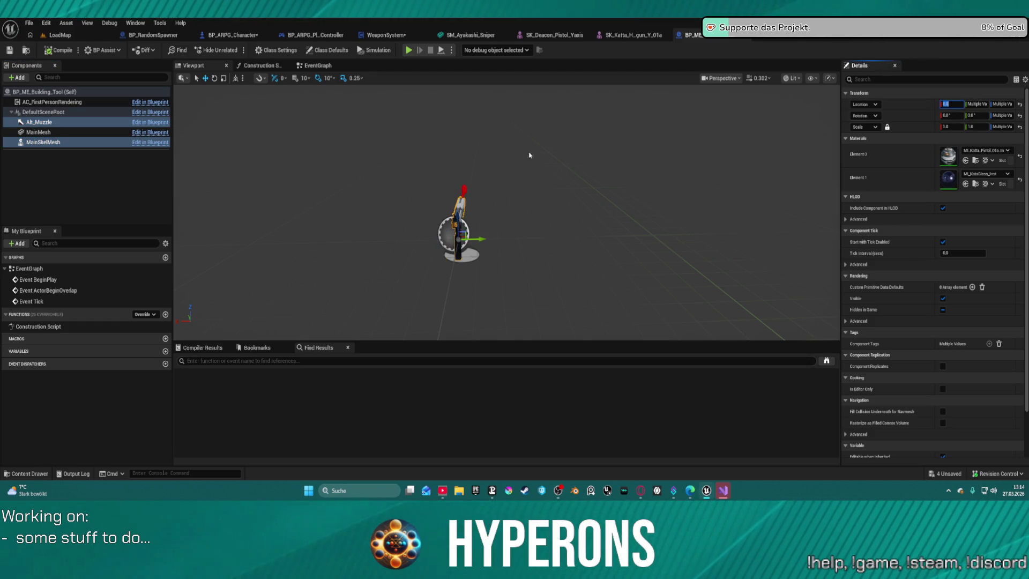
{"action": "left_click", "coordinate": [633, 35]}
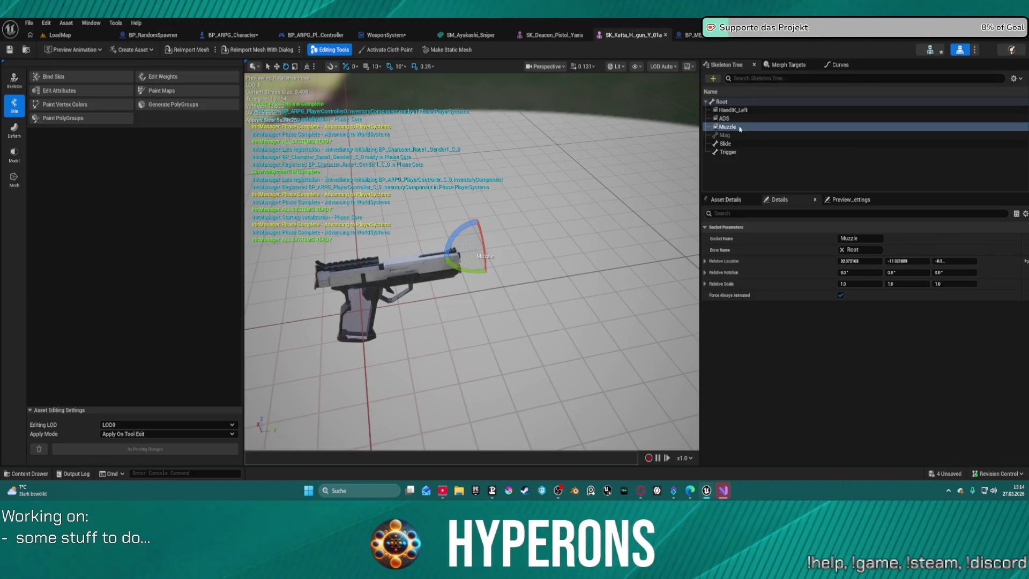
Nudge the ADS socket's Relative Location on the pistol skeleton, then switch to LoadMap.
{"action": "left_click", "coordinate": [724, 118]}
{"action": "mouse_move", "coordinate": [433, 265]}
{"action": "left_mouse_down"}
{"action": "mouse_move", "coordinate": [423, 236]}
{"action": "mouse_move", "coordinate": [433, 265]}
{"action": "left_mouse_up"}
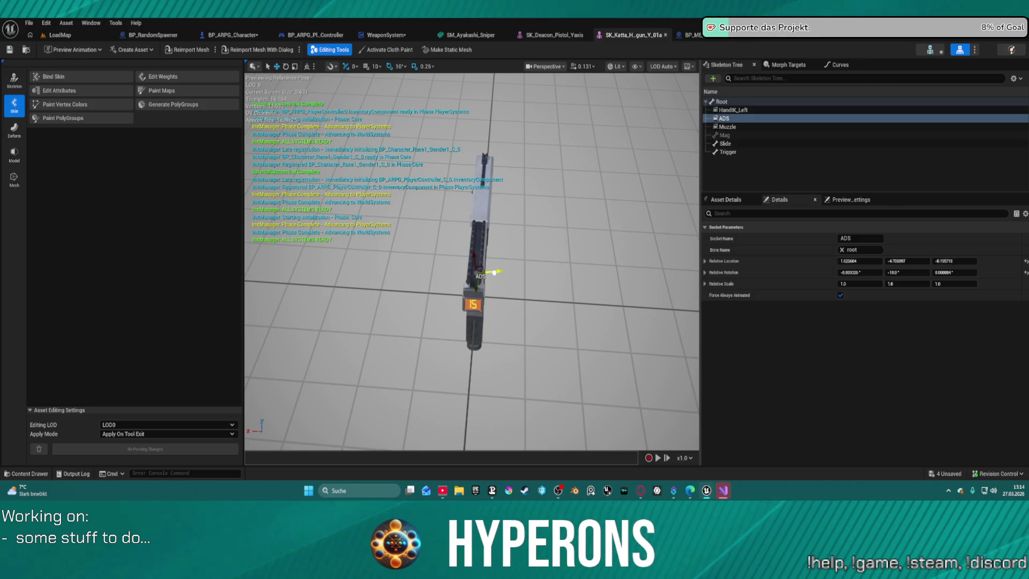
{"action": "left_click_drag", "start_coordinate": [498, 272], "coordinate": [502, 272]}
{"action": "left_click_drag", "start_coordinate": [503, 273], "coordinate": [506, 272]}
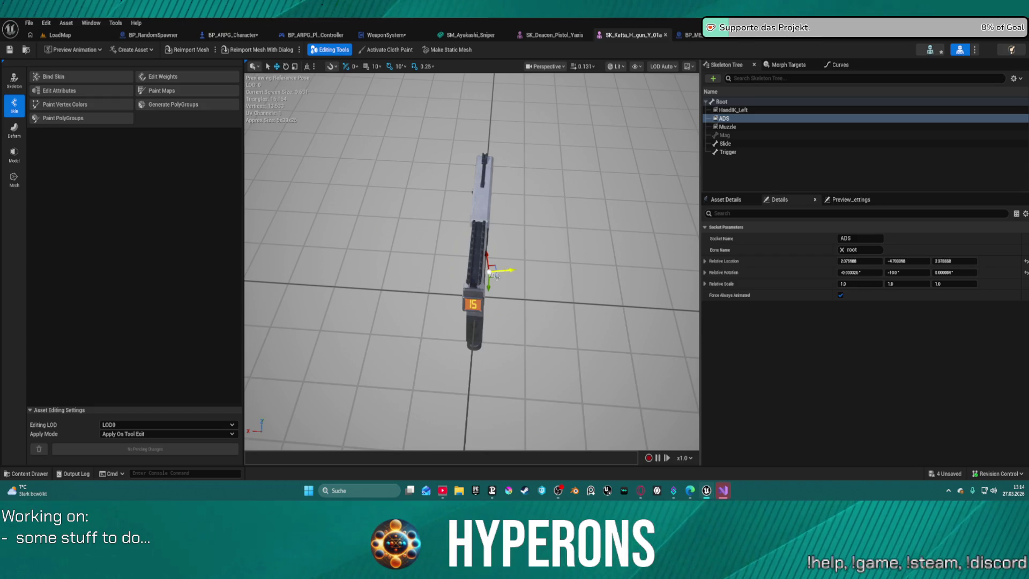
{"action": "key", "text": "ctrl+Tab"}
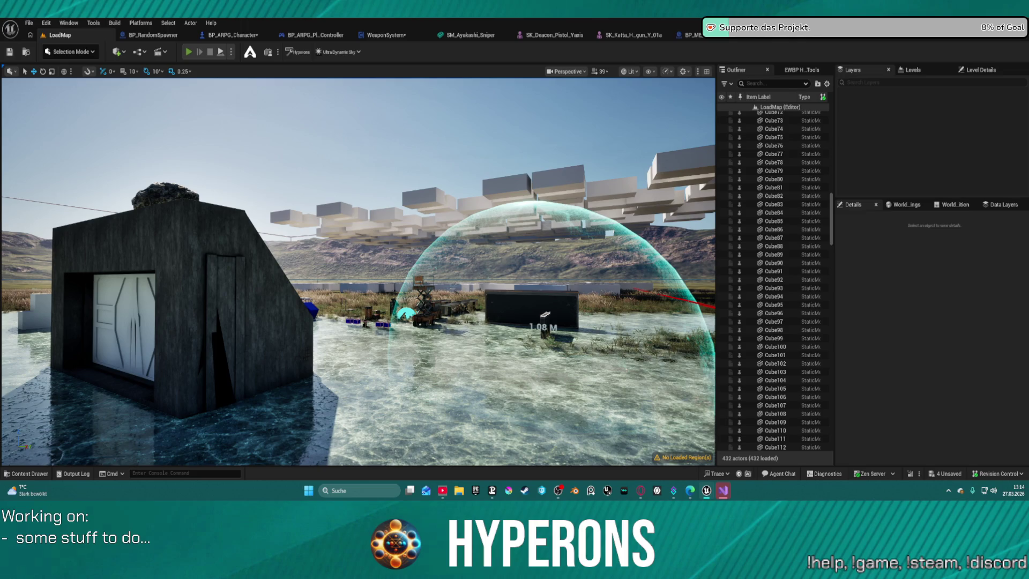
Play the level in editor, equip the handgun from the inventory, and stop the session.
{"action": "key", "text": "alt+p"}
{"action": "key", "text": "i"}
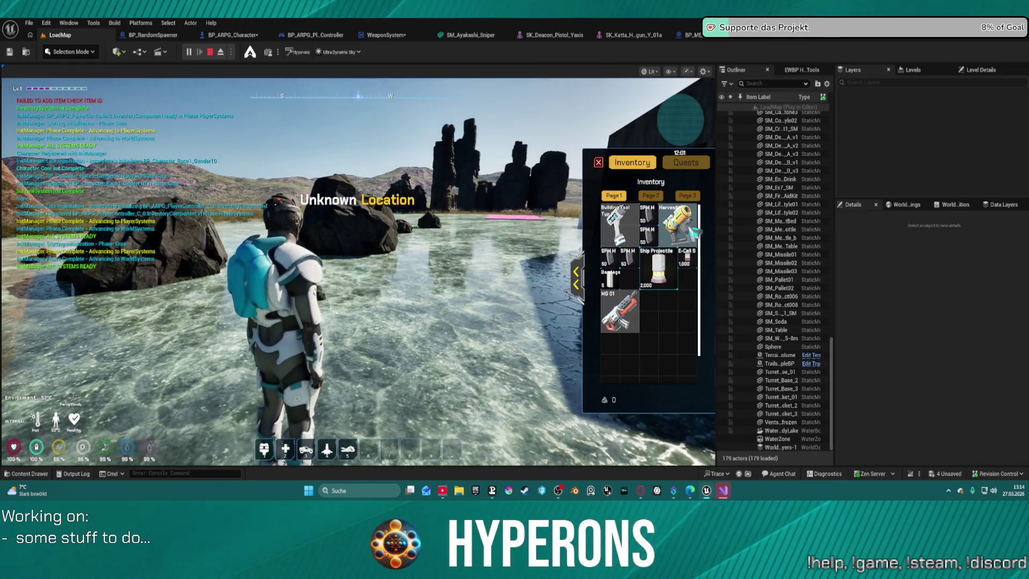
{"action": "double_click", "coordinate": [695, 231]}
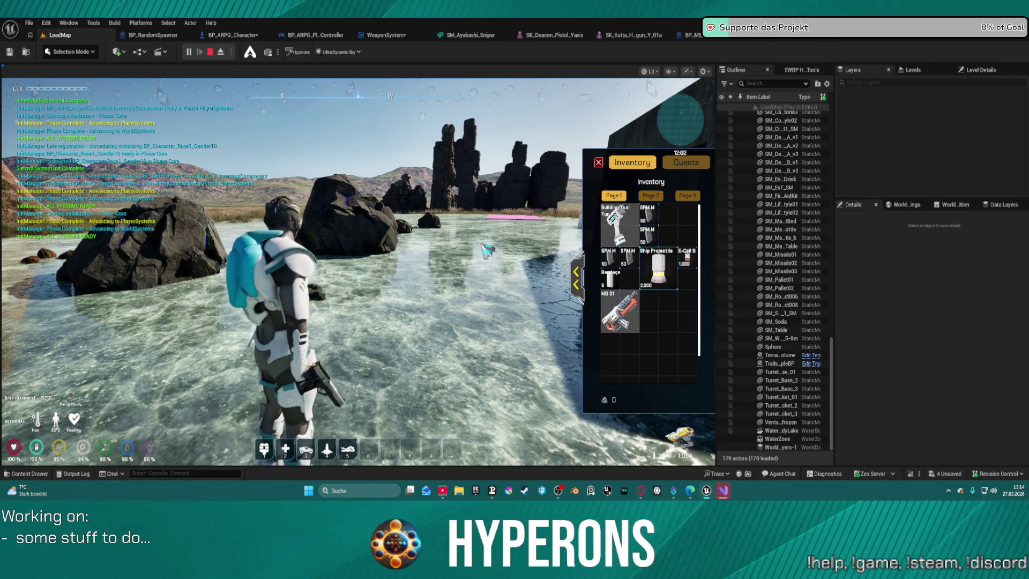
{"action": "key", "text": "Escape"}
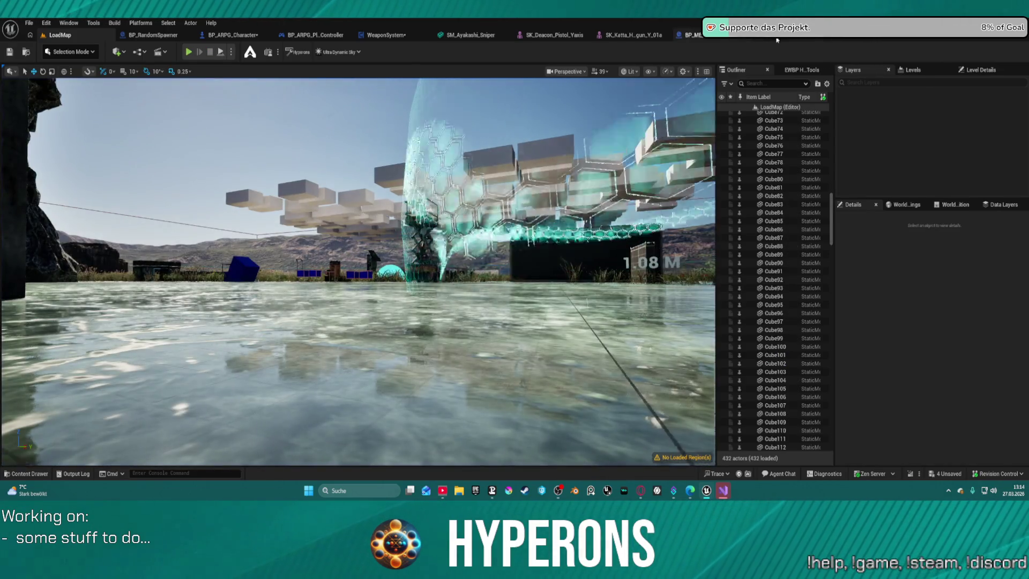
Select and frame the ADS socket in SK_Deacon_Pistol, then return to LoadMap.
{"action": "left_click", "coordinate": [776, 39]}
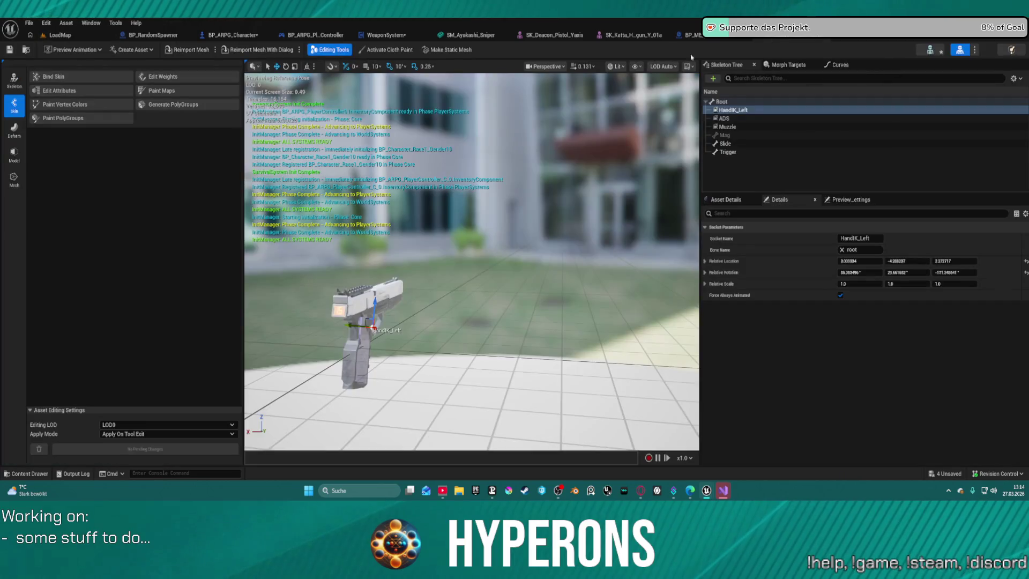
{"action": "left_click", "coordinate": [729, 119]}
{"action": "key", "text": "f"}
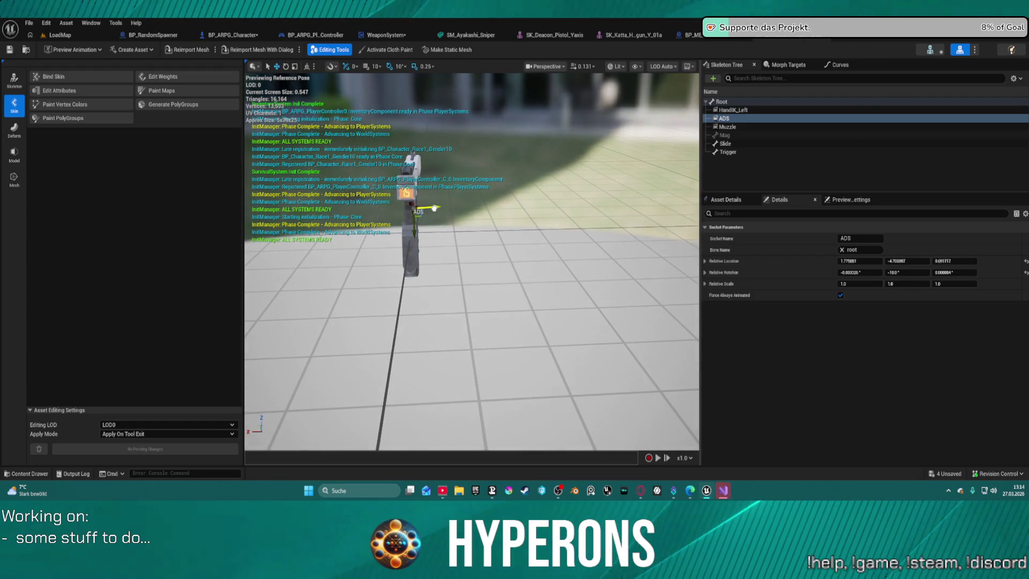
{"action": "left_click", "coordinate": [59, 35]}
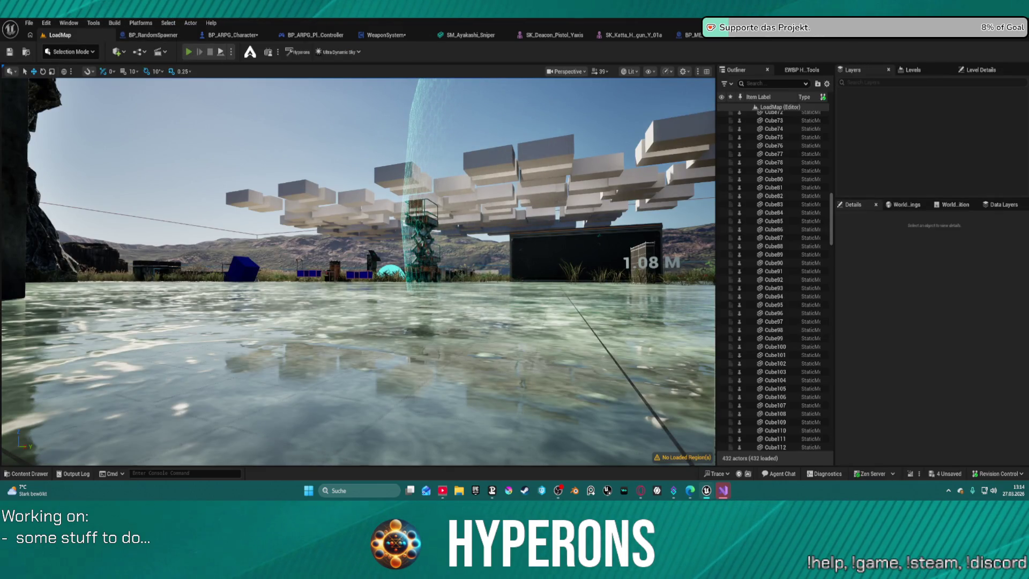
Start a play-in-editor session and equip the Harvester from the inventory.
{"action": "key", "text": "alt+p"}
{"action": "key", "text": "i"}
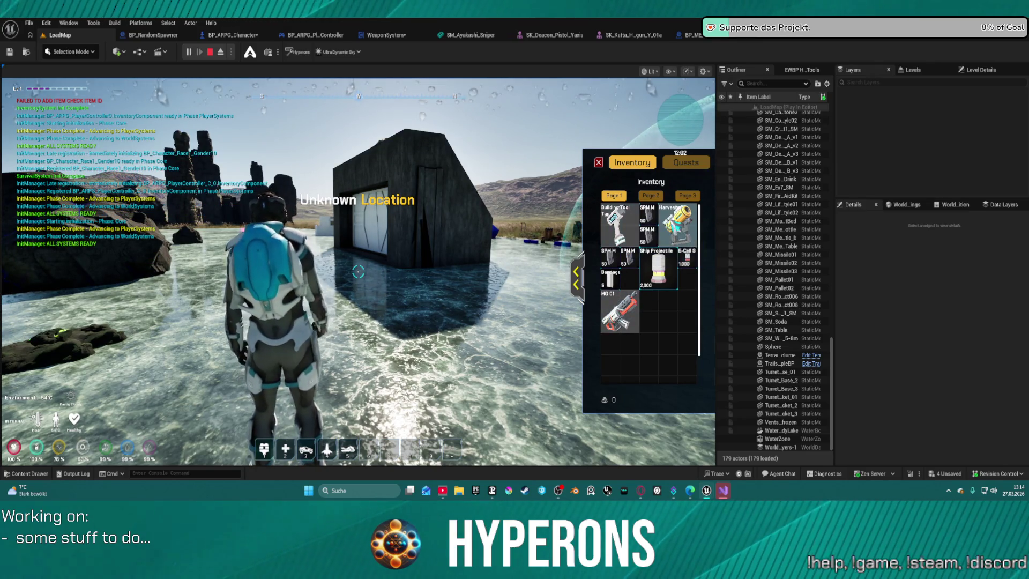
{"action": "double_click", "coordinate": [677, 224]}
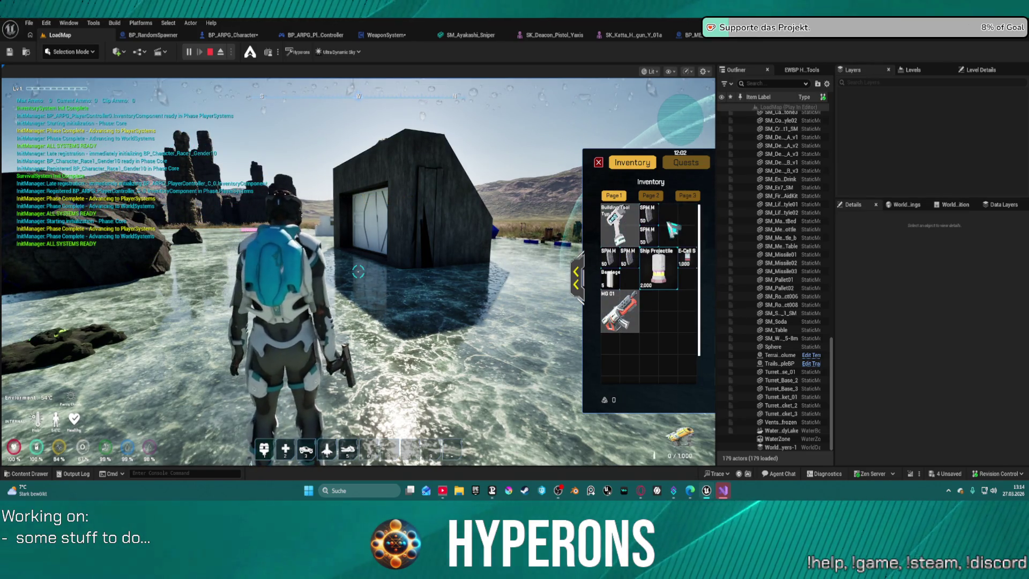
{"action": "left_click", "coordinate": [563, 230]}
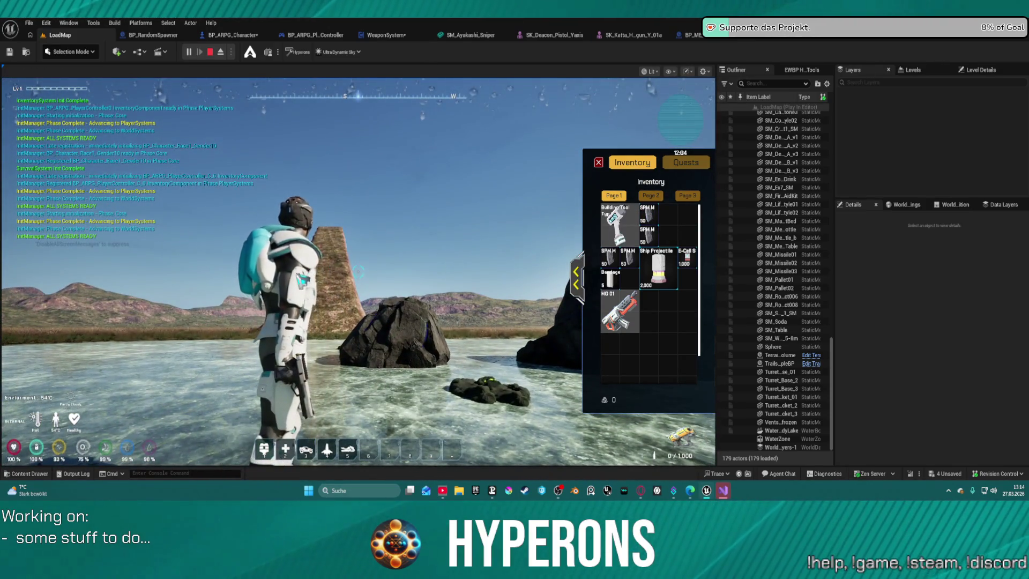
{"action": "key", "text": "1"}
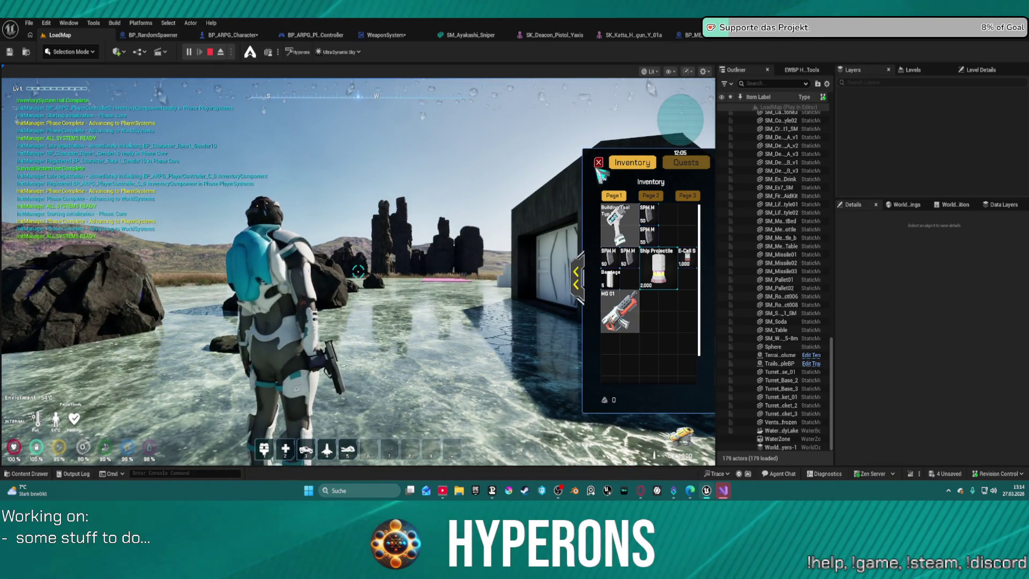
{"action": "left_click", "coordinate": [598, 163]}
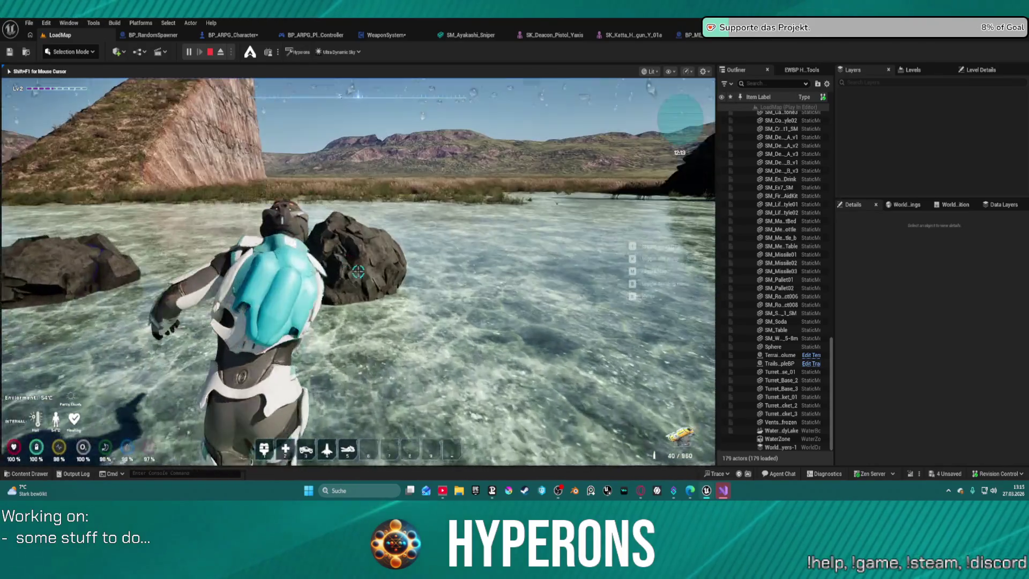
Fire the mining laser at several rocks to harvest cobalt ore.
{"action": "left_click", "coordinate": [358, 272]}
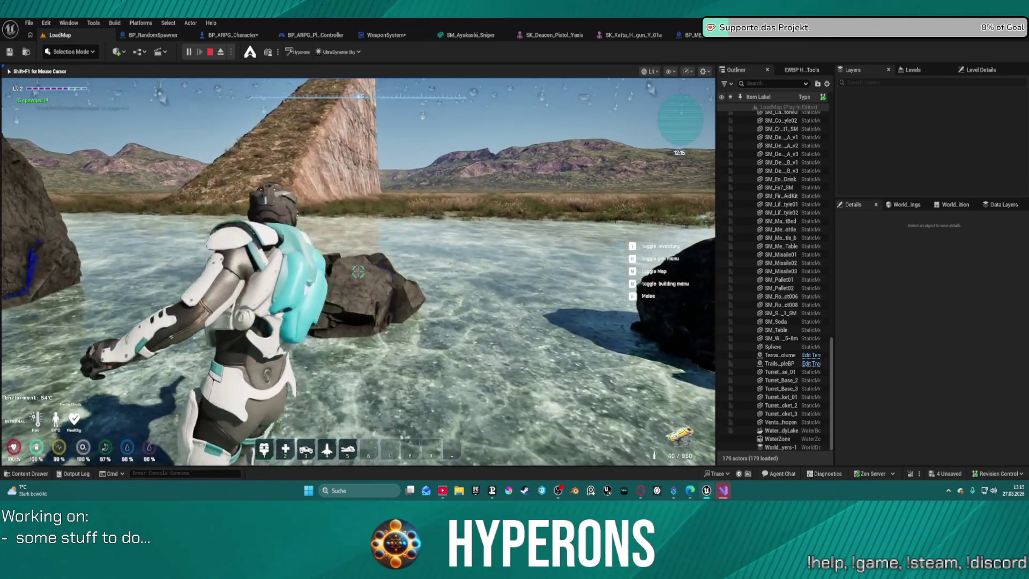
{"action": "left_click", "coordinate": [356, 274]}
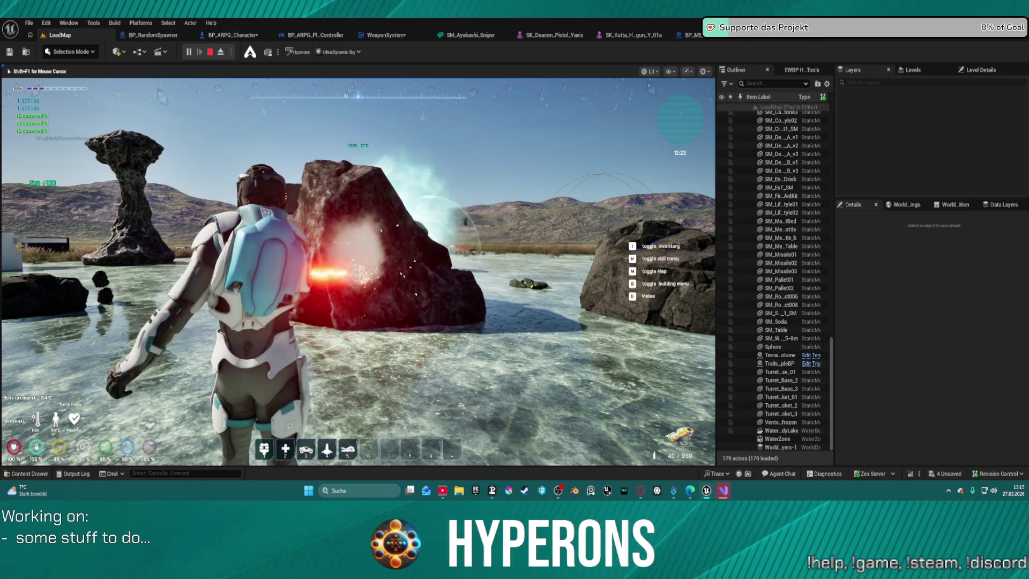
{"action": "key", "text": "w"}
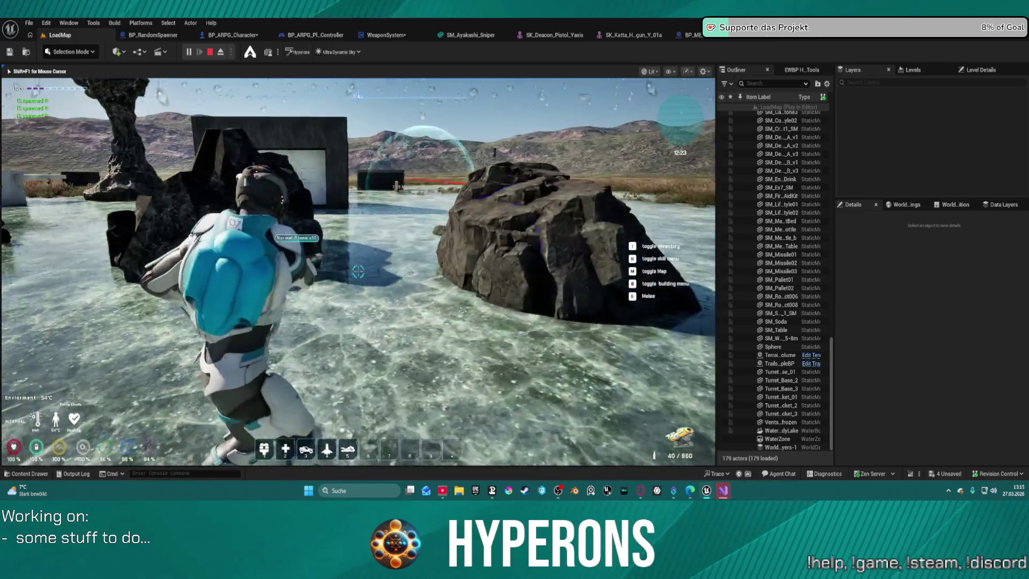
{"action": "left_click", "coordinate": [358, 271]}
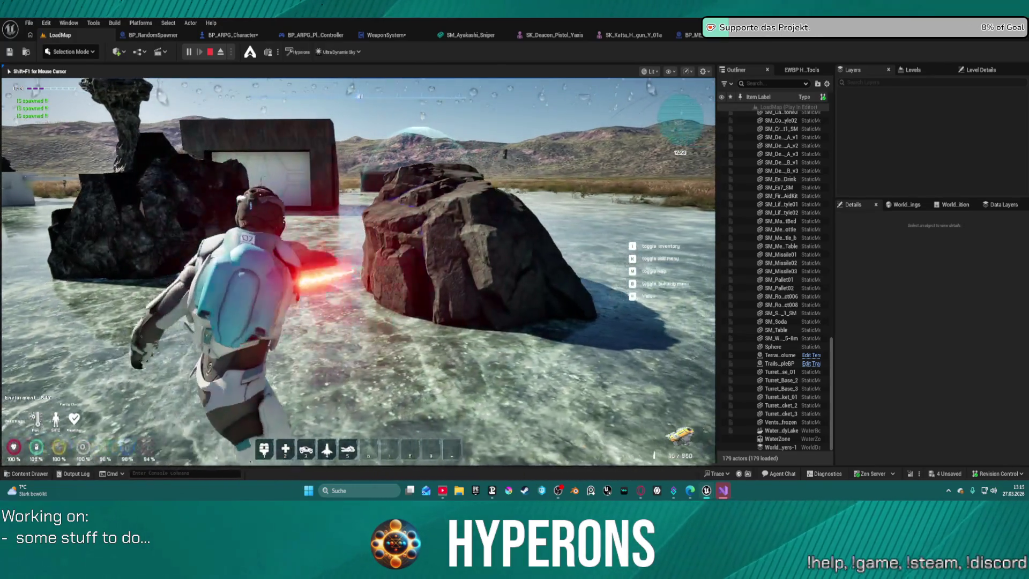
{"action": "key", "text": "a"}
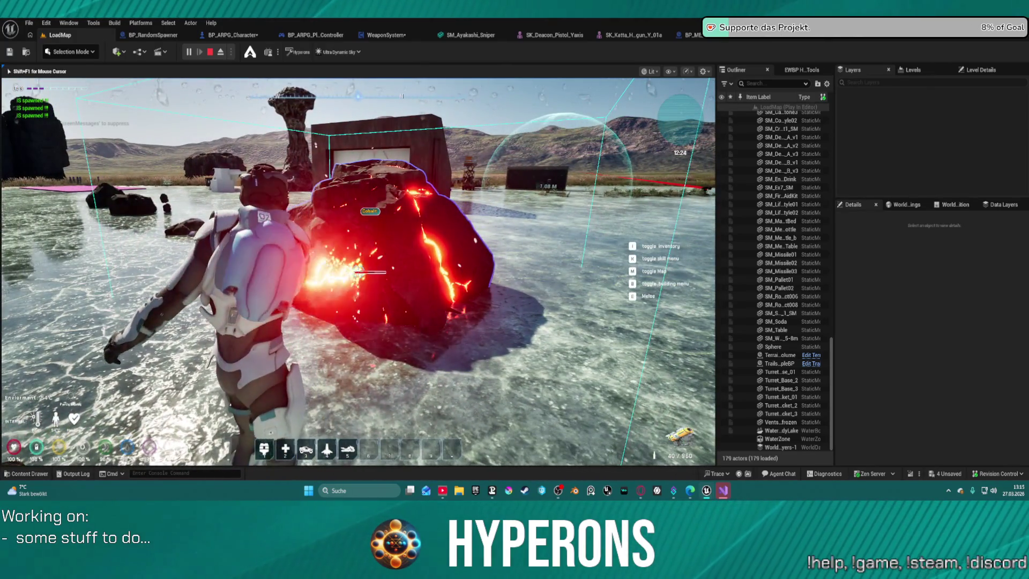
{"action": "key", "text": "s"}
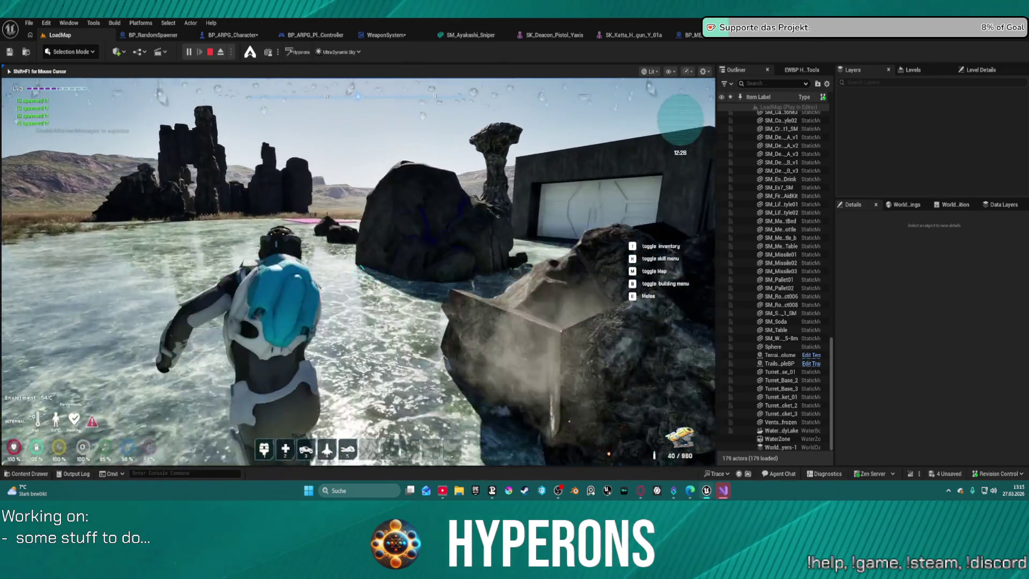
{"action": "left_click", "coordinate": [358, 271]}
Walk over to the blue-ore rocks and finish mining them.
{"action": "key", "text": "w"}
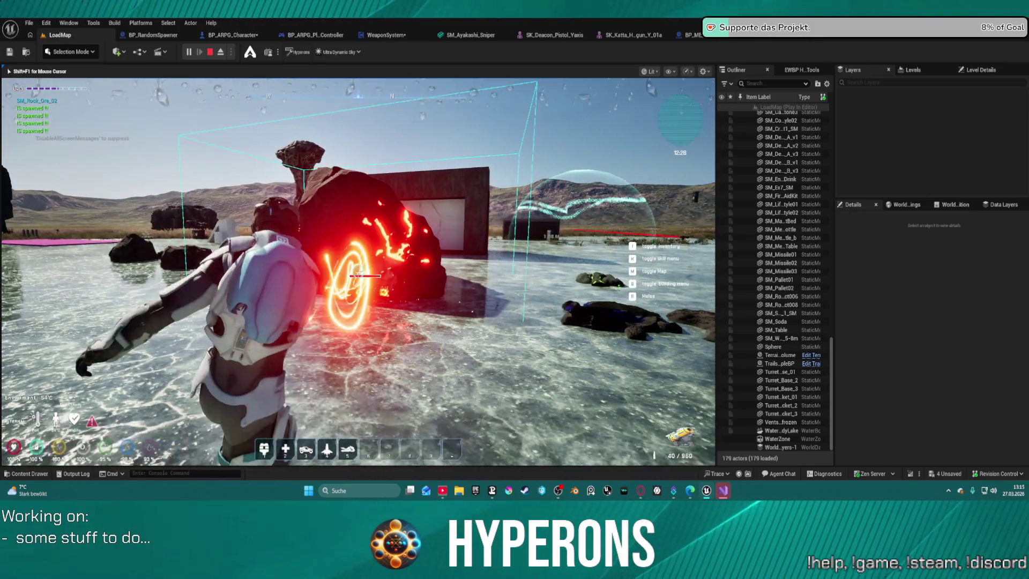
{"action": "key", "text": "s"}
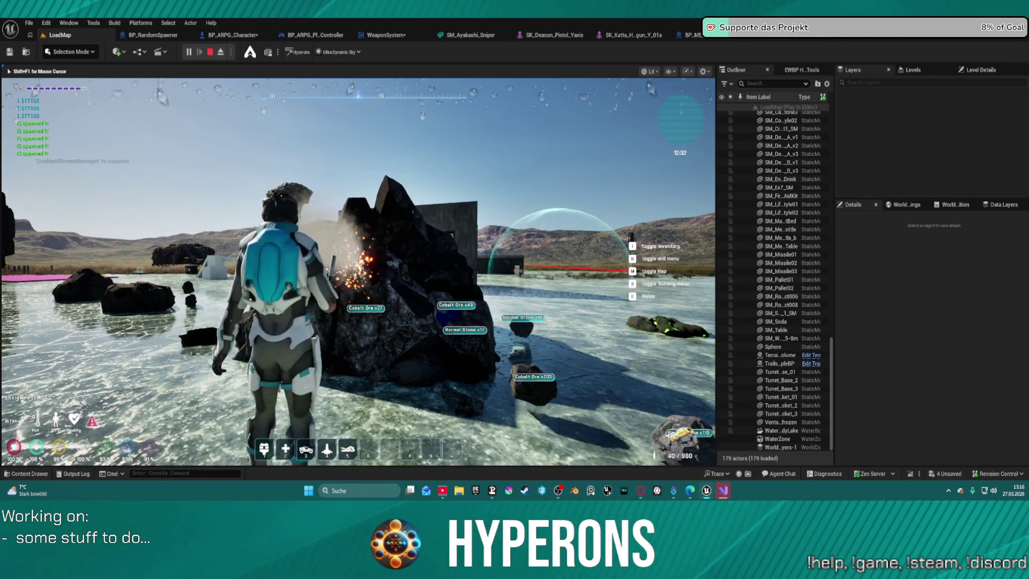
{"action": "key", "text": "w"}
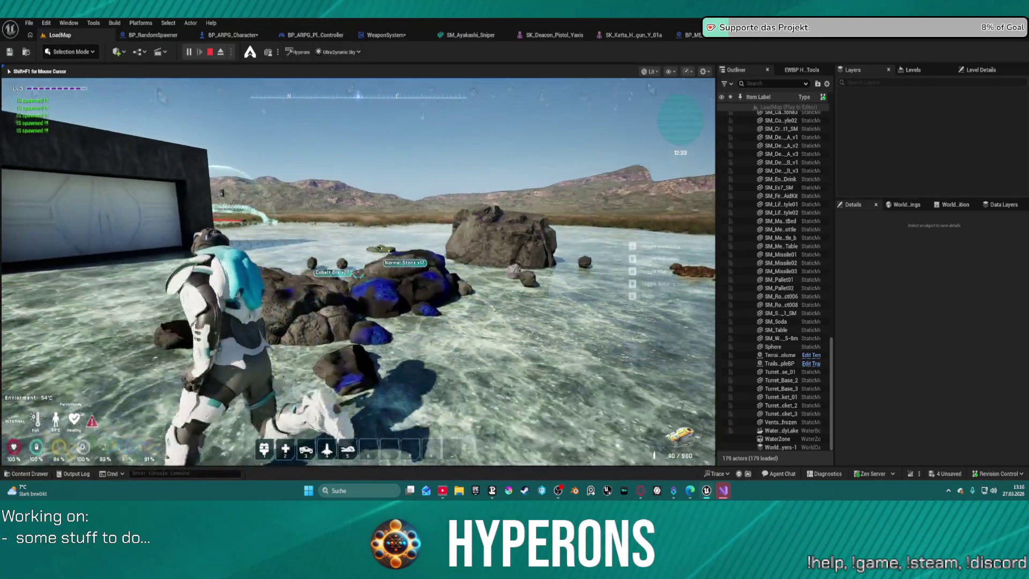
{"action": "key", "text": "w"}
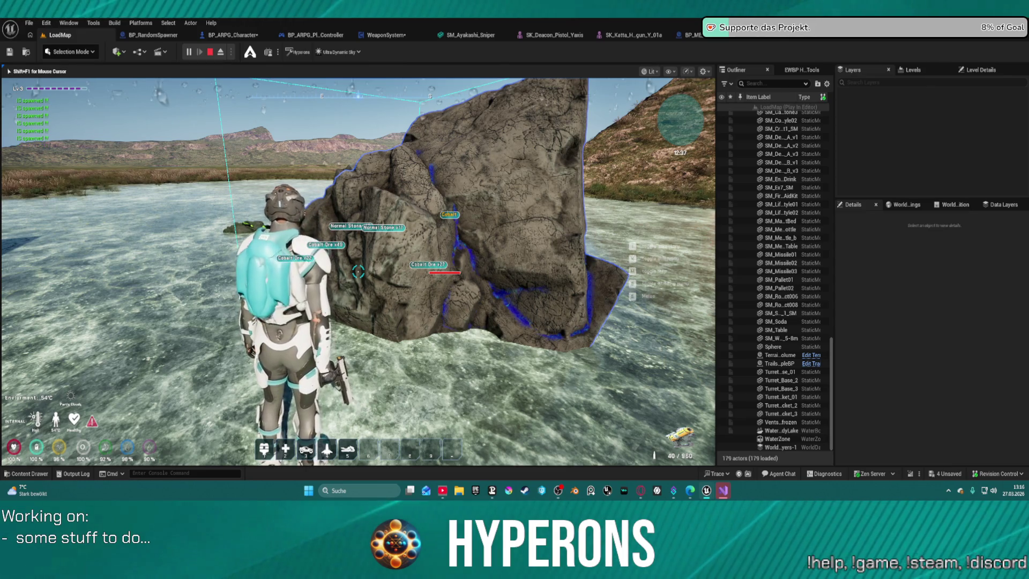
Stop the play session and raise the editor camera to an aerial view of LoadMap.
{"action": "mouse_move", "coordinate": [358, 272]}
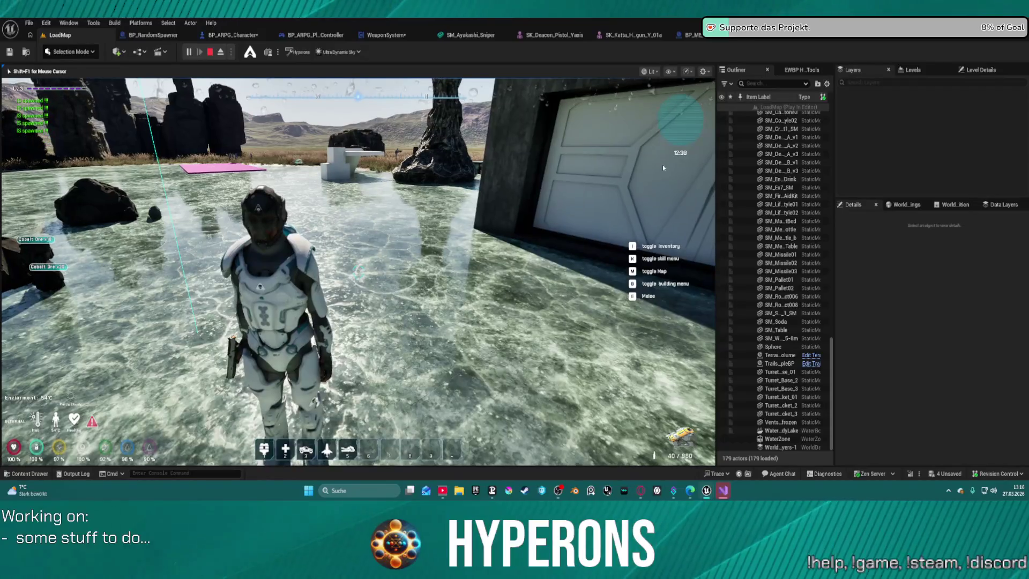
{"action": "key", "text": "Escape"}
{"action": "mouse_move", "coordinate": [358, 272]}
{"action": "left_mouse_down"}
{"action": "mouse_move", "coordinate": [358, 338]}
{"action": "mouse_move", "coordinate": [358, 278]}
{"action": "mouse_move", "coordinate": [278, 268]}
{"action": "left_mouse_up"}
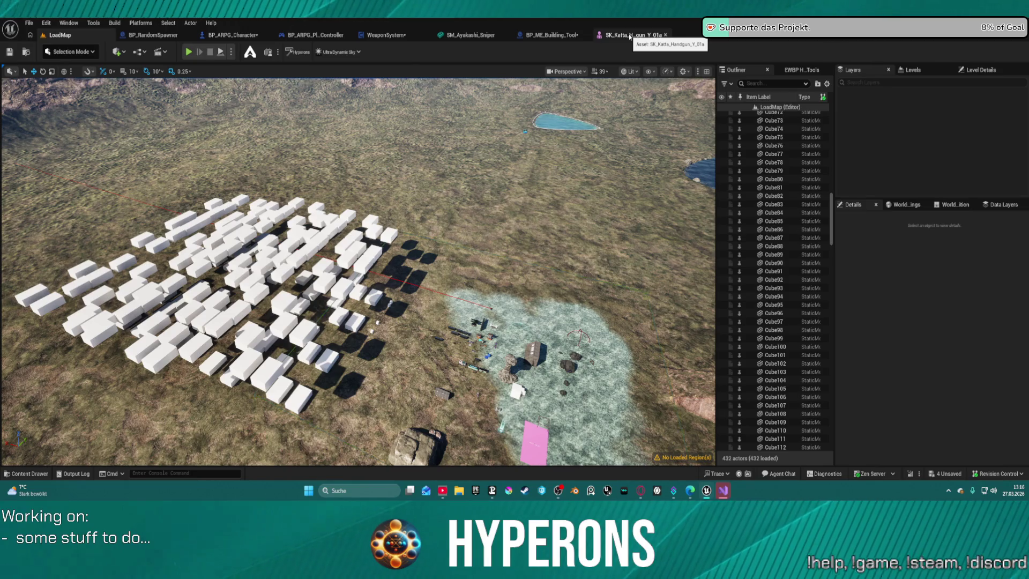
Close the SK_Katta_Handgun asset and switch to the BP_ARPG_Character Blueprint.
{"action": "left_click", "coordinate": [665, 35]}
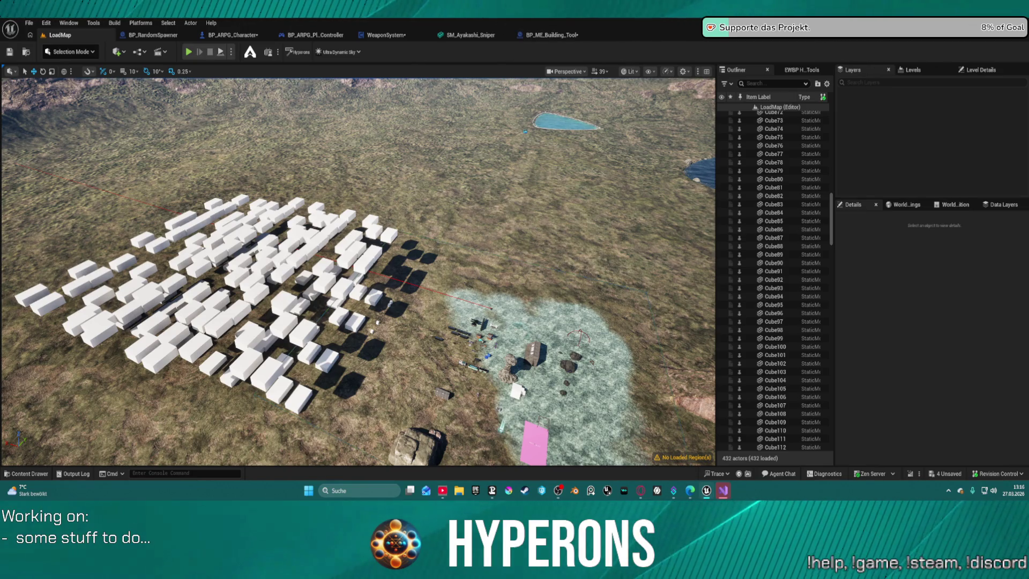
{"action": "key", "text": "ctrl+space"}
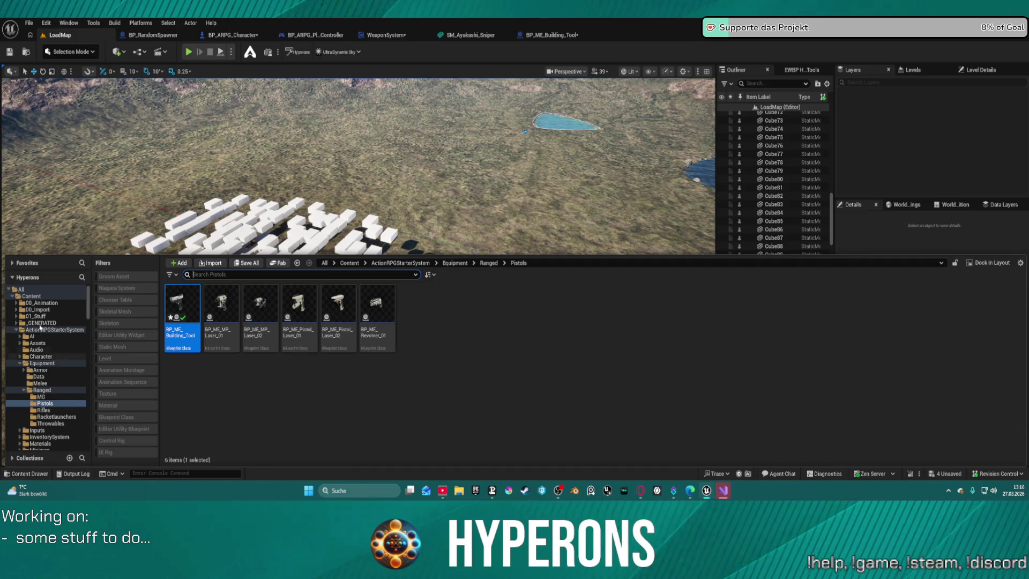
{"action": "left_click", "coordinate": [247, 38]}
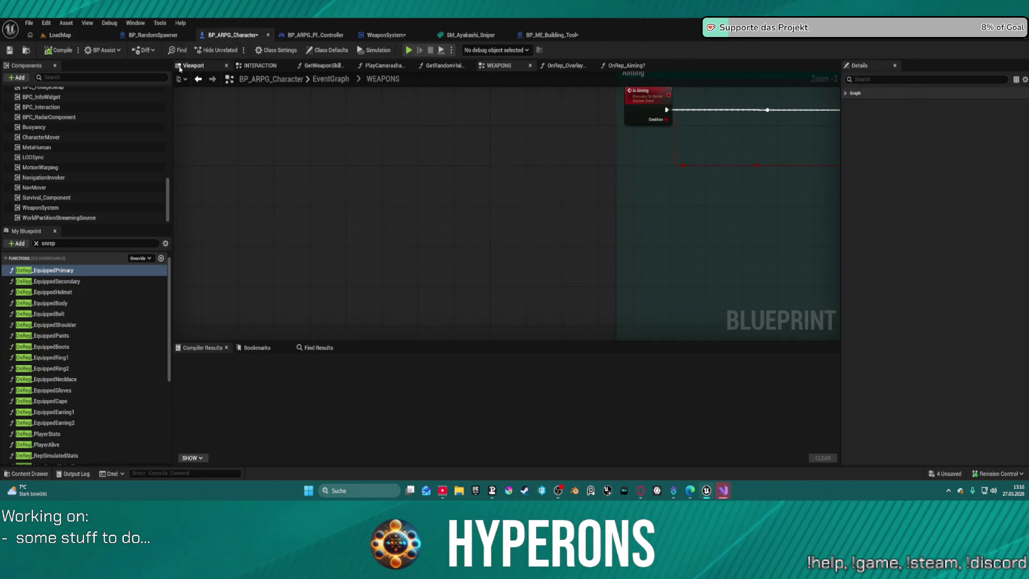
Select SkeletalMesh_TP and open its Skeletal Mesh Asset for editing.
{"action": "scroll", "coordinate": [134, 203], "scroll_direction": "up", "scroll_amount": 10}
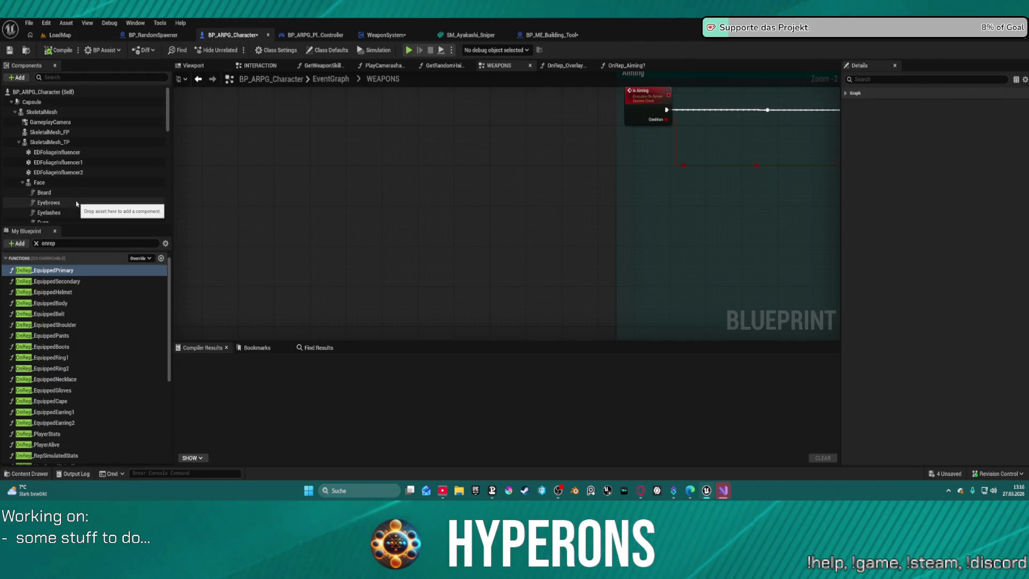
{"action": "left_click", "coordinate": [53, 142]}
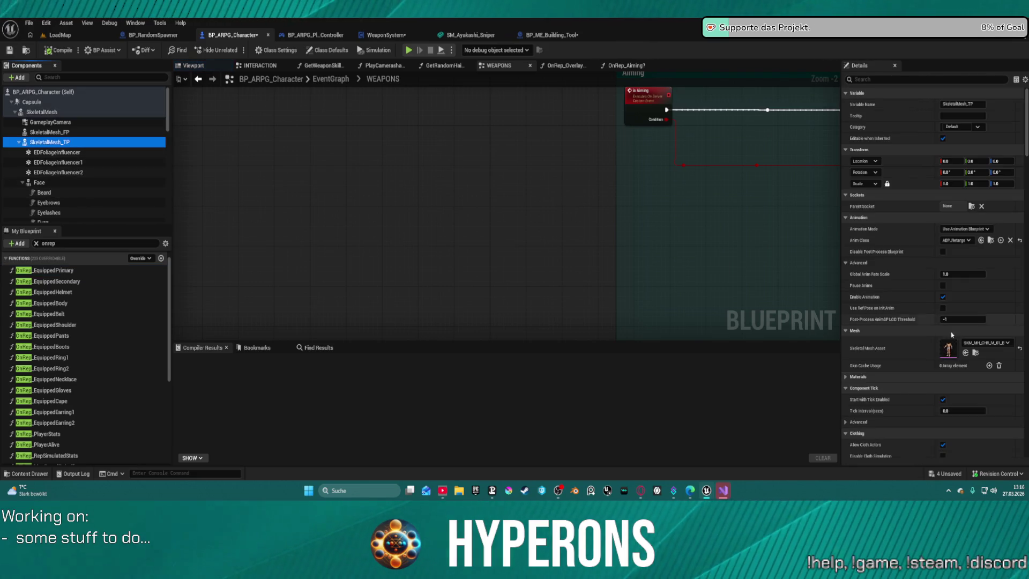
{"action": "left_click", "coordinate": [956, 349]}
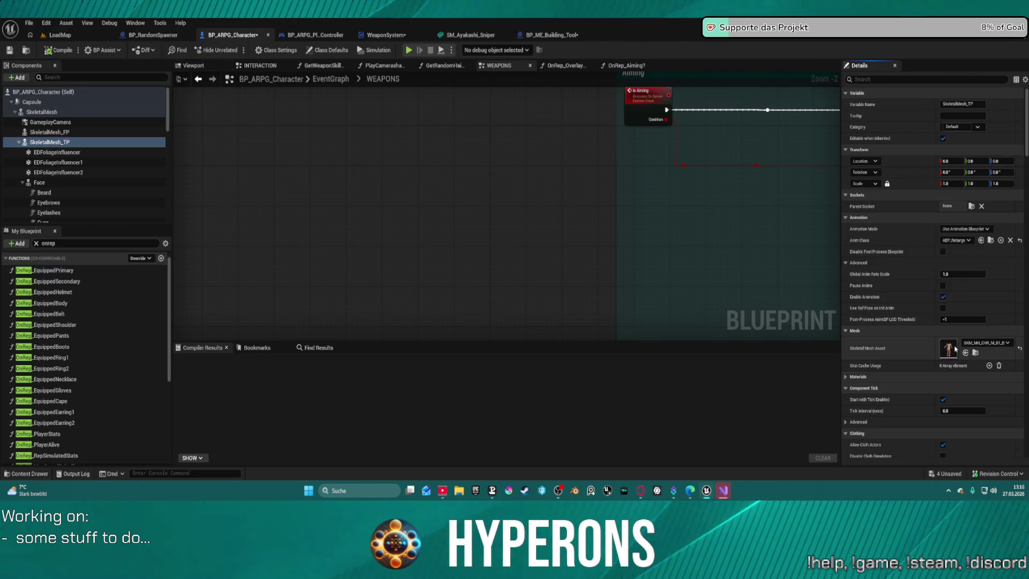
{"action": "double_click", "coordinate": [955, 349]}
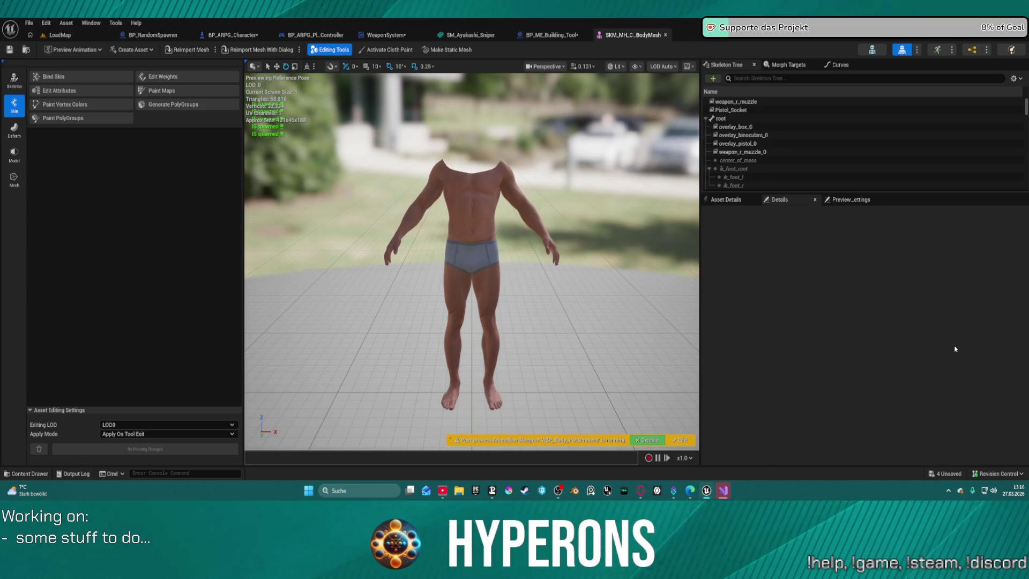
Filter the Skeleton Tree for 'overlay' and select the overlay_pistol socket.
{"action": "scroll", "coordinate": [796, 128], "scroll_direction": "down", "scroll_amount": 10}
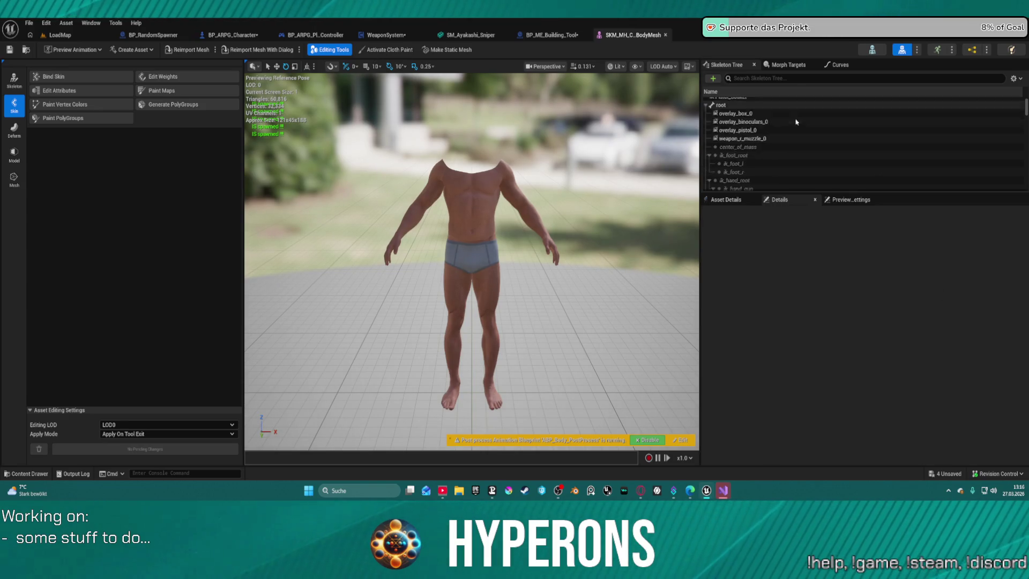
{"action": "scroll", "coordinate": [805, 142], "scroll_direction": "down", "scroll_amount": 15}
{"action": "left_click", "coordinate": [778, 80]}
{"action": "type", "text": "ove"}
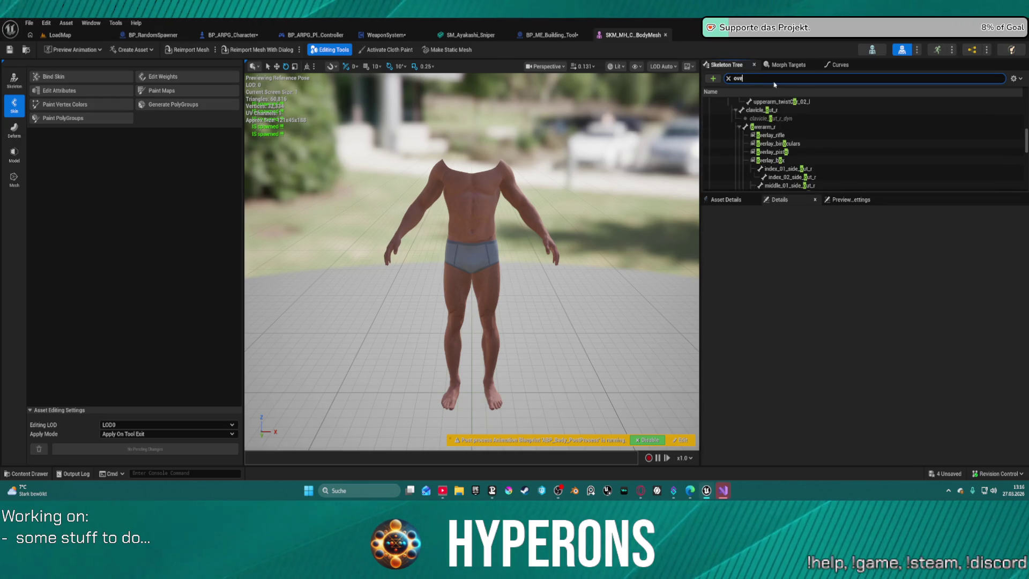
{"action": "type", "text": "rlay"}
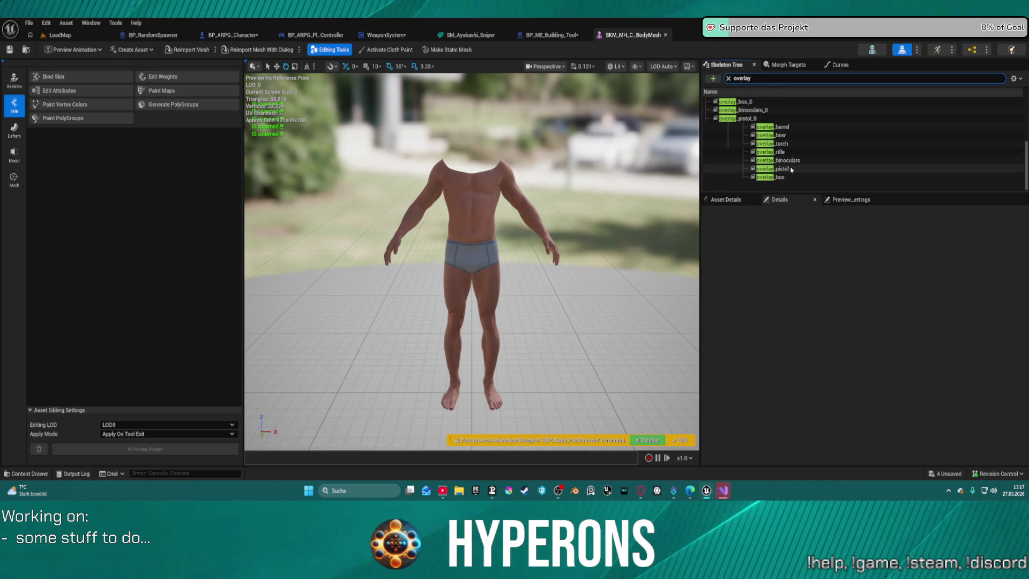
{"action": "left_click", "coordinate": [782, 170]}
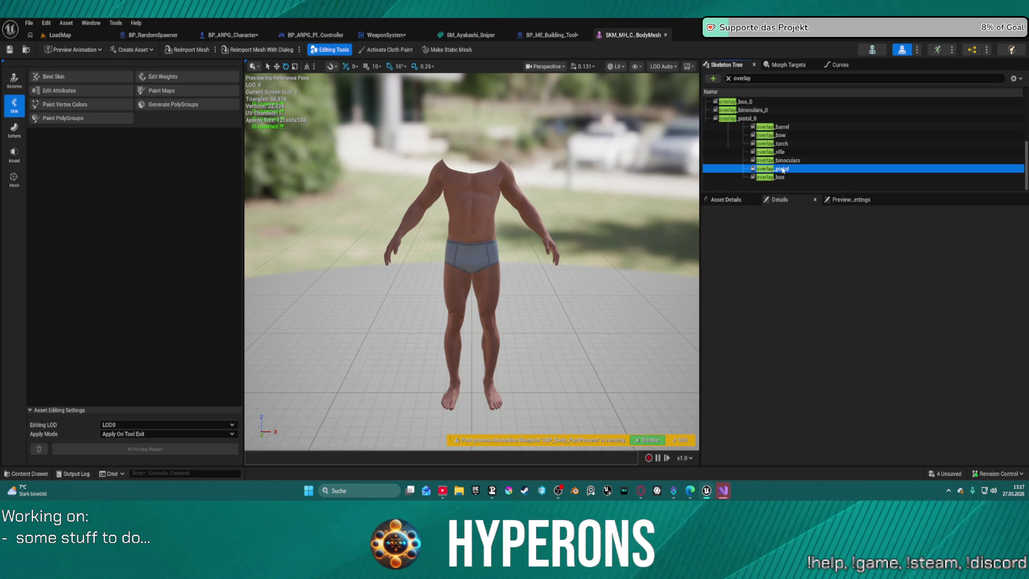
Zoom to the right hand, move the overlay_pistol socket with the translate gizmo, and return to LoadMap.
{"action": "scroll", "coordinate": [472, 257], "scroll_direction": "up", "scroll_amount": 5}
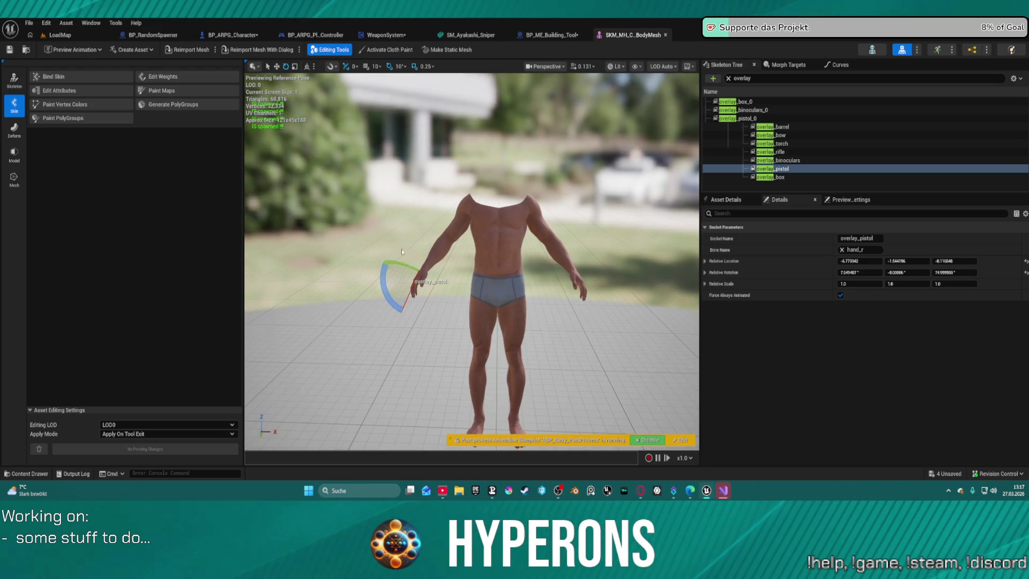
{"action": "scroll", "coordinate": [471, 258], "scroll_direction": "up", "scroll_amount": 5}
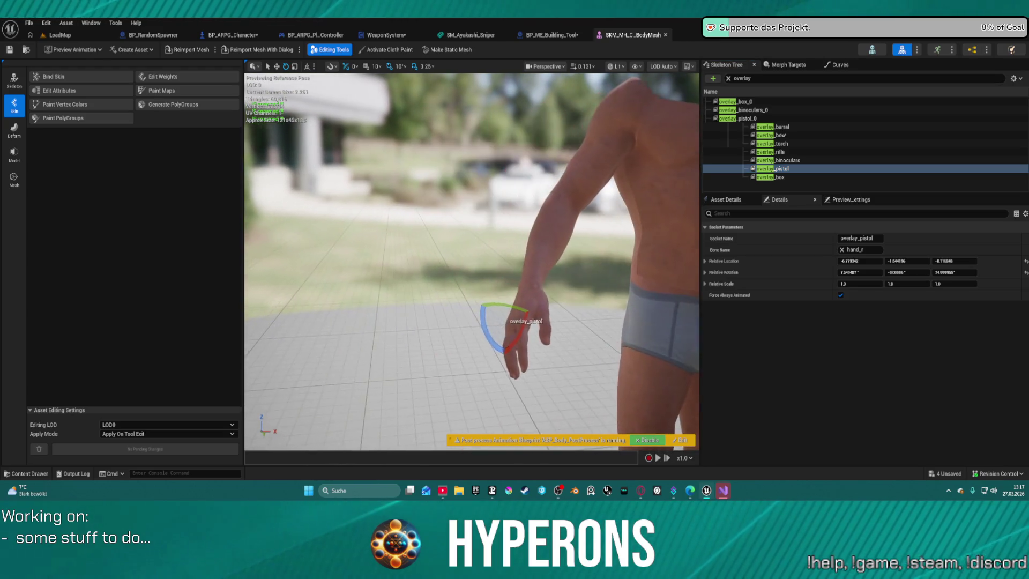
{"action": "key", "text": "space"}
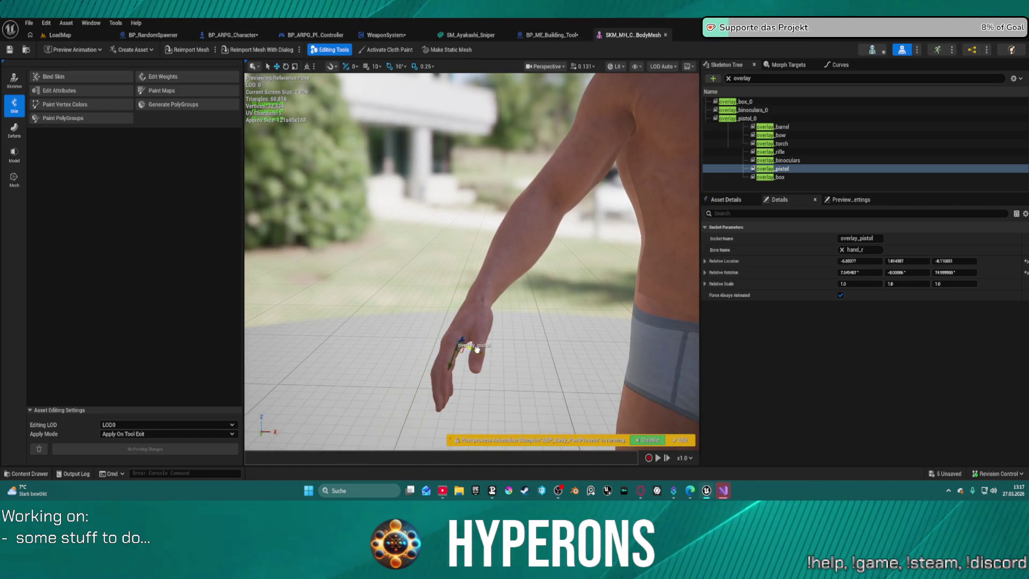
{"action": "left_click", "coordinate": [95, 39]}
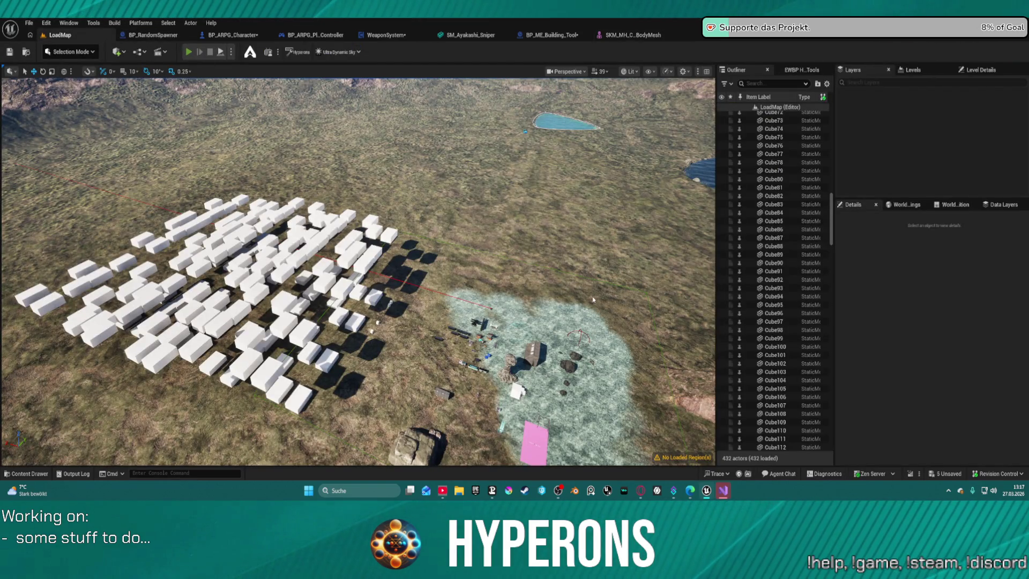
Start a play test, reload the pistol, and jump onto the black building's roof.
{"action": "key", "text": "alt+p"}
{"action": "key", "text": "i"}
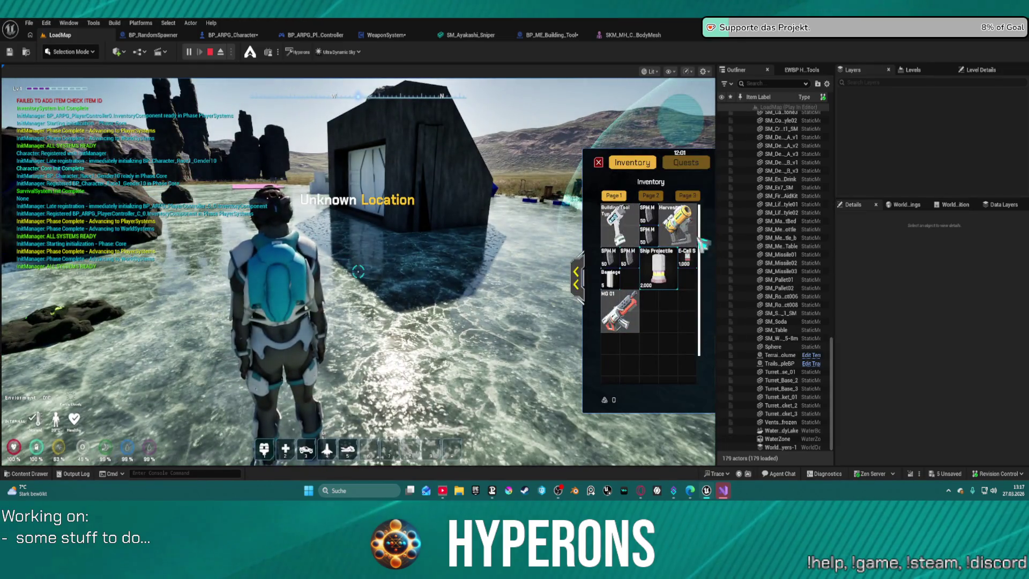
{"action": "key", "text": "i"}
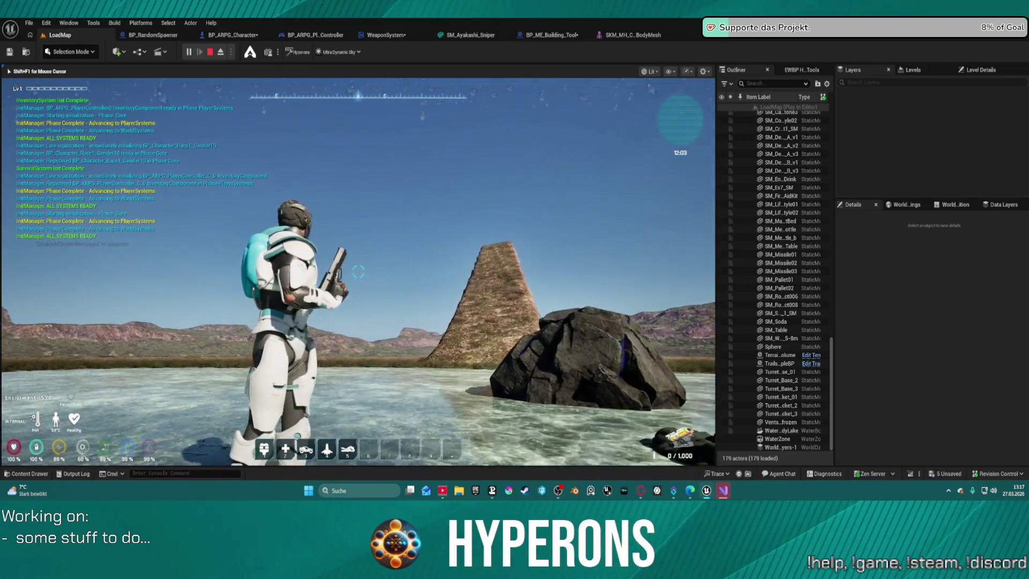
{"action": "key", "text": "w"}
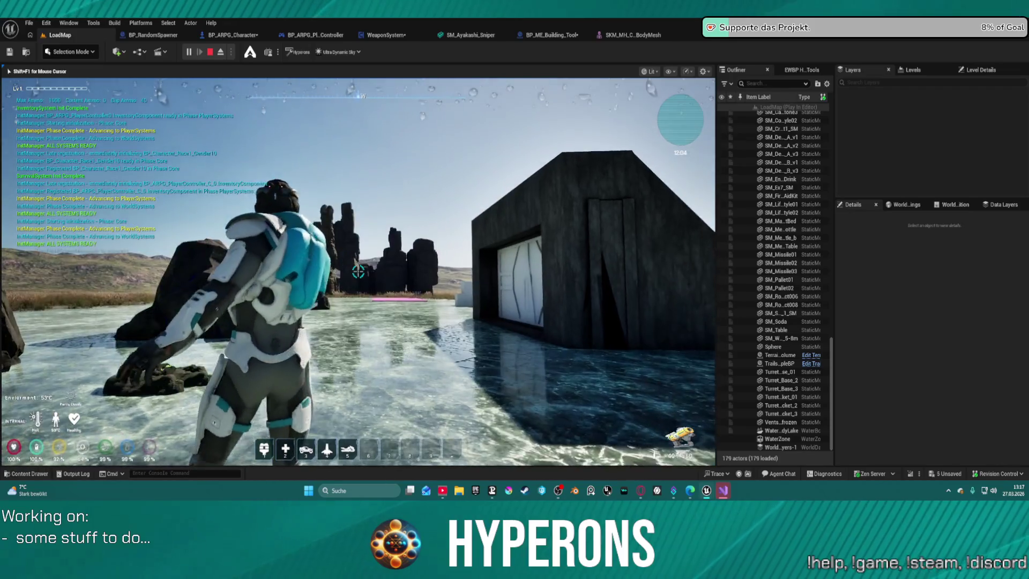
{"action": "key", "text": "r"}
{"action": "key", "text": "space"}
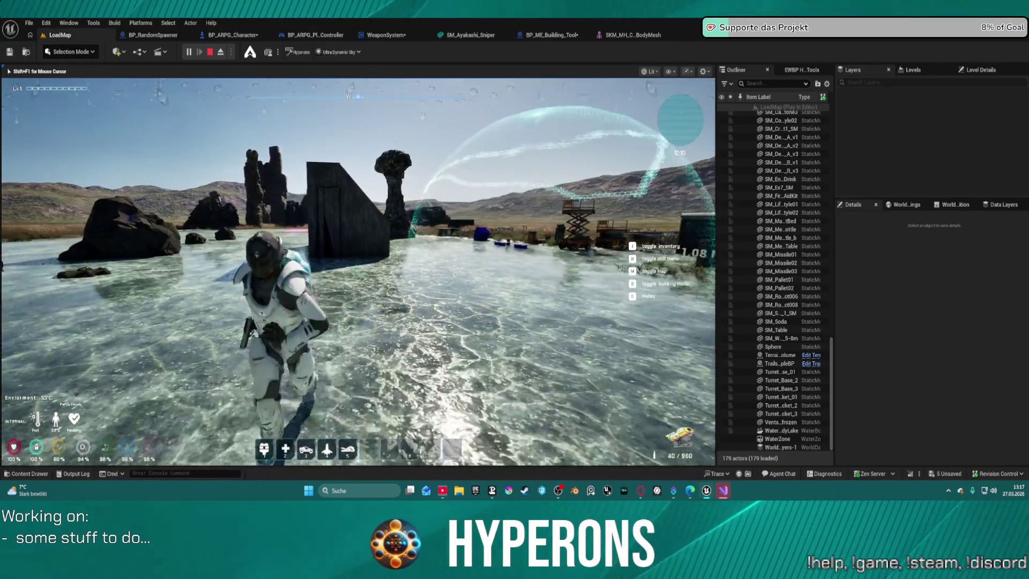
Run across the grass and icy water past the dark building to the rock pillar.
{"action": "key", "text": "s"}
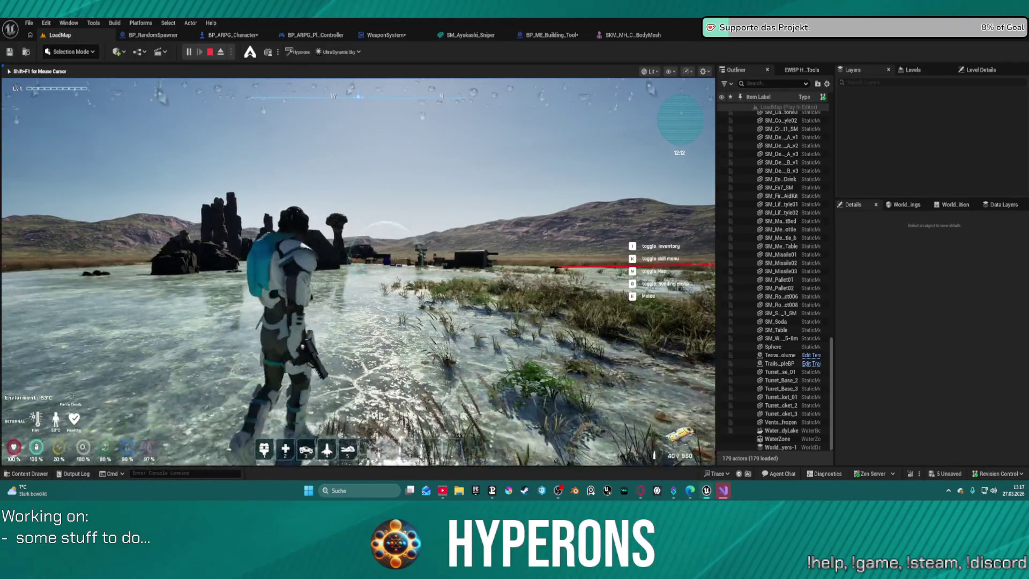
{"action": "key", "text": "w"}
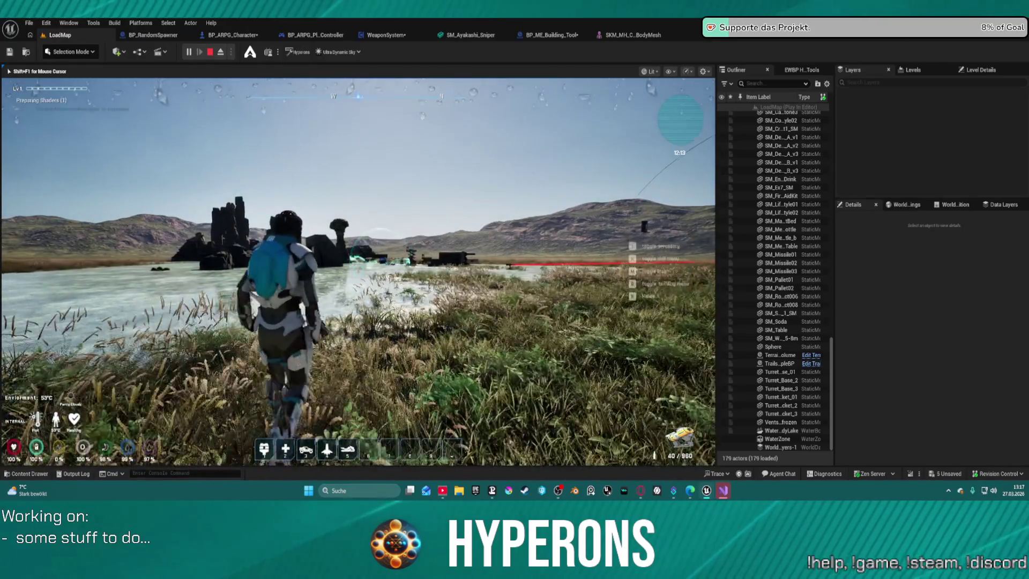
{"action": "key", "text": "w"}
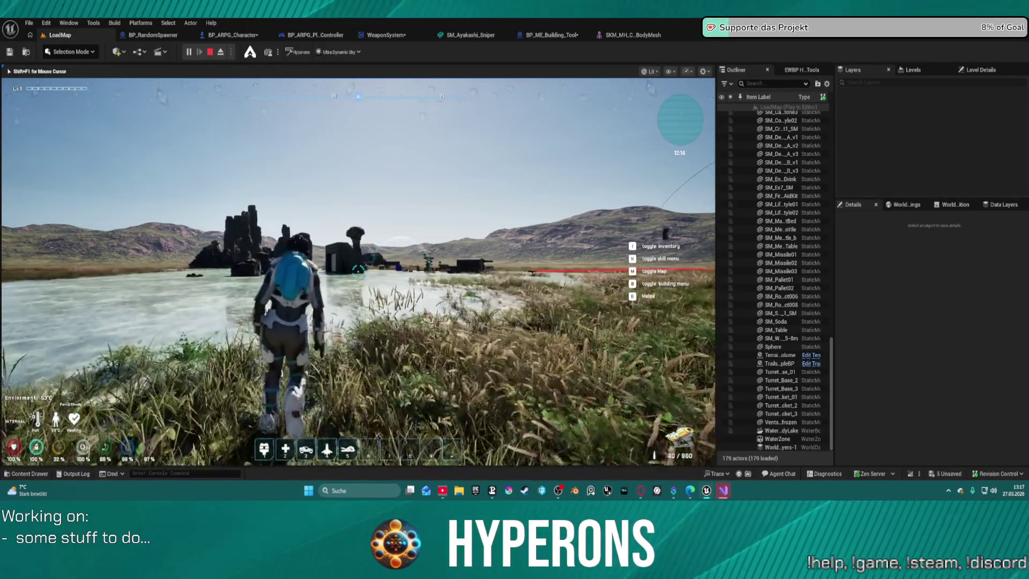
{"action": "key", "text": "w"}
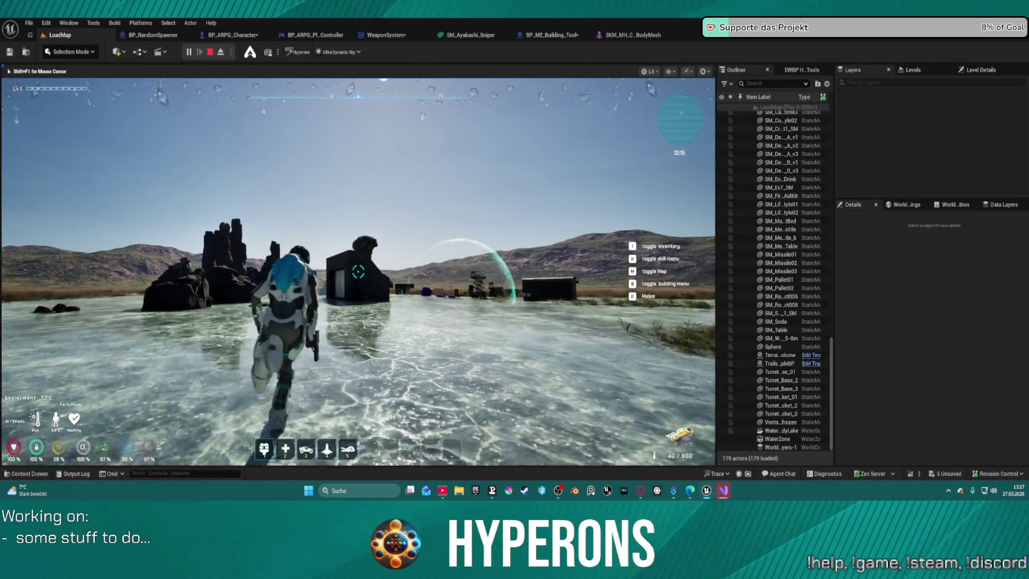
{"action": "key", "text": "w"}
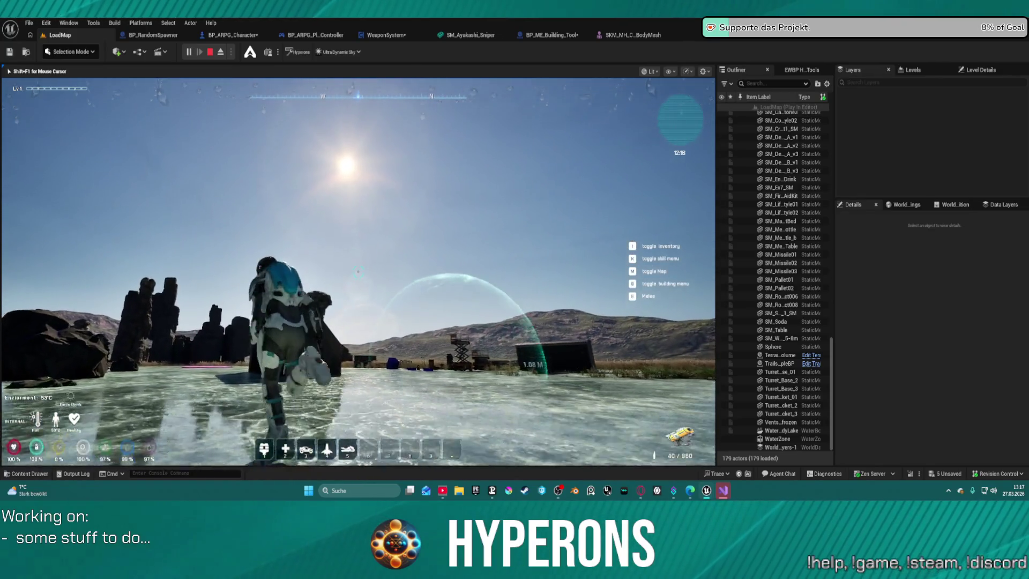
{"action": "key", "text": "w"}
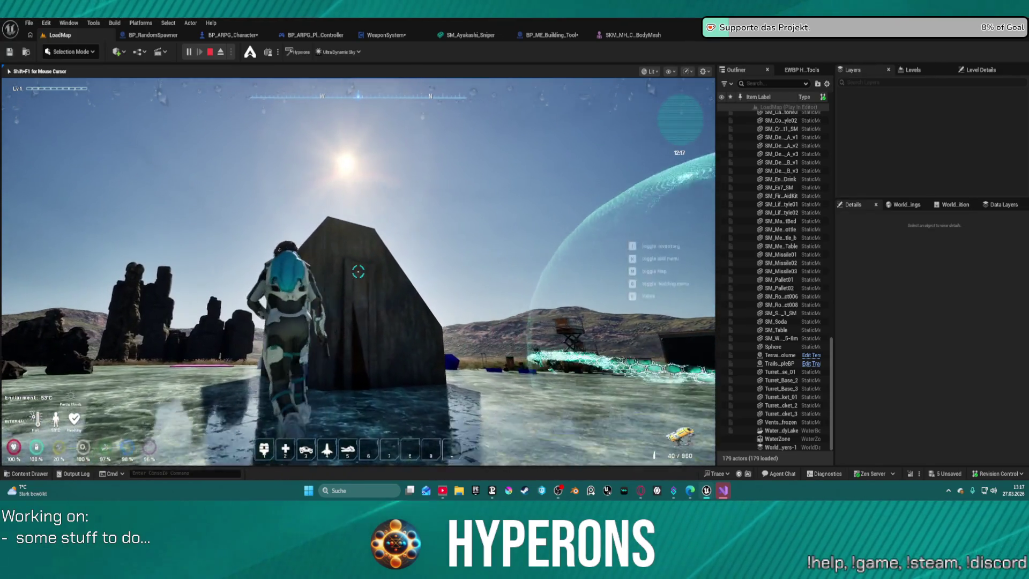
{"action": "key", "text": "w"}
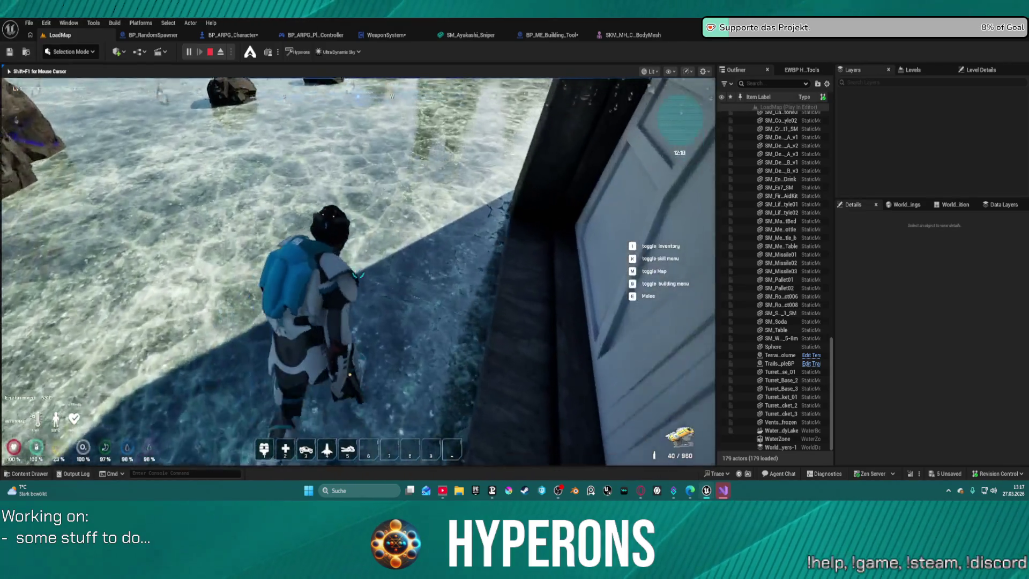
{"action": "key", "text": "w"}
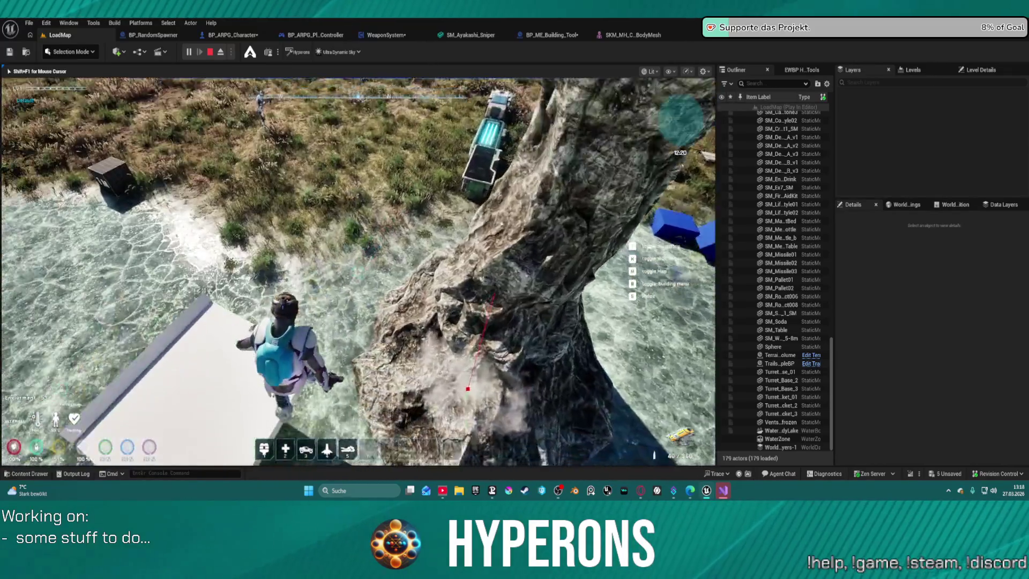
Climb across the large rock blocks and leap off, checking the pistol's placement.
{"action": "key", "text": "s"}
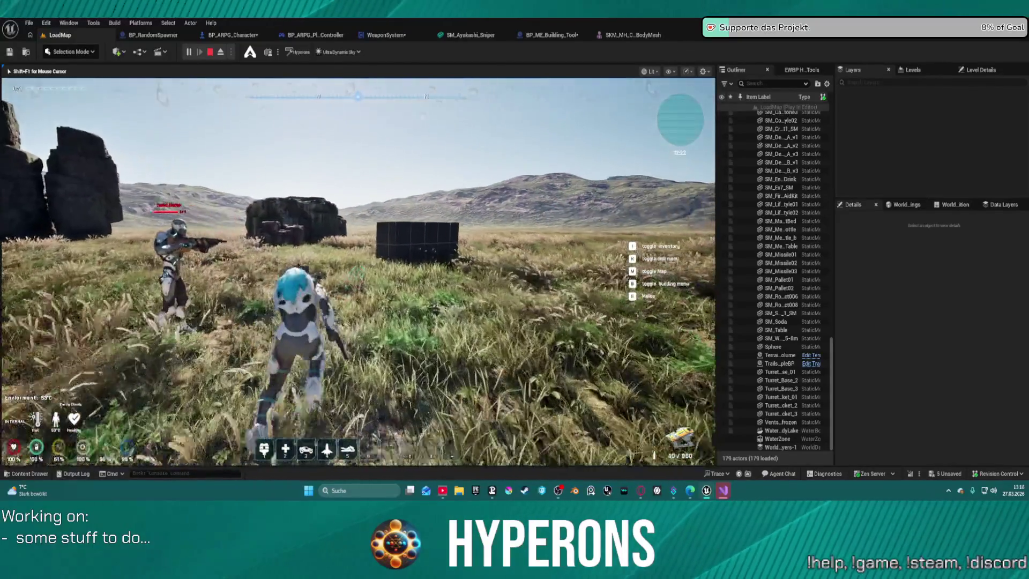
{"action": "key", "text": "w"}
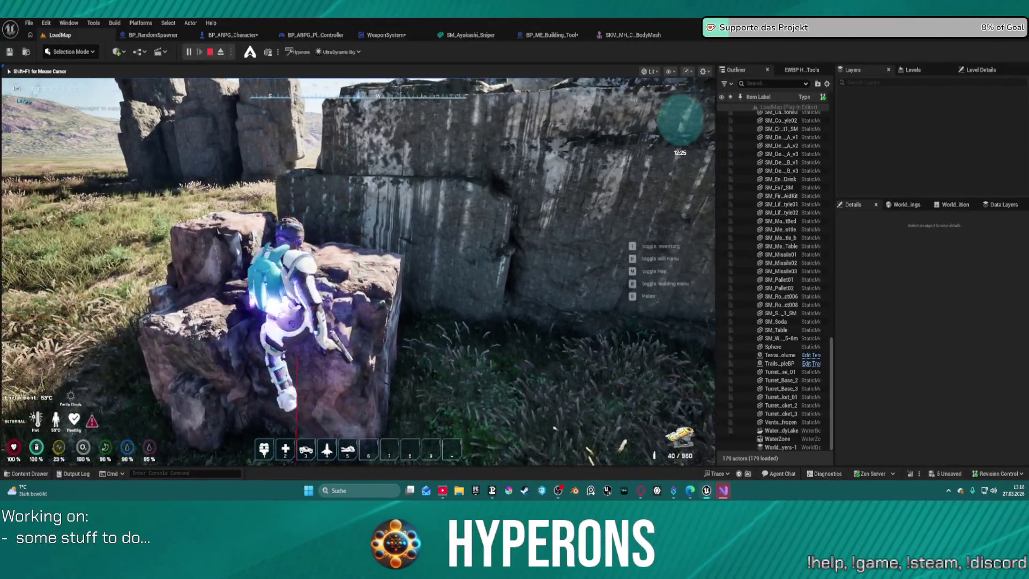
{"action": "key", "text": "w"}
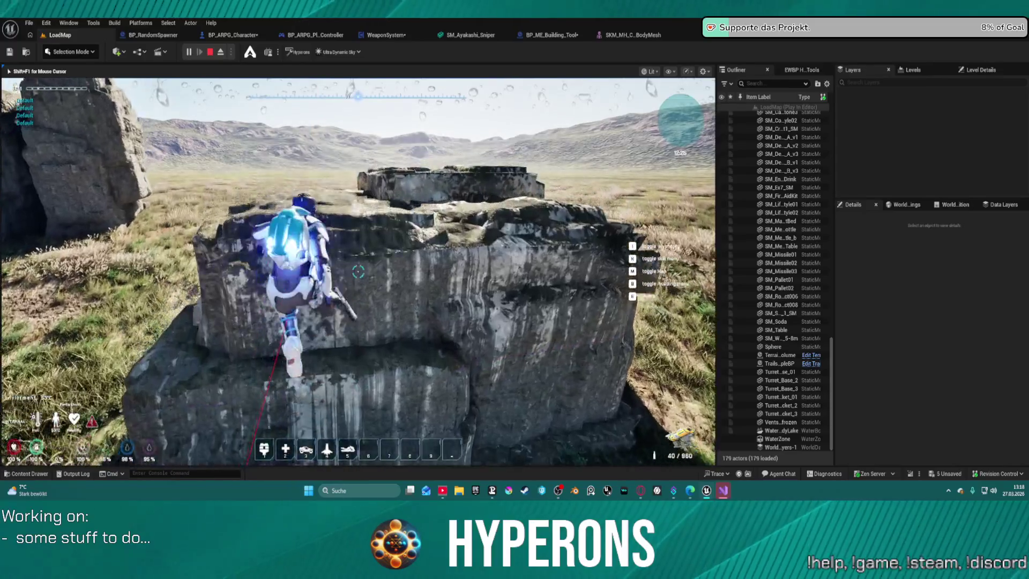
{"action": "key", "text": "w"}
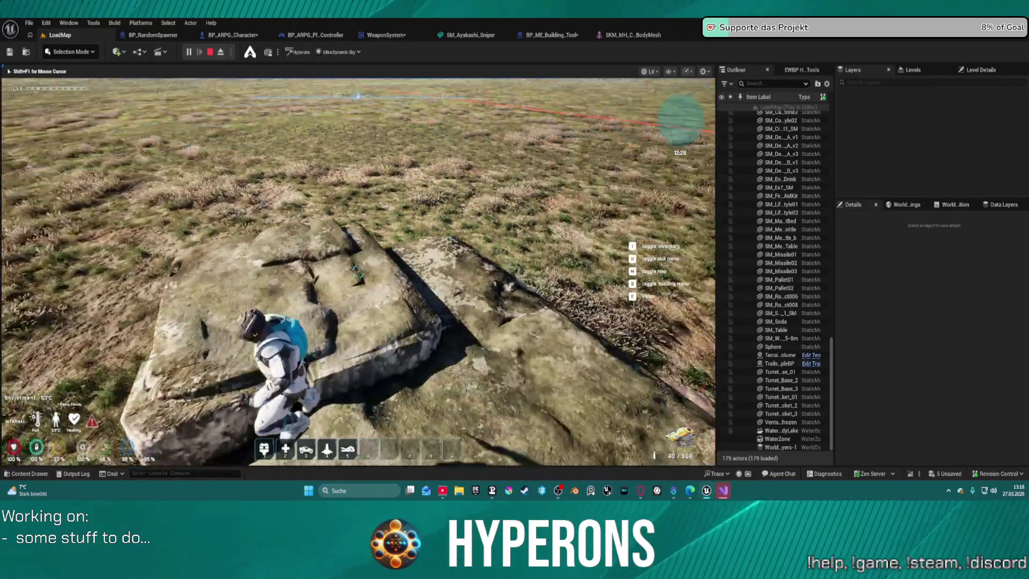
{"action": "key", "text": "w"}
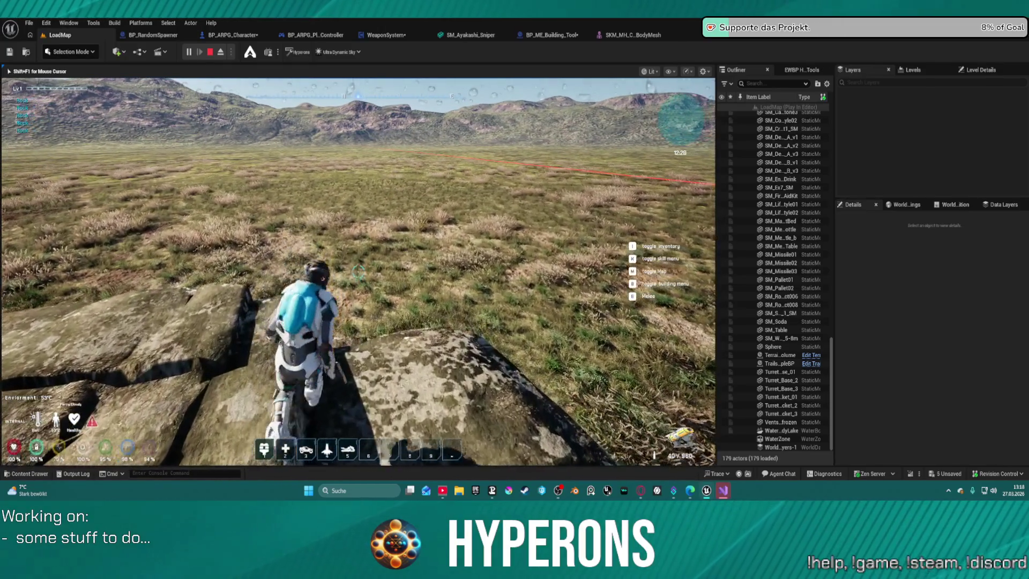
{"action": "key", "text": "w"}
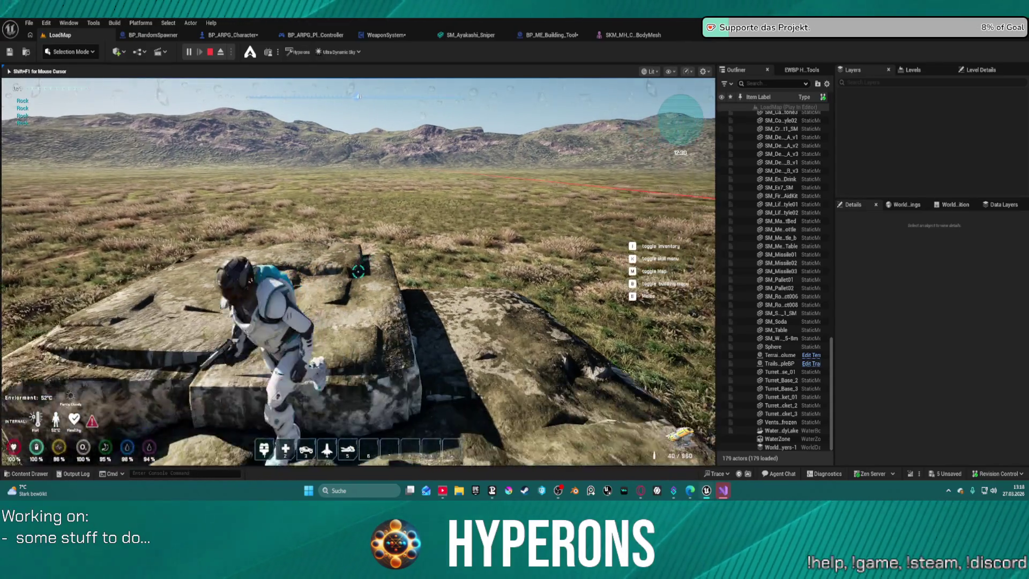
{"action": "key", "text": "w"}
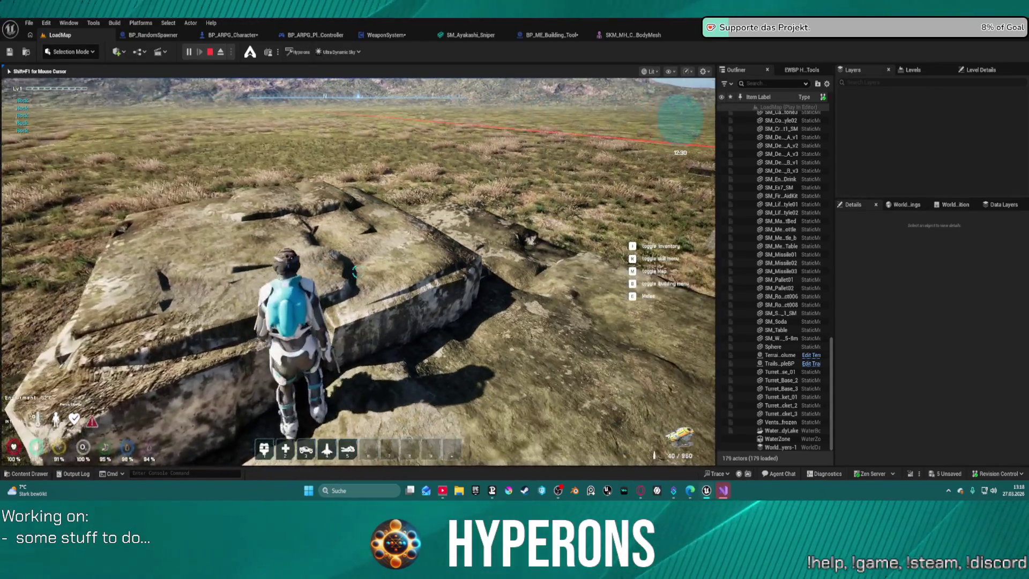
{"action": "key", "text": "space"}
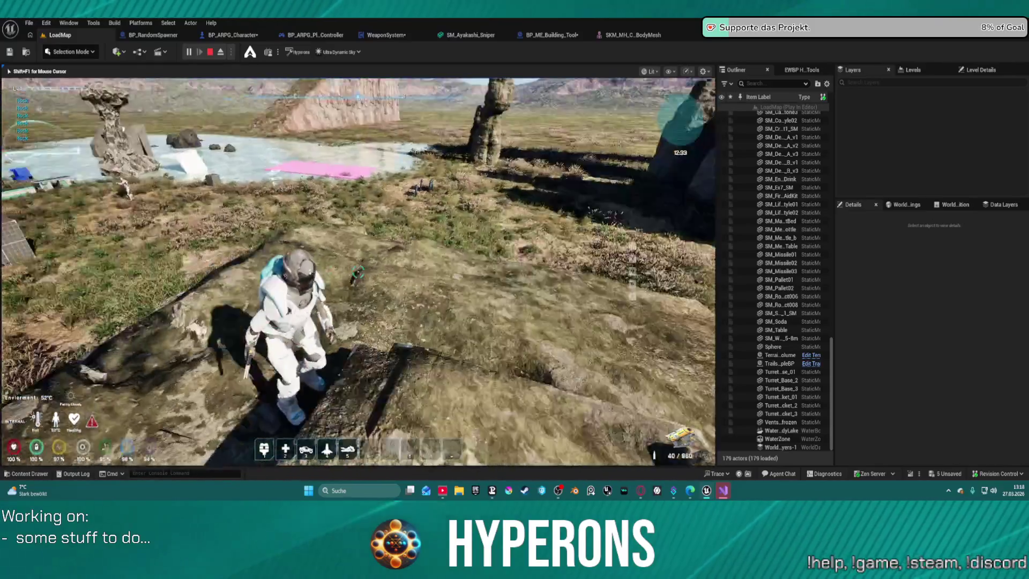
Walk toward the lake and climb up the new rock formations.
{"action": "key", "text": "w"}
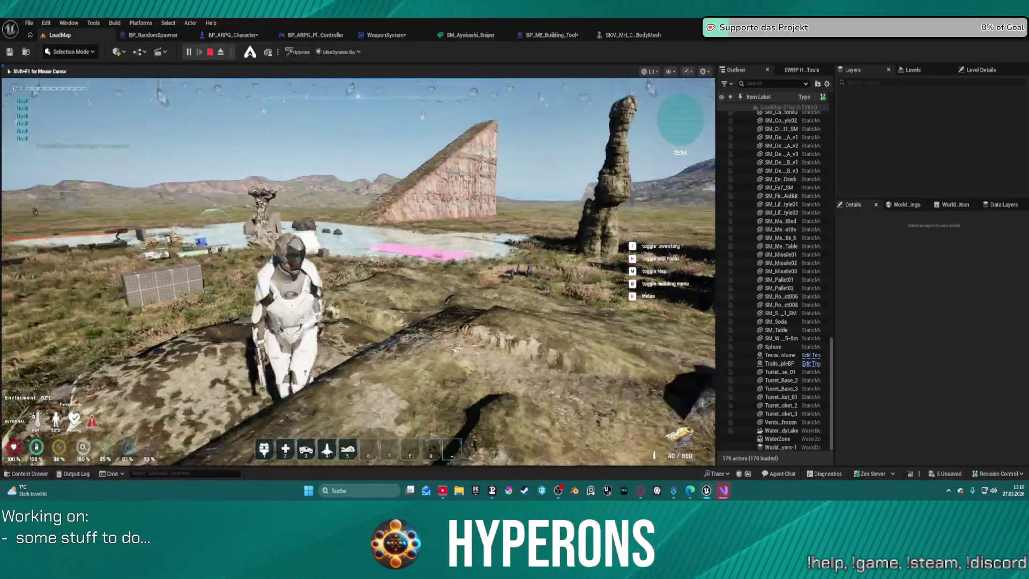
{"action": "key", "text": "w"}
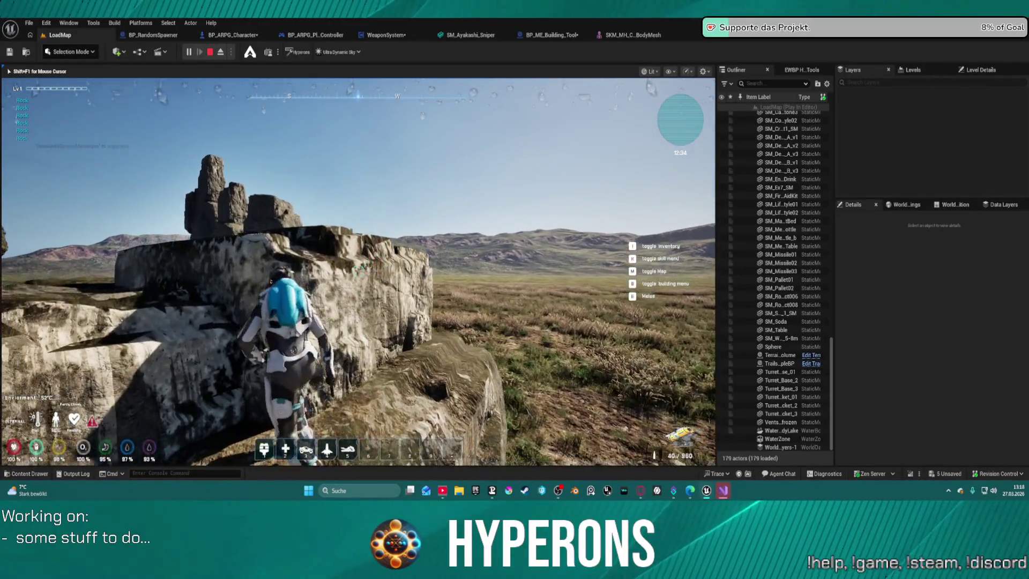
{"action": "key", "text": "w"}
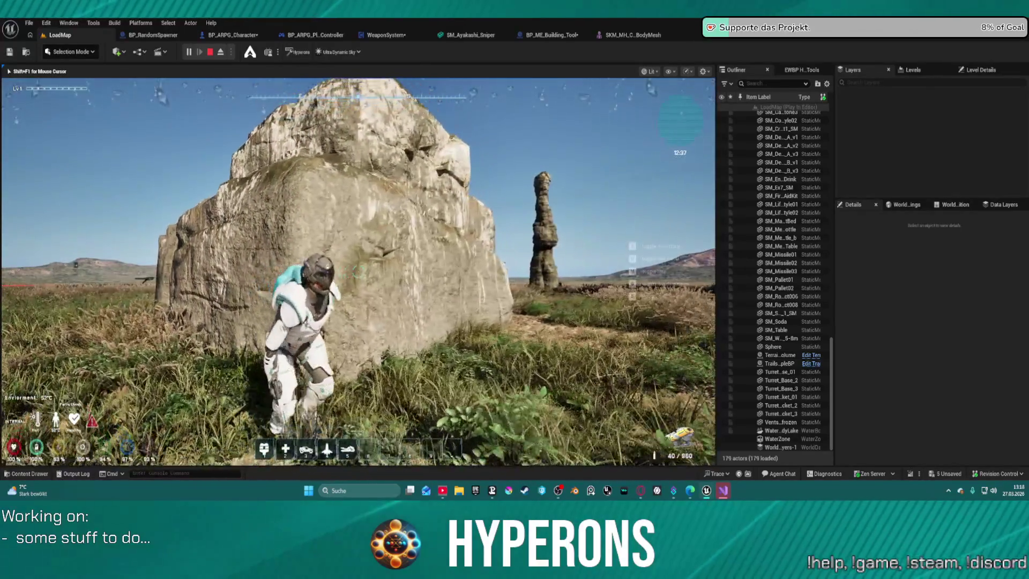
{"action": "key", "text": "w"}
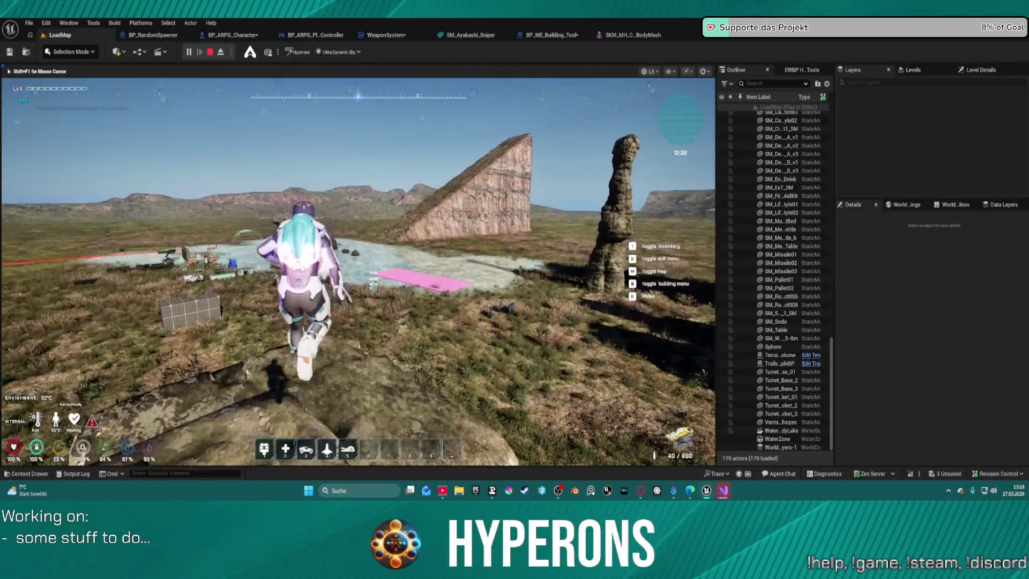
{"action": "key", "text": "w"}
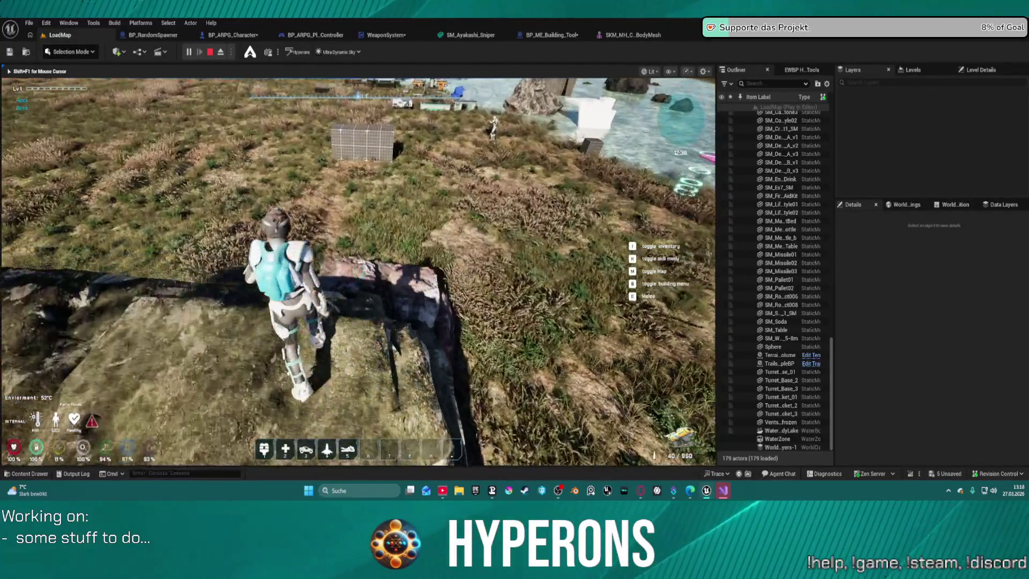
{"action": "key", "text": "w"}
{"action": "key", "text": "w"}
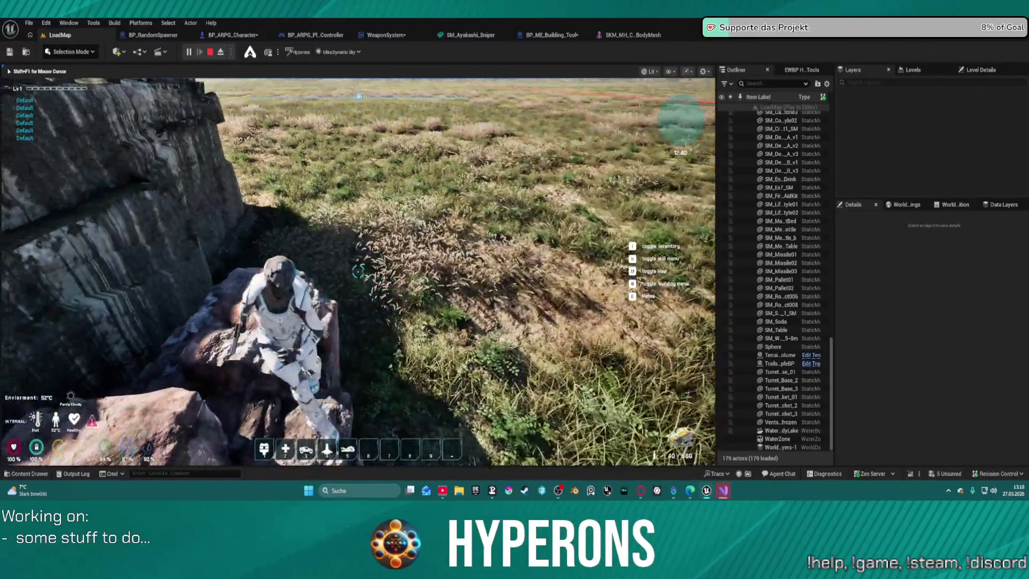
{"action": "key", "text": "w"}
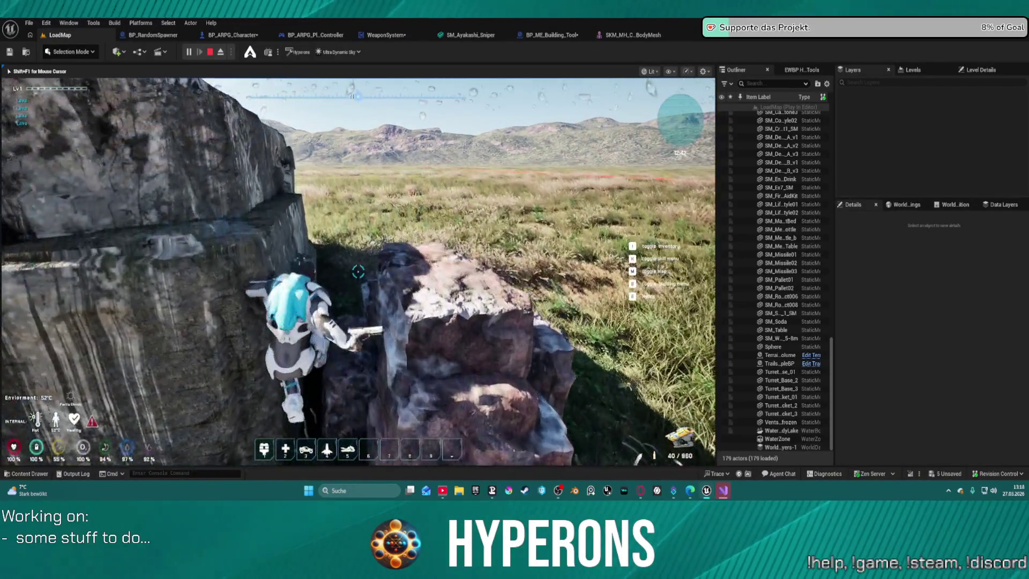
{"action": "key", "text": "w"}
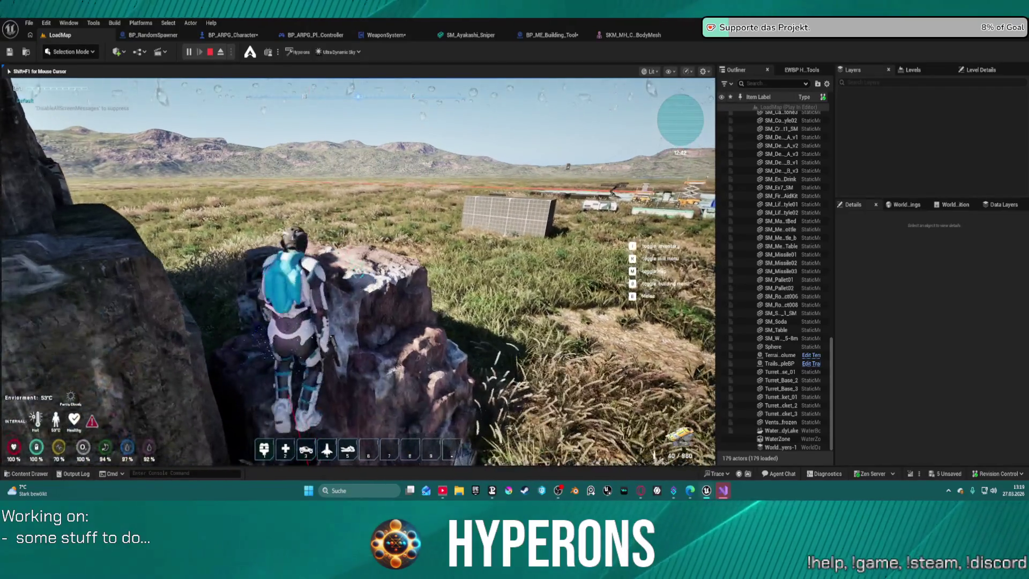
{"action": "key", "text": "w"}
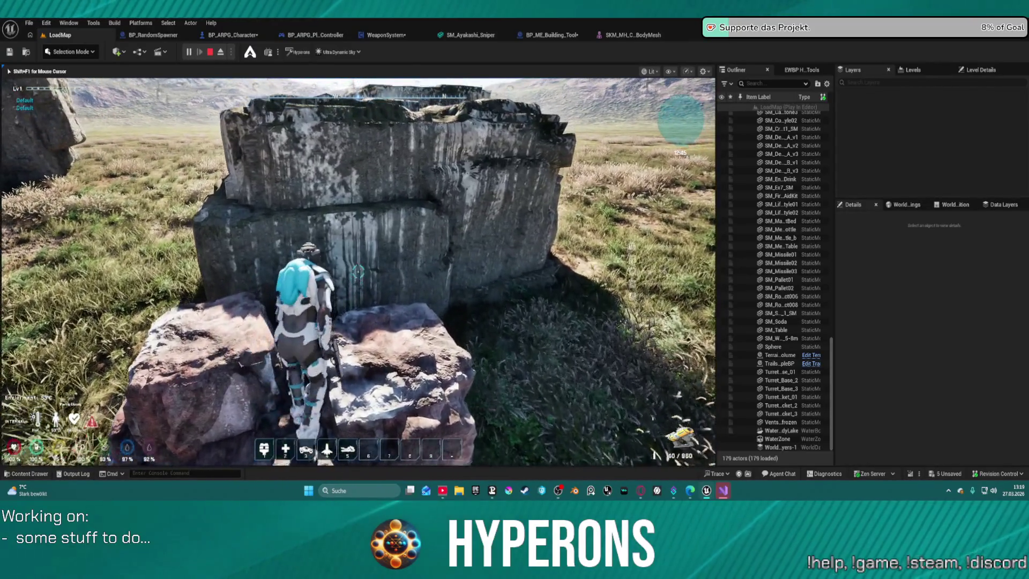
Move along the ledge, walk toward the lake, and end the play session.
{"action": "key", "text": "a"}
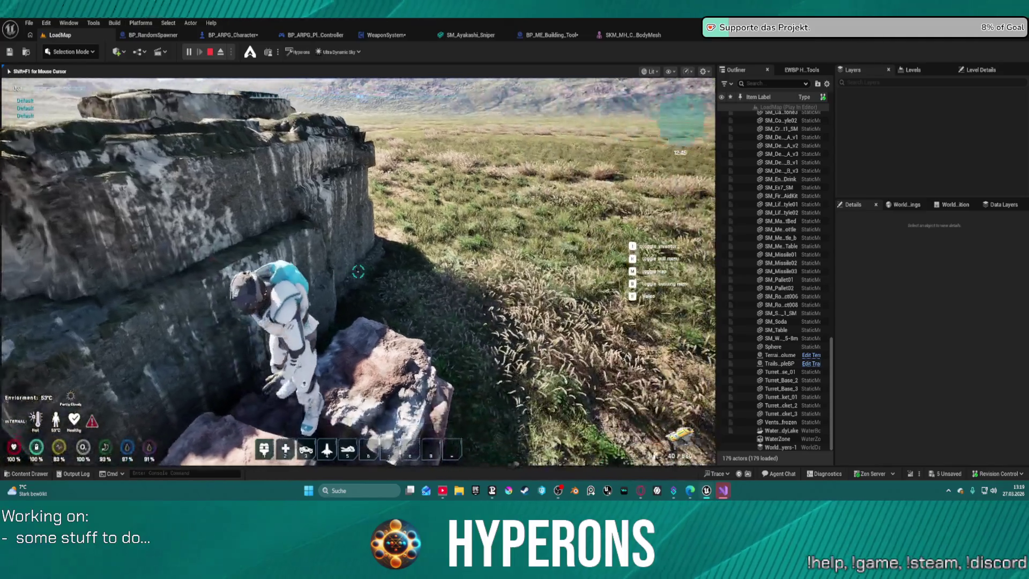
{"action": "key", "text": "w"}
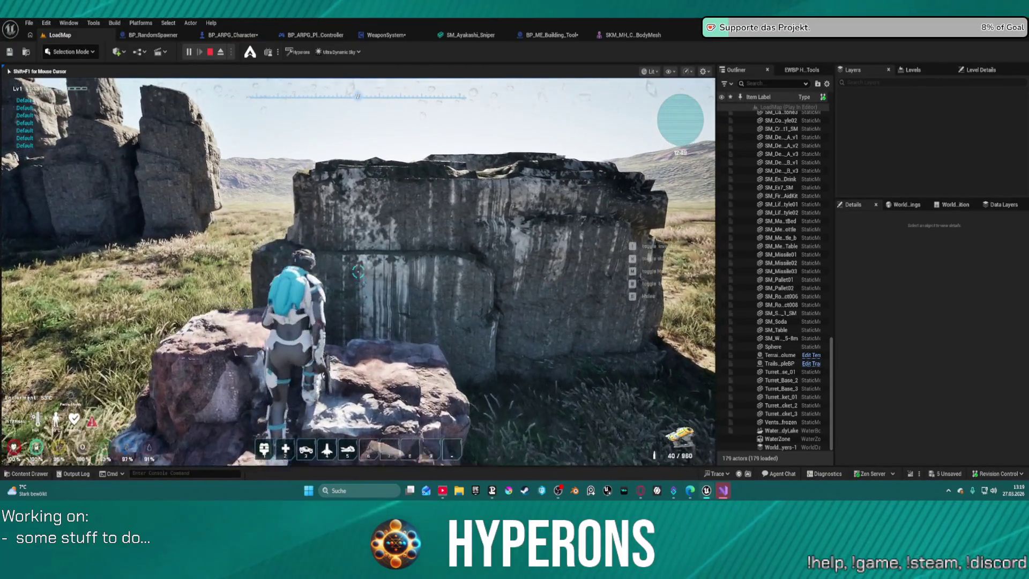
{"action": "key", "text": "w"}
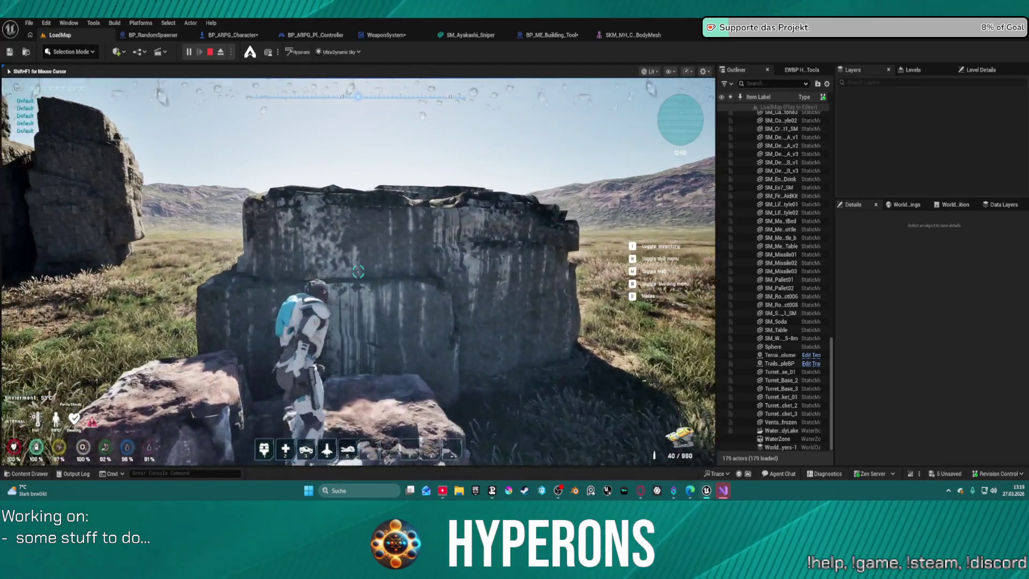
{"action": "key", "text": "s"}
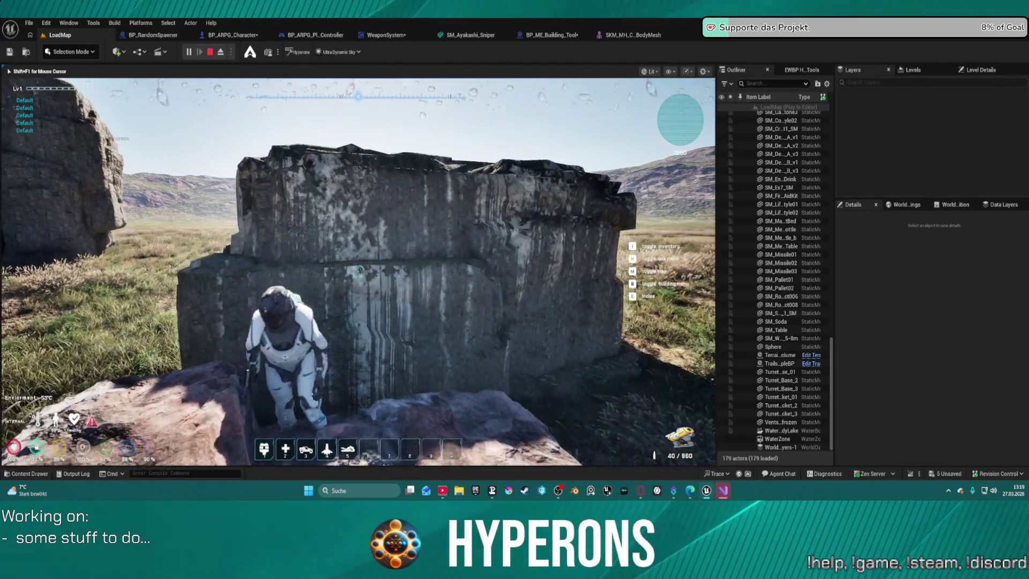
{"action": "key", "text": "s"}
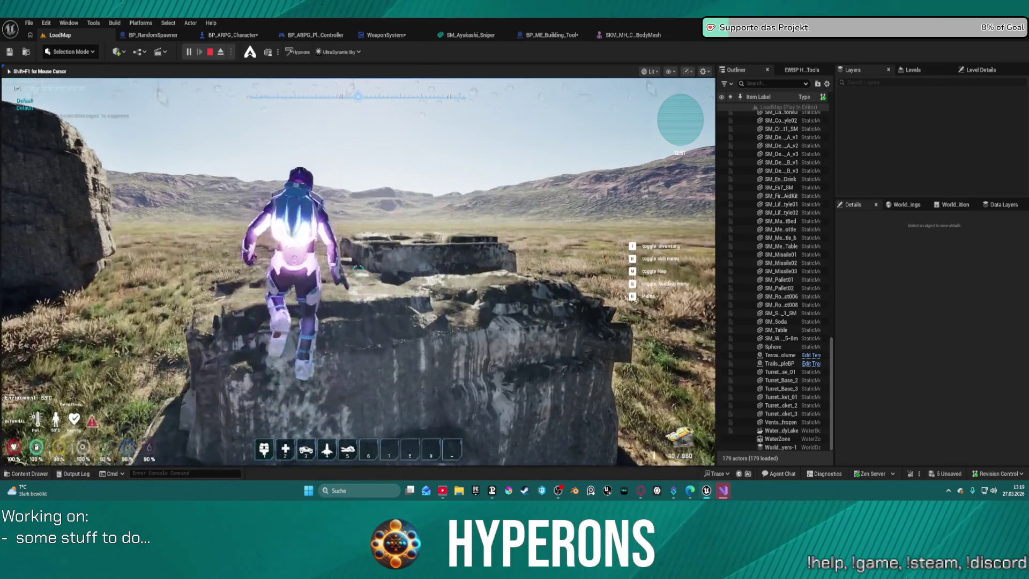
{"action": "key", "text": "w"}
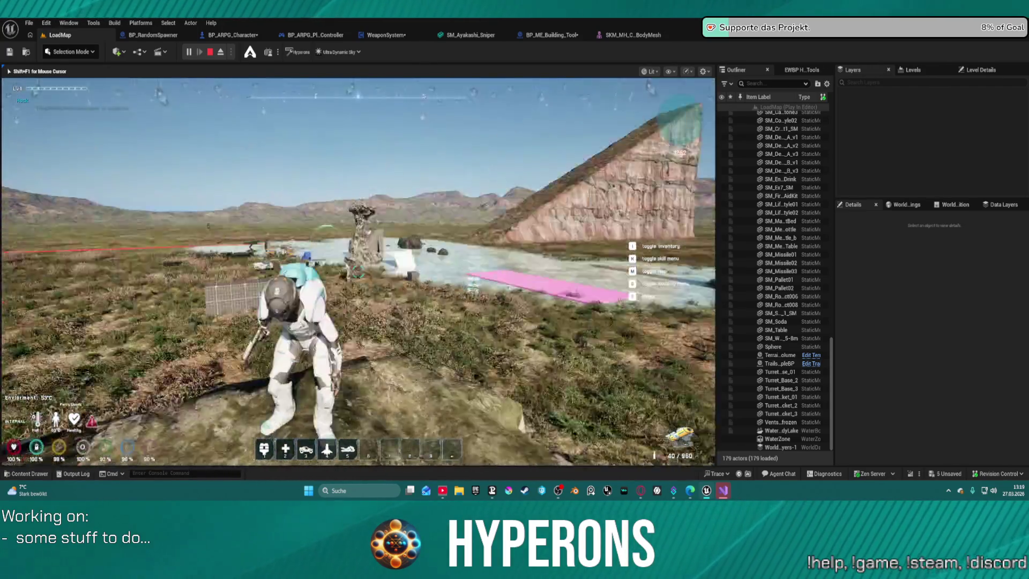
{"action": "key", "text": "w"}
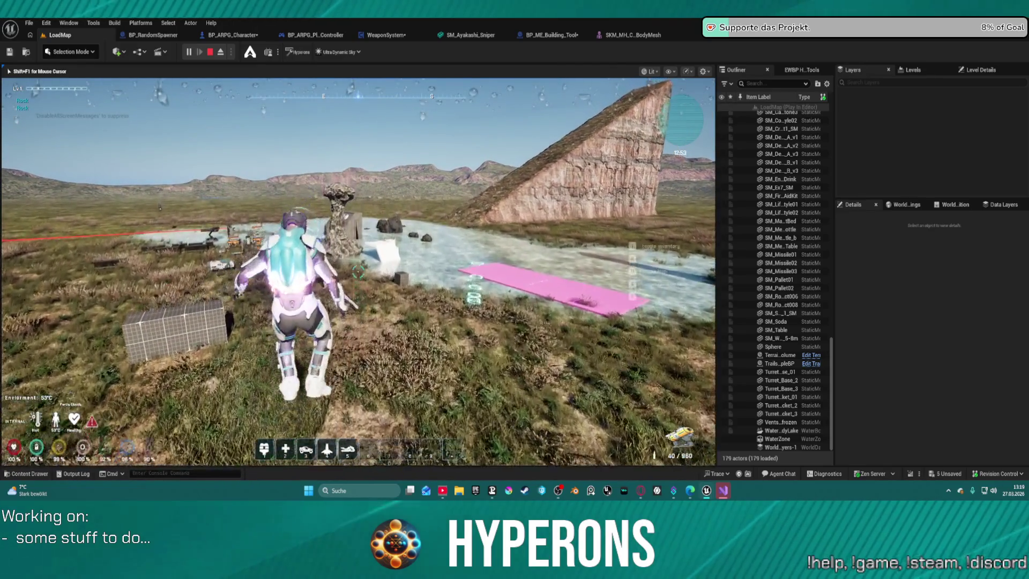
{"action": "key", "text": "shift+F1"}
{"action": "key", "text": "Escape"}
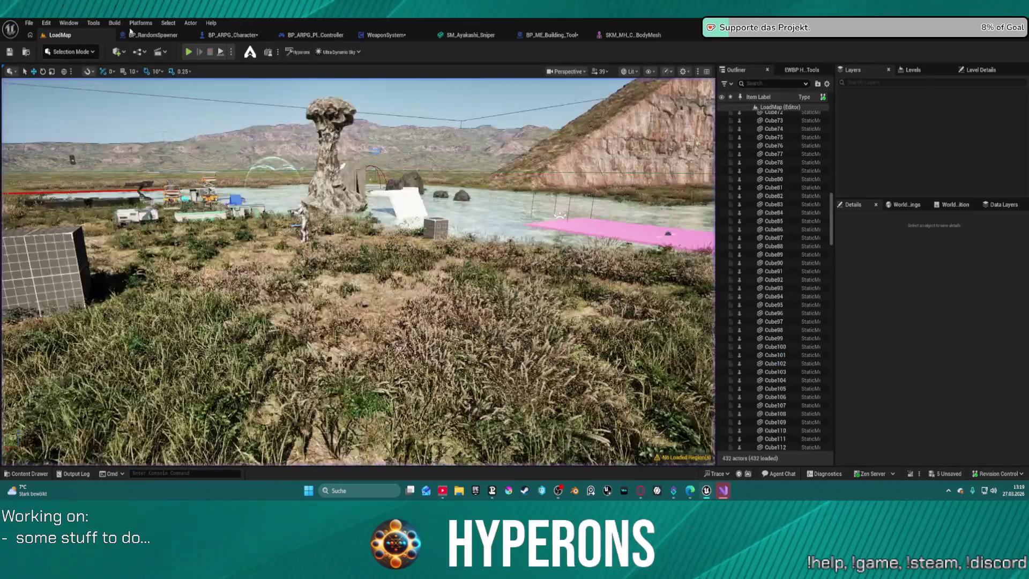
Open LV_P_NewEden from Maps/Planets/System_NewEden, saving the modified assets when prompted.
{"action": "left_click", "coordinate": [29, 23]}
{"action": "mouse_move", "coordinate": [69, 84]}
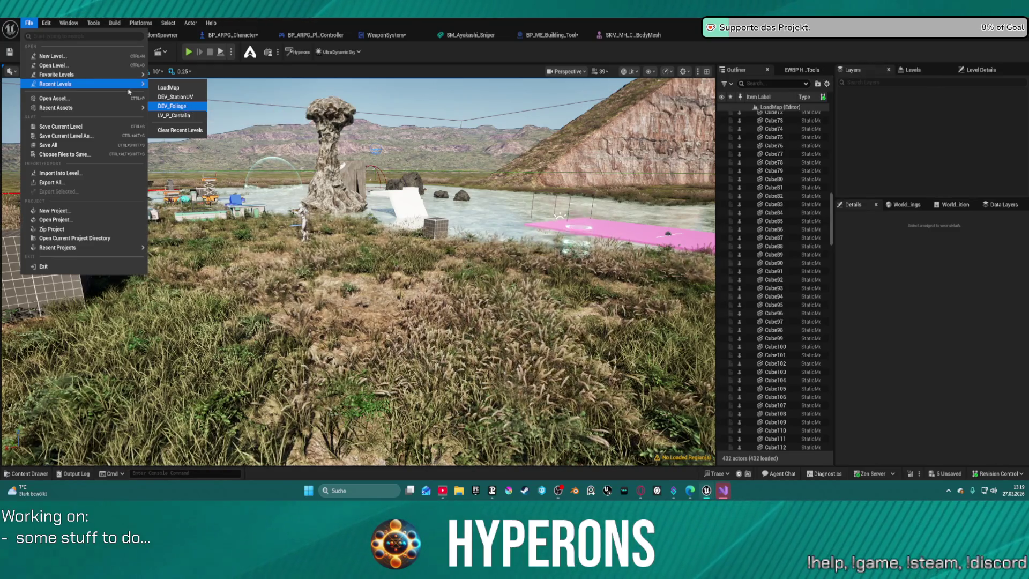
{"action": "left_click", "coordinate": [52, 66]}
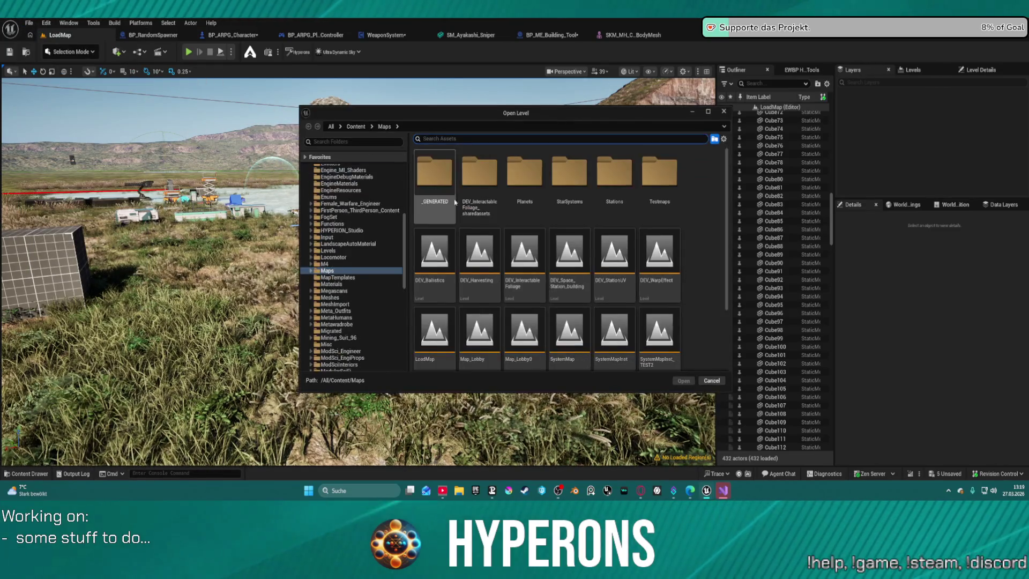
{"action": "double_click", "coordinate": [522, 172]}
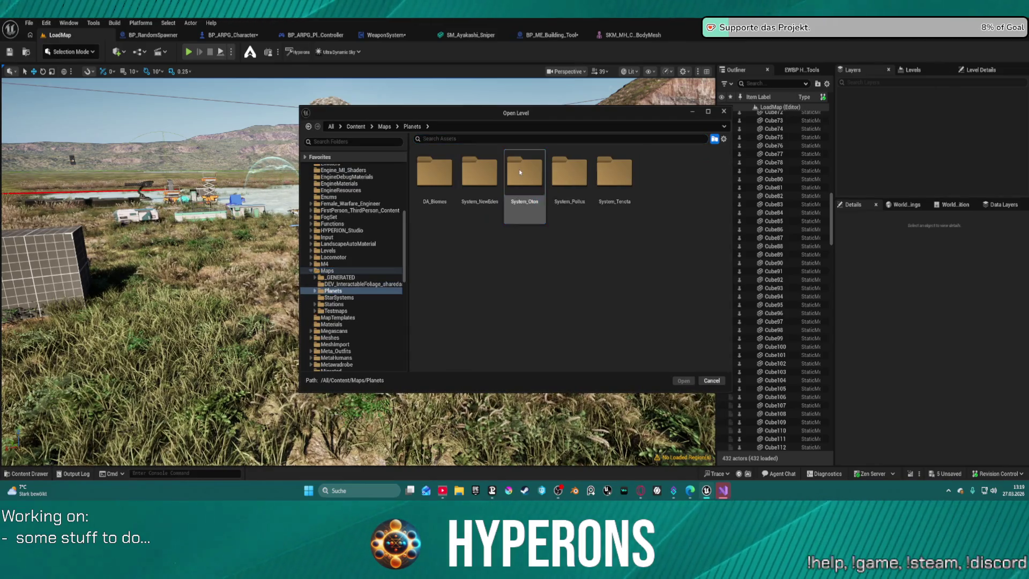
{"action": "left_click", "coordinate": [472, 173]}
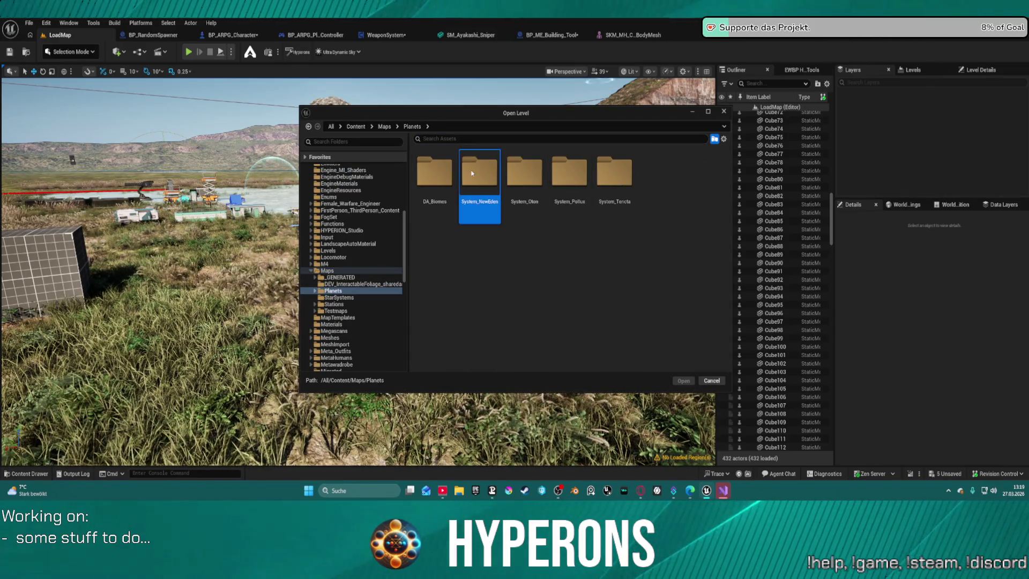
{"action": "double_click", "coordinate": [473, 173]}
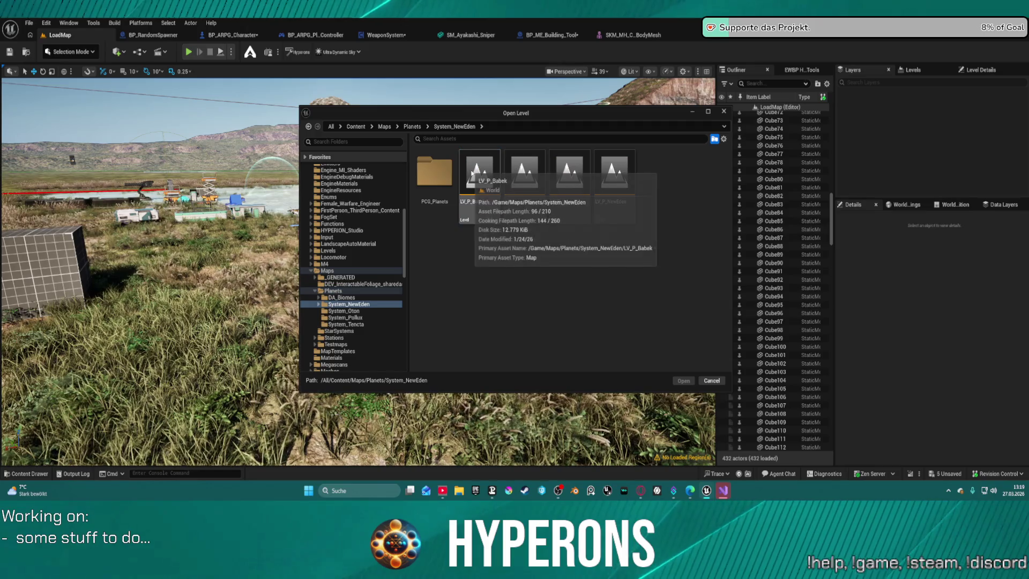
{"action": "double_click", "coordinate": [621, 187]}
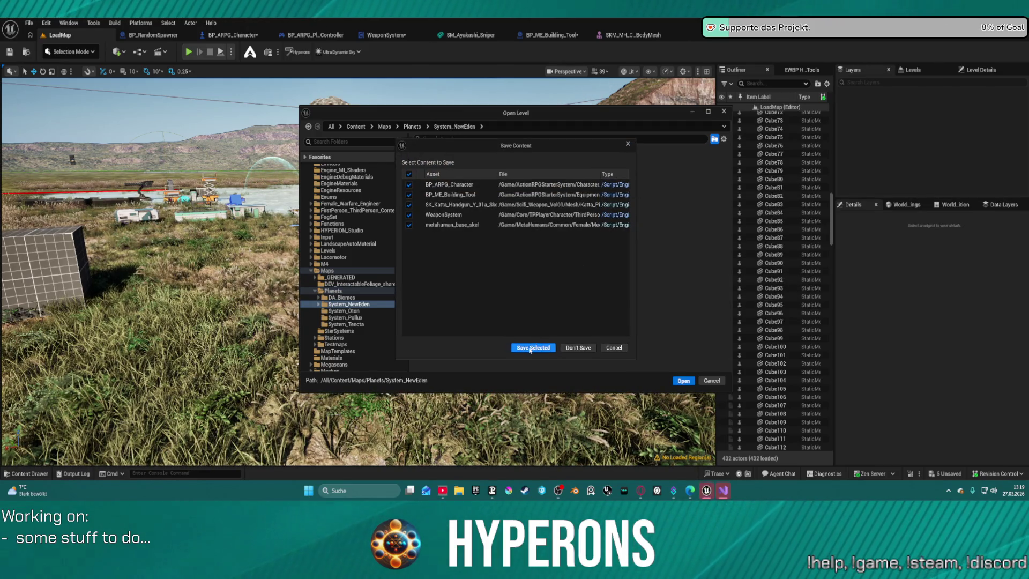
{"action": "left_click", "coordinate": [529, 348]}
{"action": "left_click", "coordinate": [530, 349]}
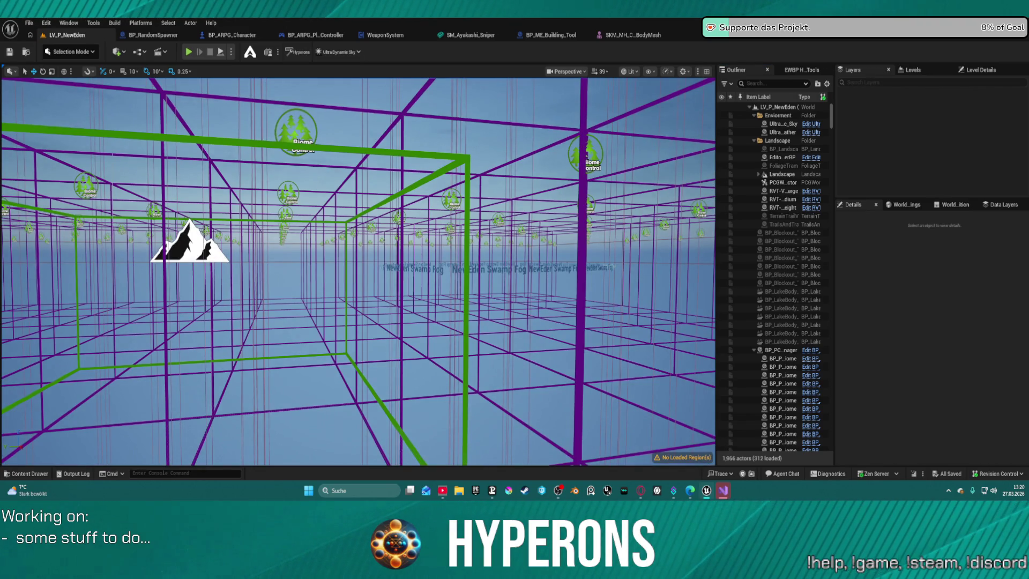
{"action": "left_click", "coordinate": [857, 126]}
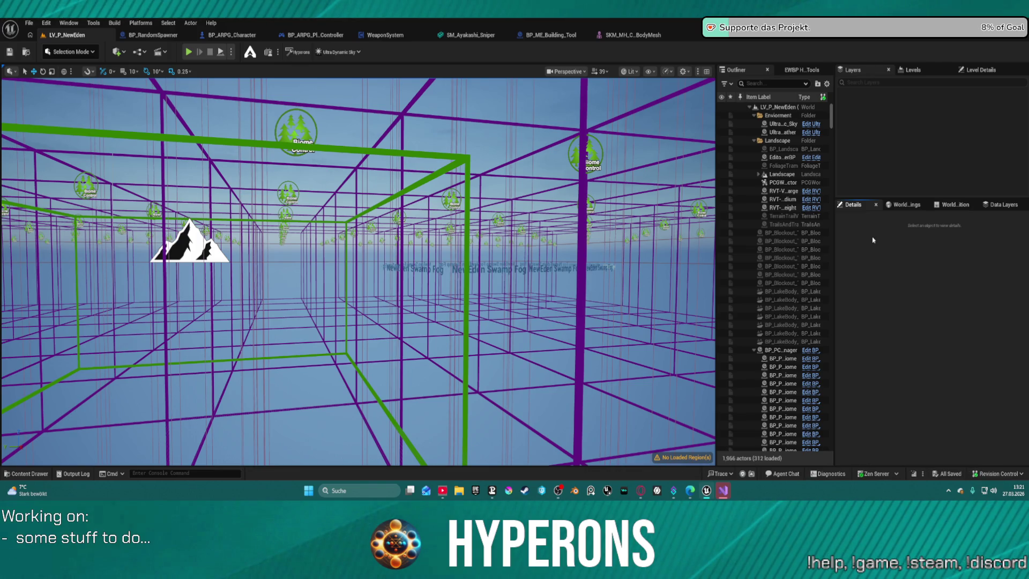
{"action": "right_click", "coordinate": [724, 491]}
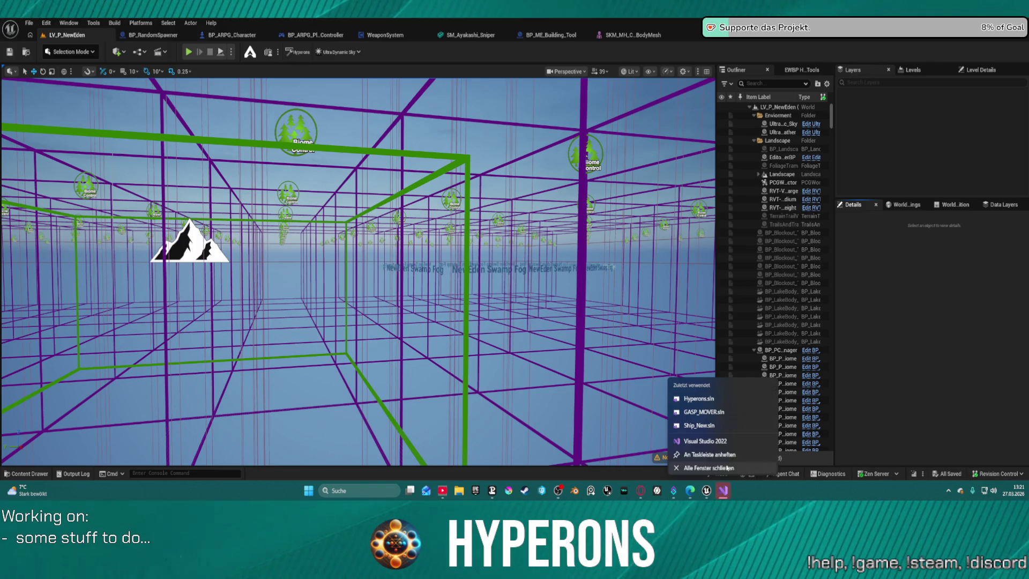
Dismiss the Visual Studio taskbar previews and select Ultra_Dynamic_Sky in the Outliner.
{"action": "left_click", "coordinate": [734, 494]}
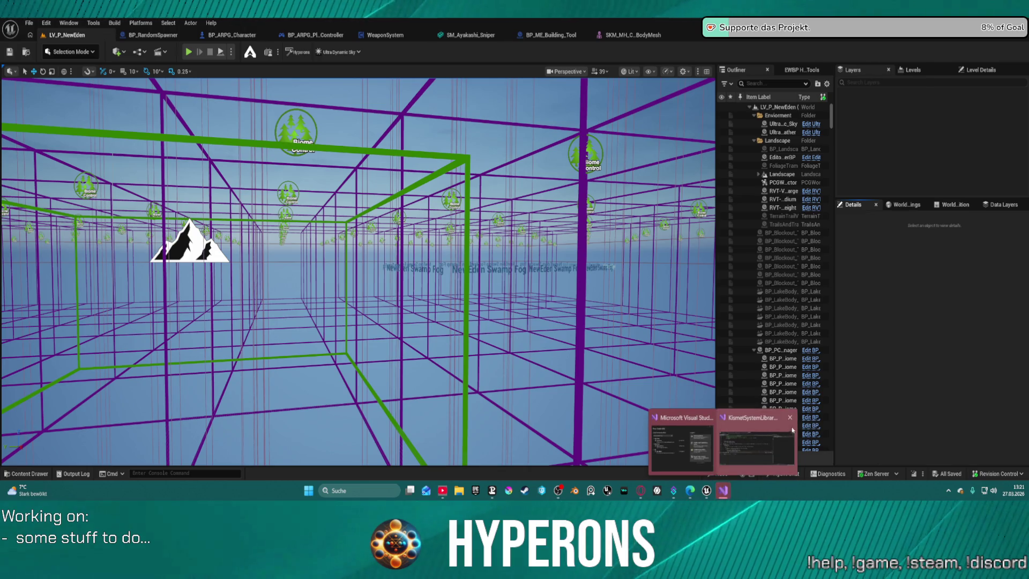
{"action": "left_click", "coordinate": [708, 419]}
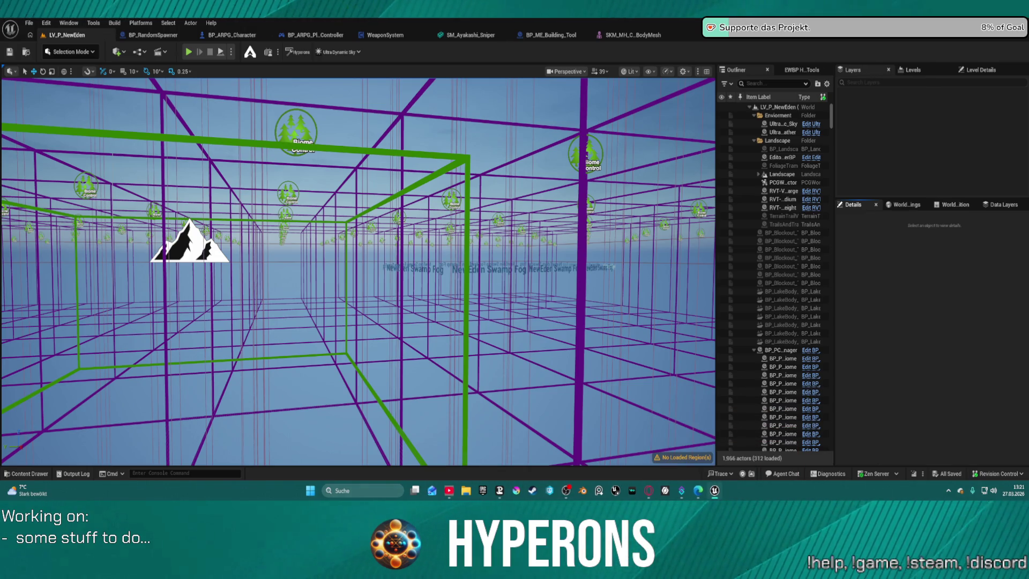
{"action": "left_click", "coordinate": [708, 420]}
{"action": "mouse_move", "coordinate": [714, 490]}
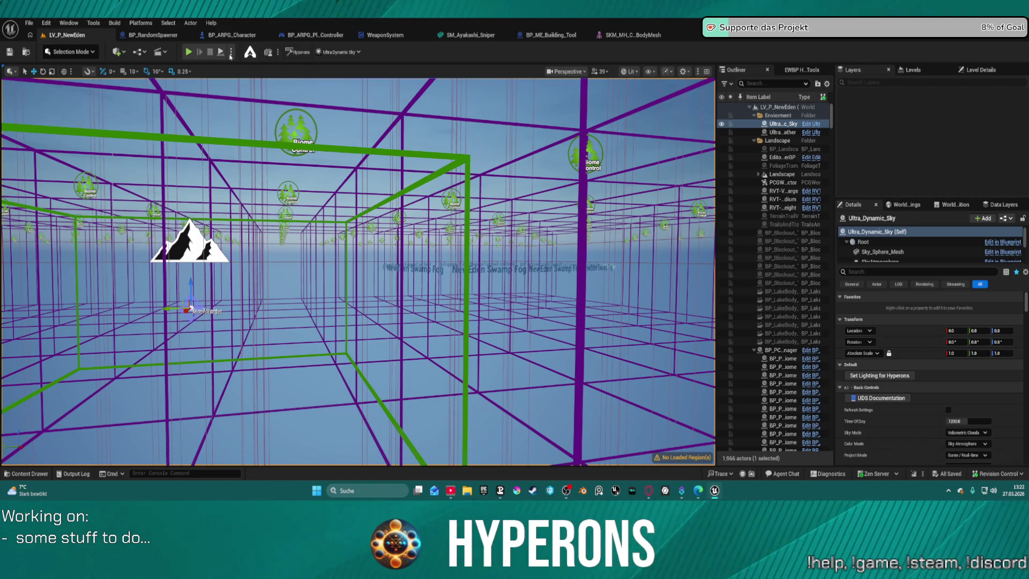
Launch LV_P_NewEden as a Standalone Game from the Play options menu.
{"action": "left_click", "coordinate": [231, 51]}
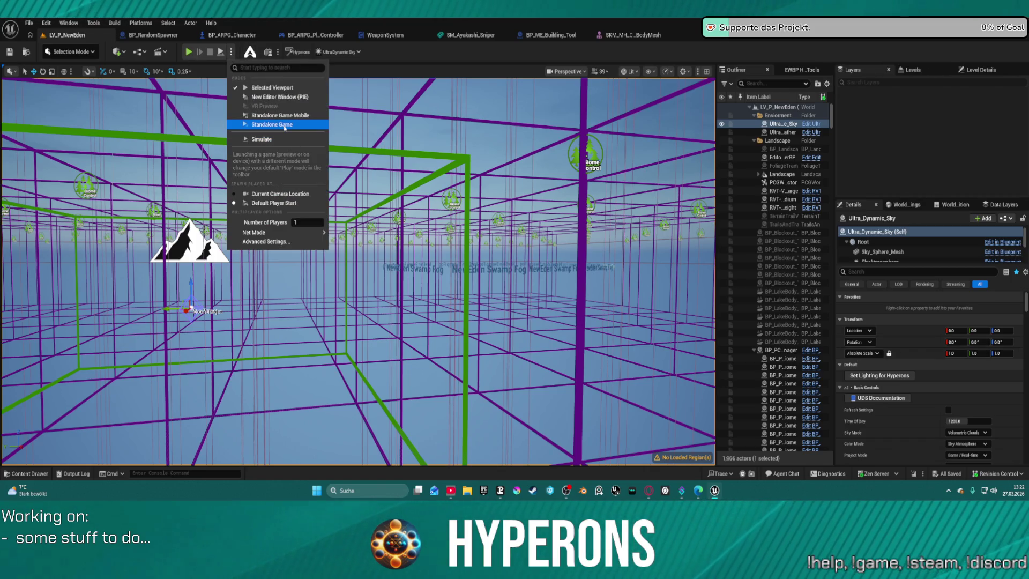
{"action": "left_click", "coordinate": [268, 128]}
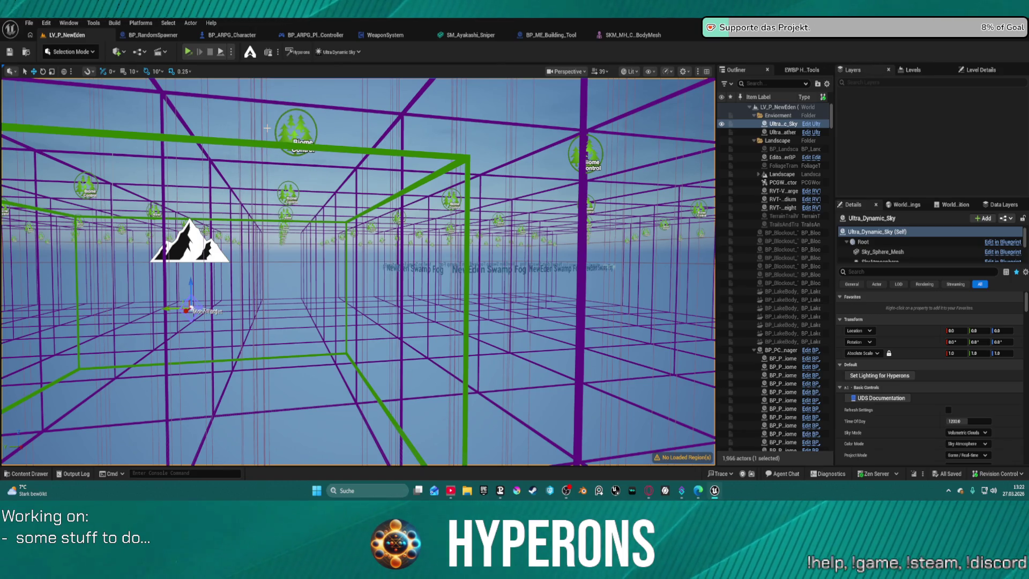
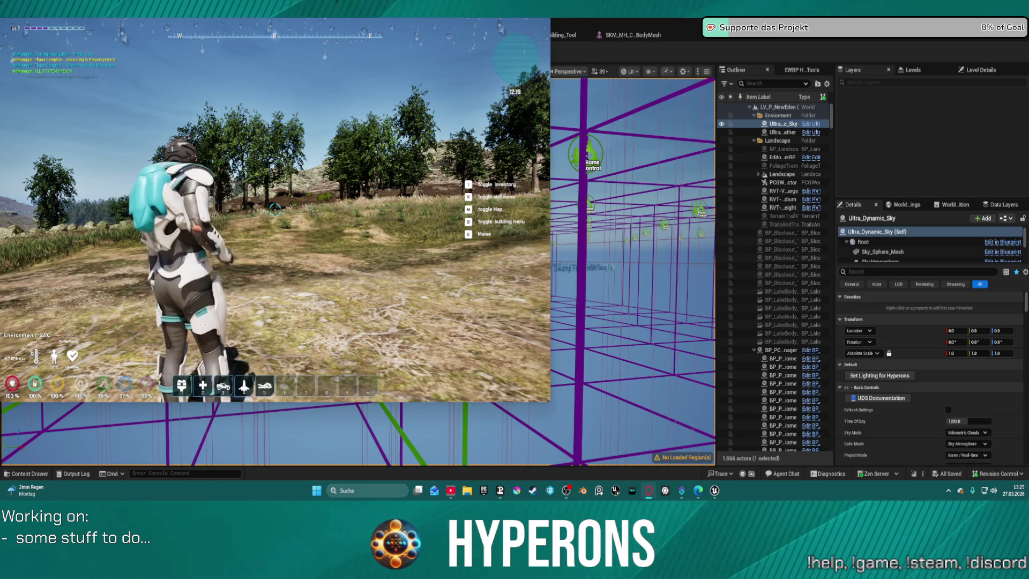
Set the playtest game resolution to 1440p in its pause-menu settings and resume playing.
{"action": "mouse_move", "coordinate": [268, 13]}
{"action": "left_mouse_down"}
{"action": "mouse_move", "coordinate": [348, 73]}
{"action": "mouse_move", "coordinate": [321, 51]}
{"action": "left_mouse_up"}
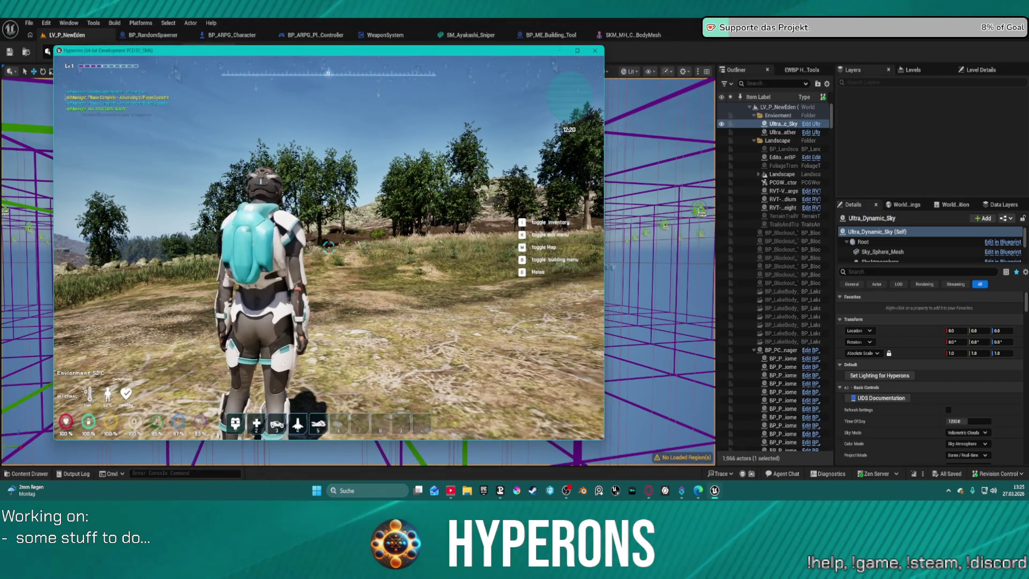
{"action": "key", "text": "Escape"}
{"action": "left_click", "coordinate": [341, 336]}
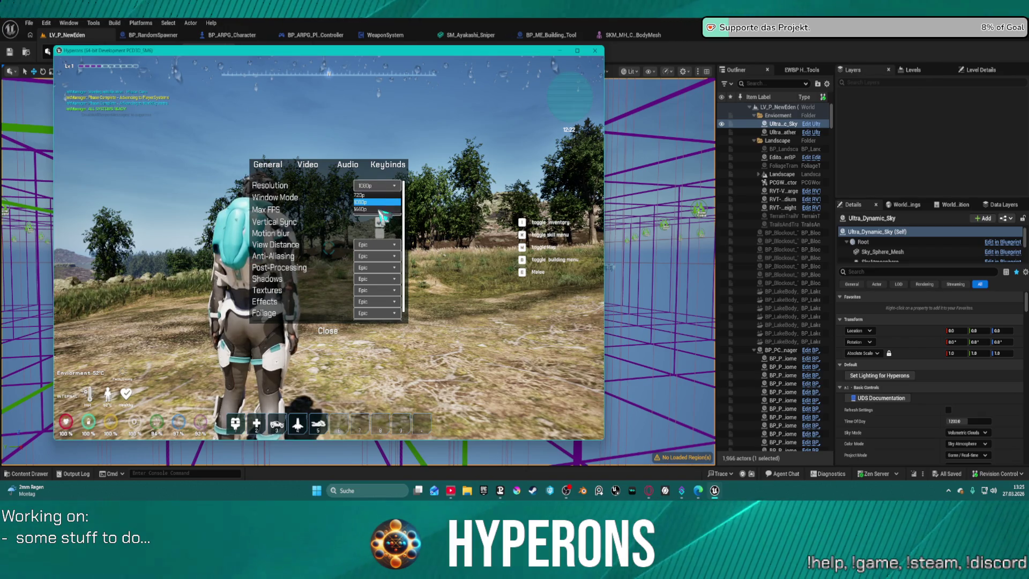
{"action": "left_click", "coordinate": [378, 210]}
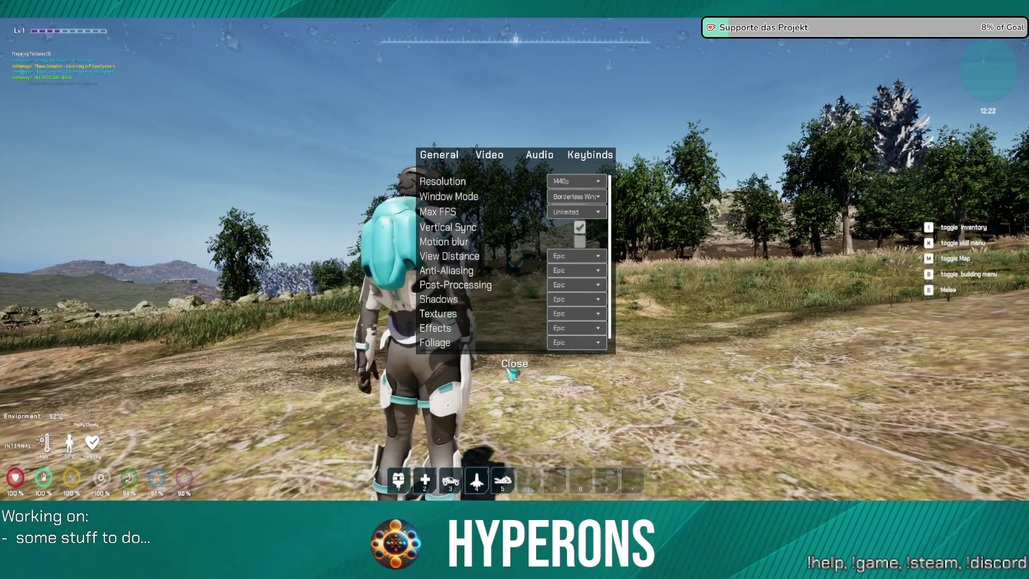
{"action": "left_click", "coordinate": [509, 370]}
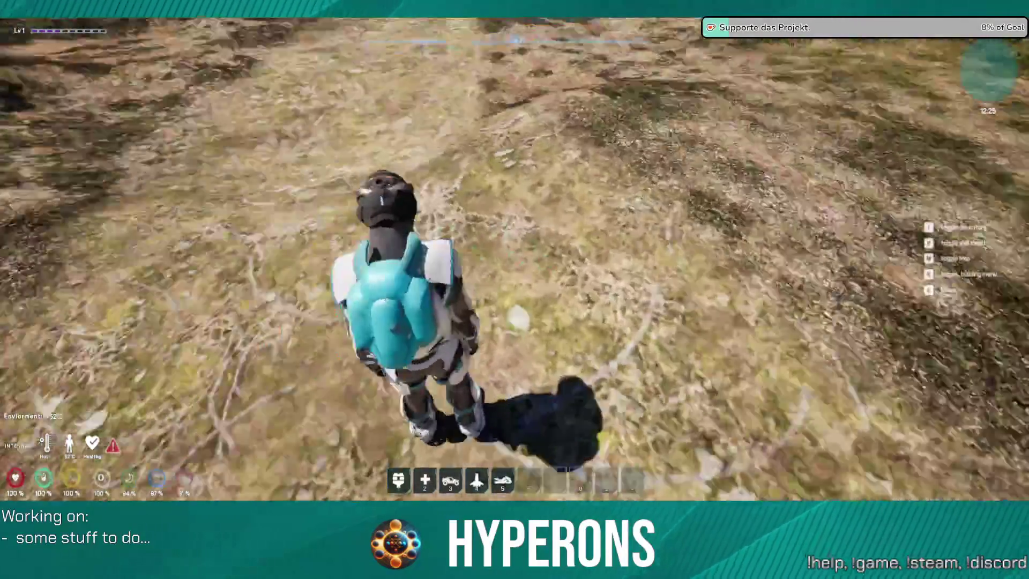
Run along the dirt path to the orange hover bike and mount it.
{"action": "key", "text": "w"}
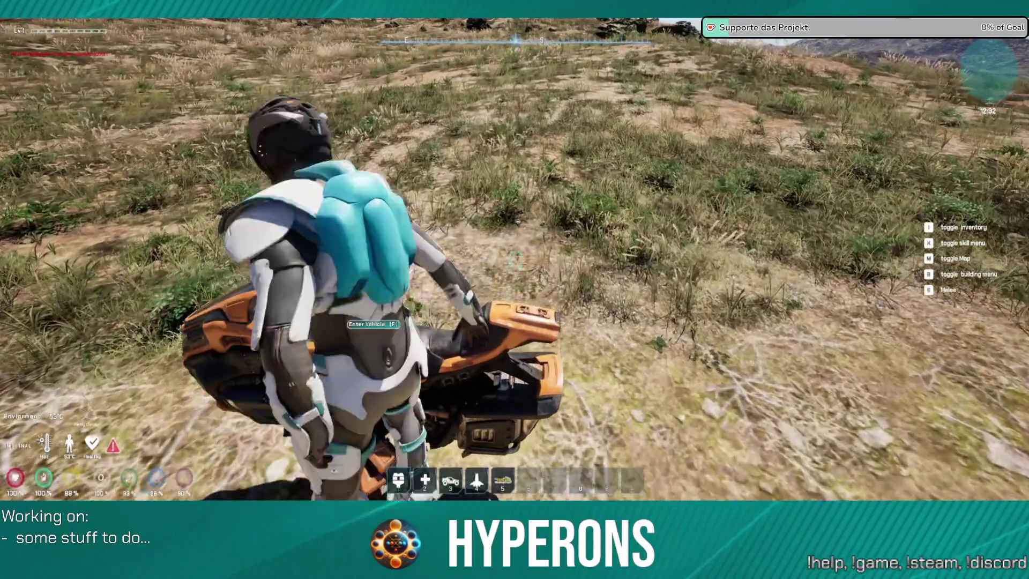
{"action": "key", "text": "f"}
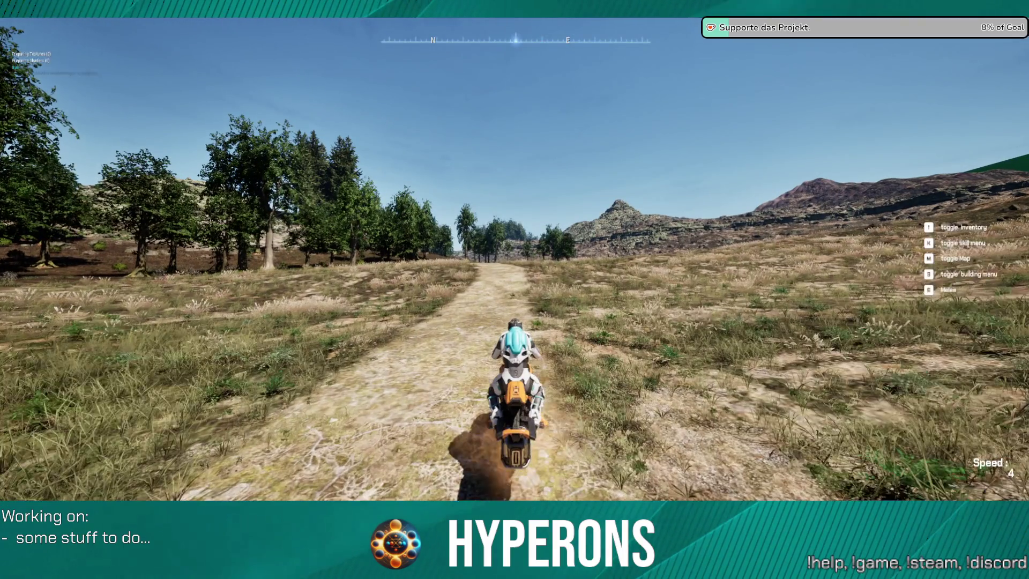
Drive the hover bike down the dirt path, then swerve left between the trees.
{"action": "key", "text": "w"}
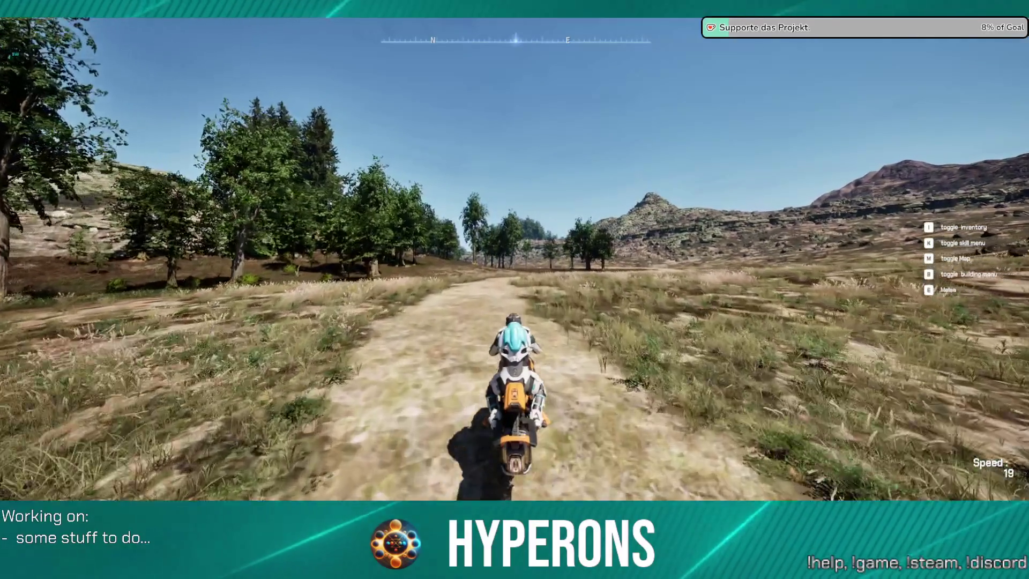
{"action": "key", "text": "w"}
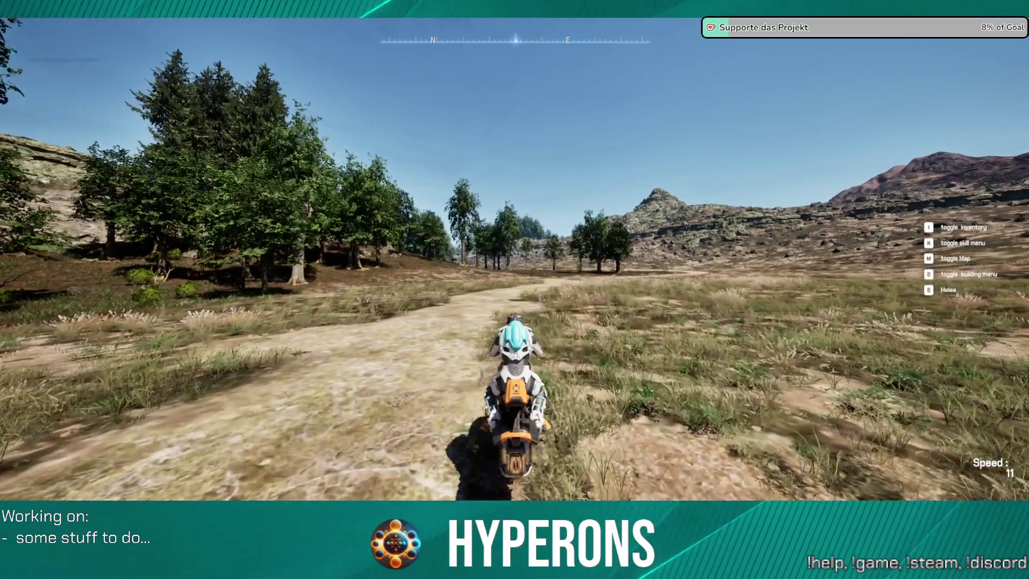
{"action": "key", "text": "w"}
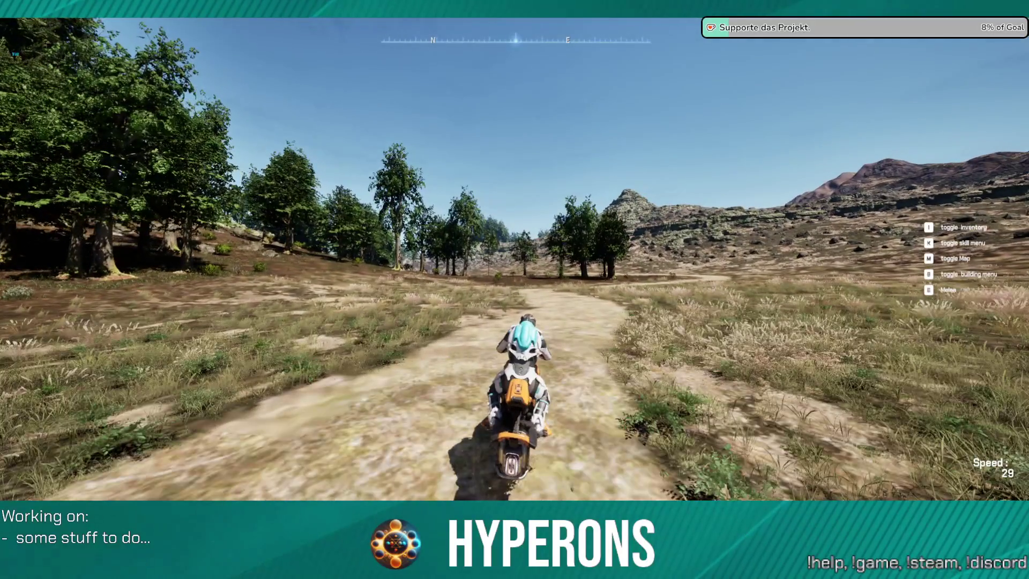
{"action": "key", "text": "w"}
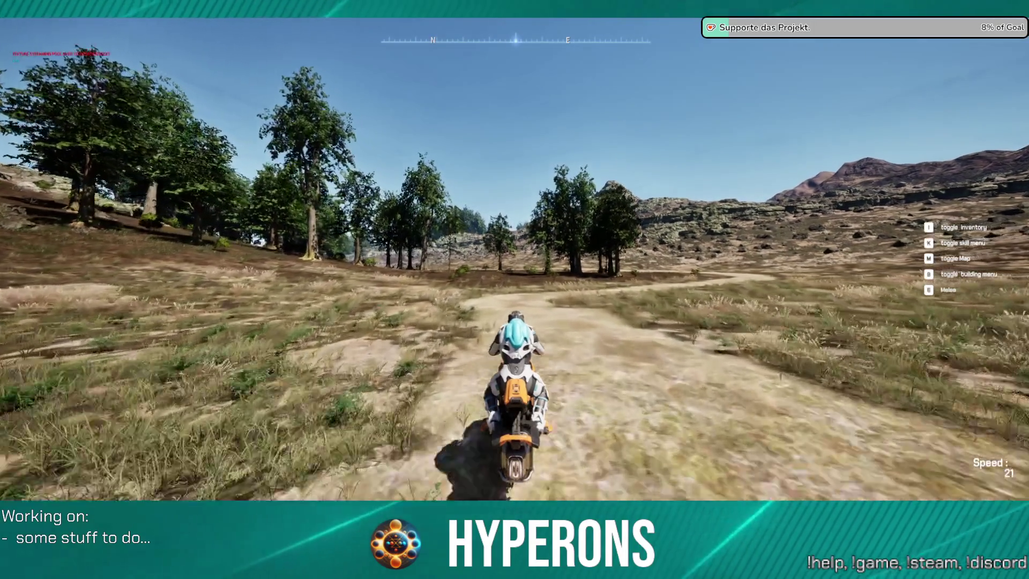
{"action": "key", "text": "a"}
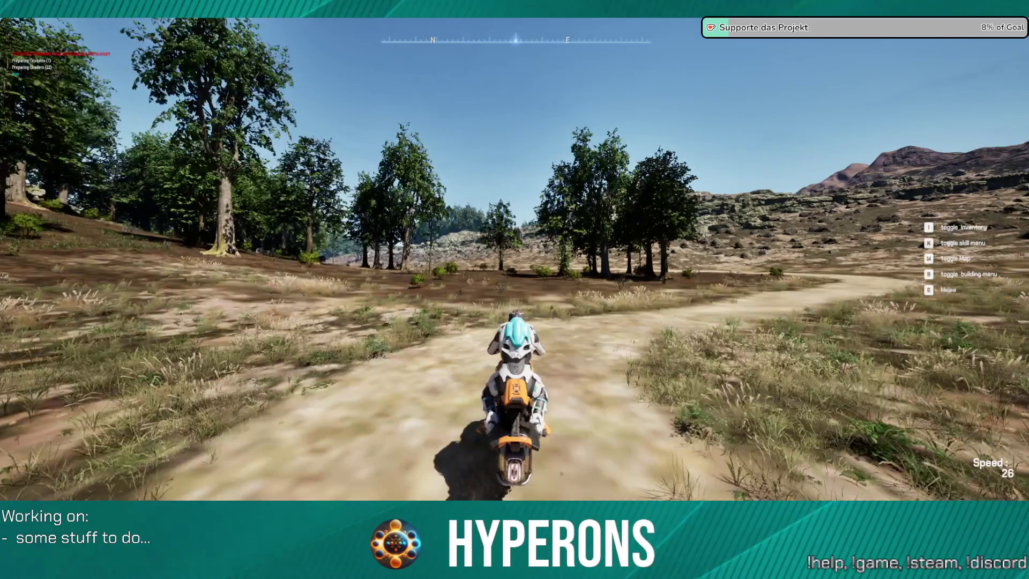
{"action": "key", "text": "a"}
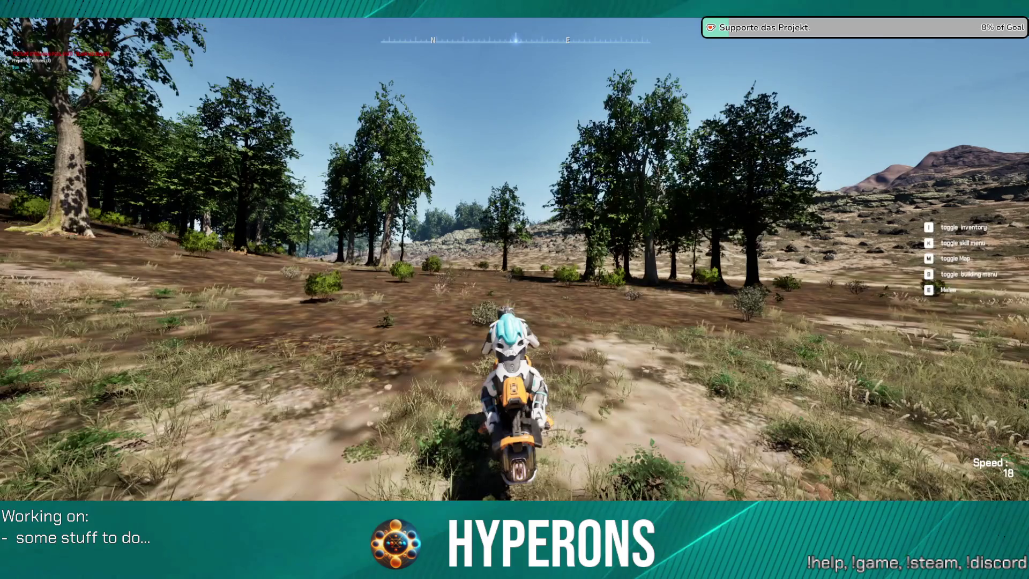
{"action": "key", "text": "a"}
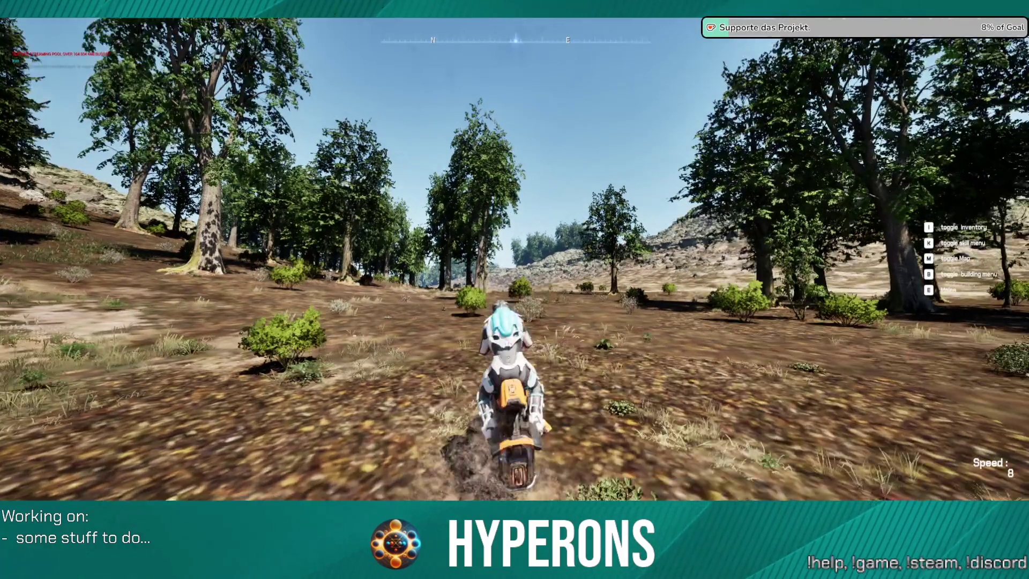
{"action": "key", "text": "w"}
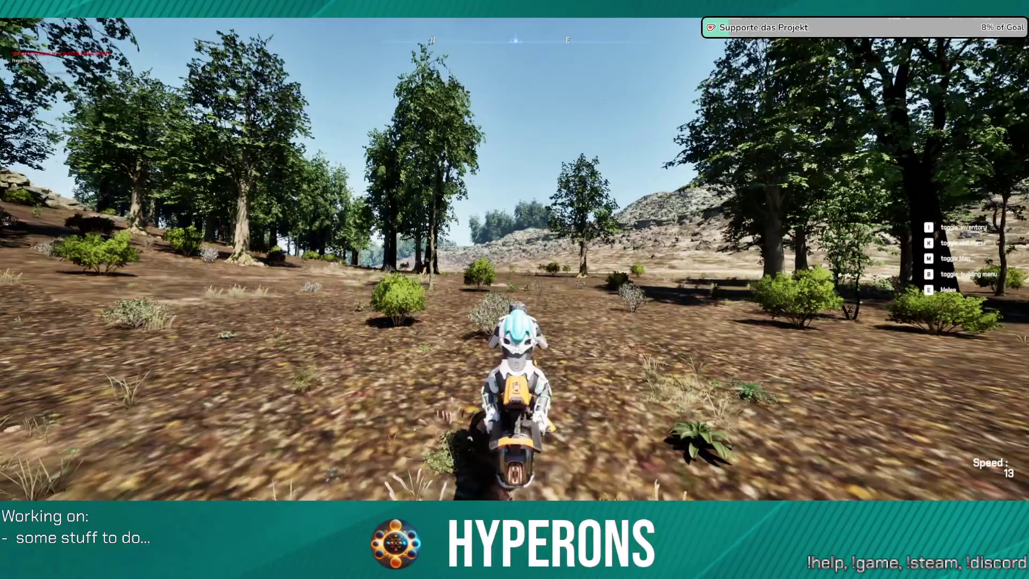
{"action": "key", "text": "d"}
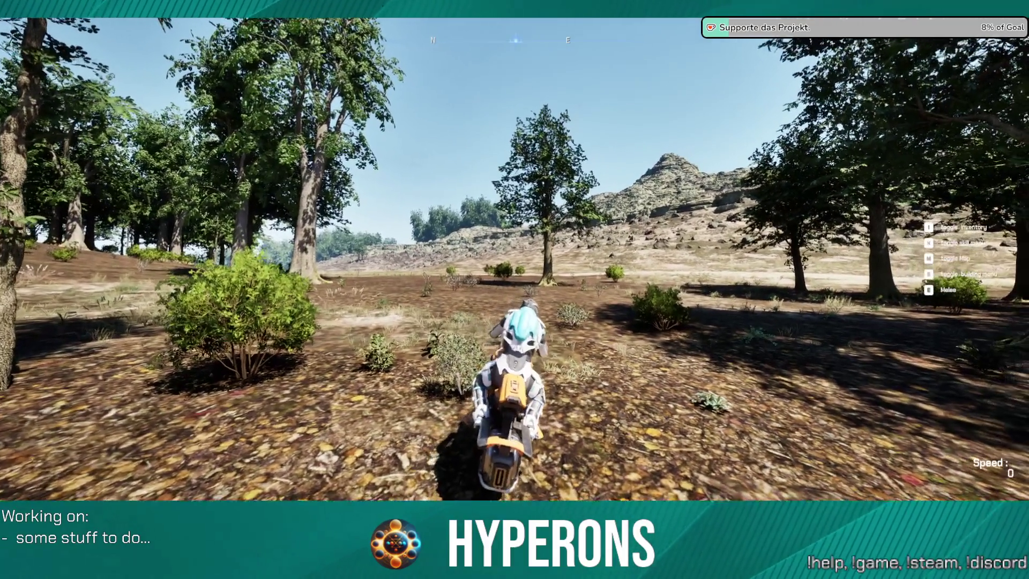
Accelerate out of the trees along the trail to top speed, then turn sharply right.
{"action": "key", "text": "w"}
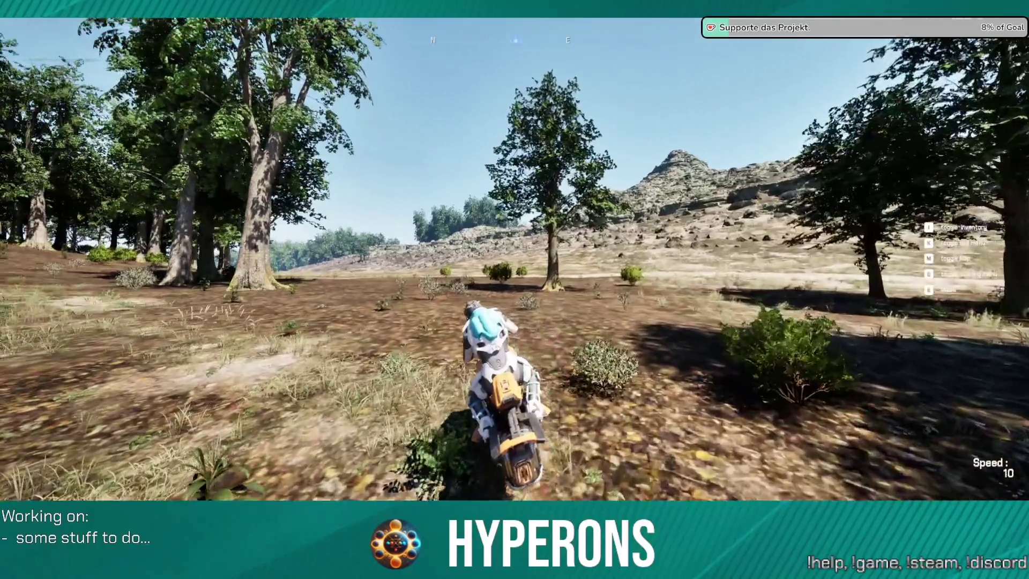
{"action": "key", "text": "w"}
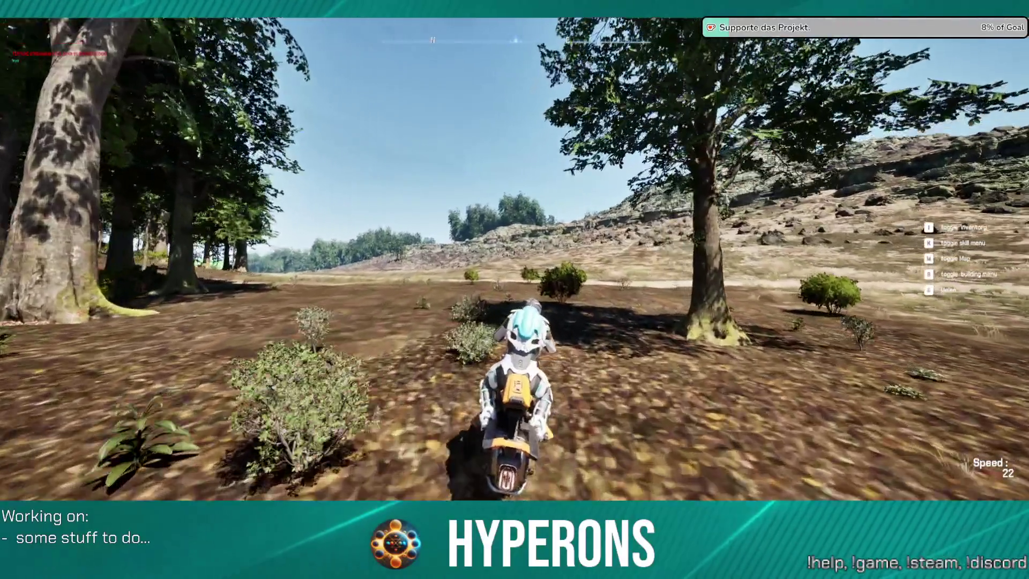
{"action": "key", "text": "w"}
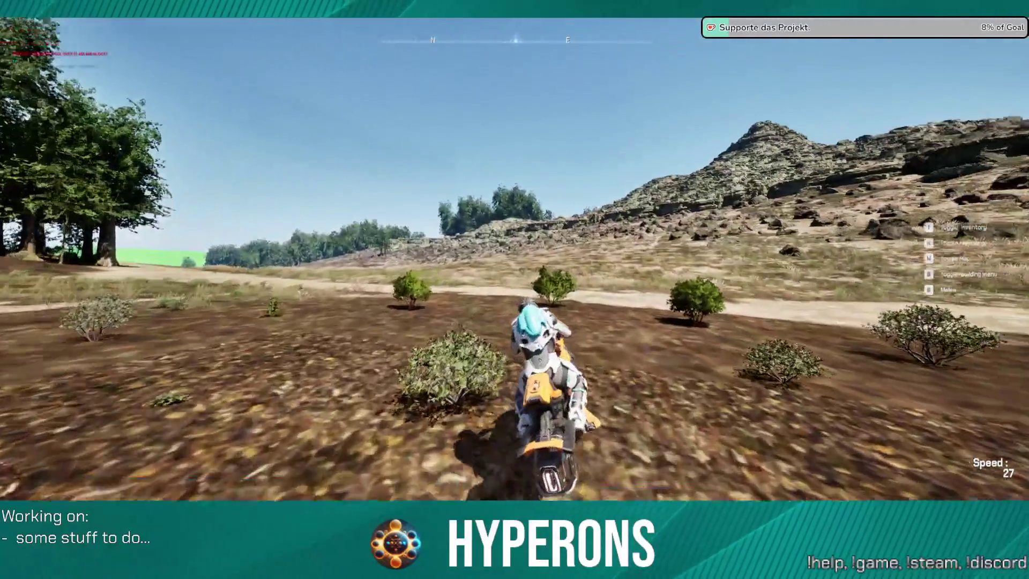
{"action": "key", "text": "w"}
{"action": "key", "text": "w"}
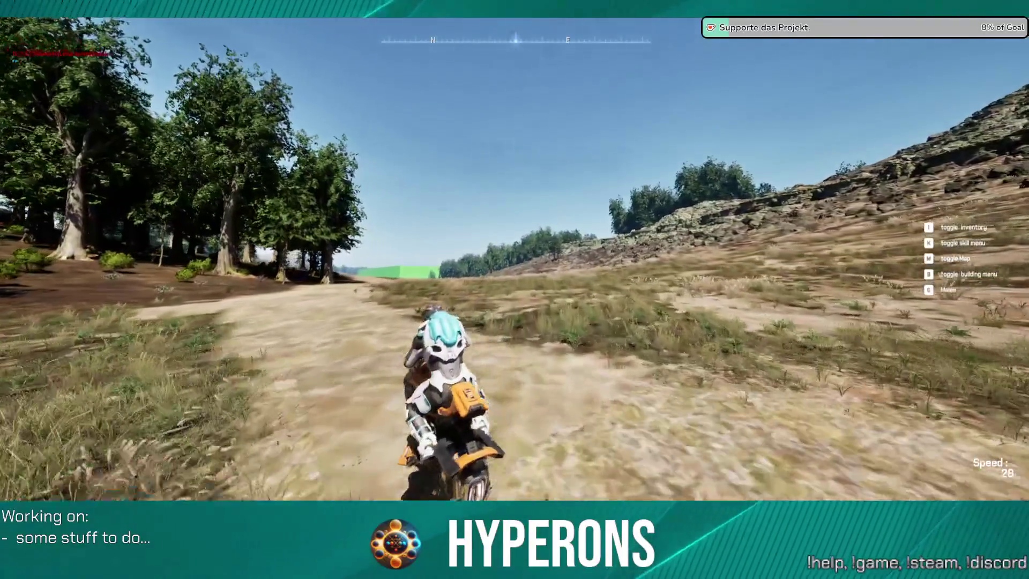
{"action": "key", "text": "w"}
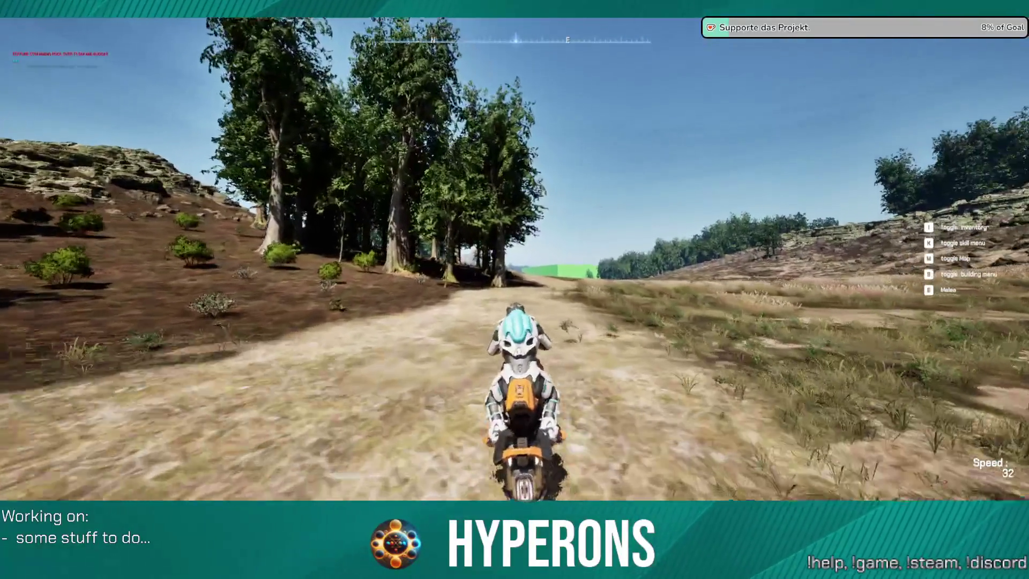
{"action": "key", "text": "w"}
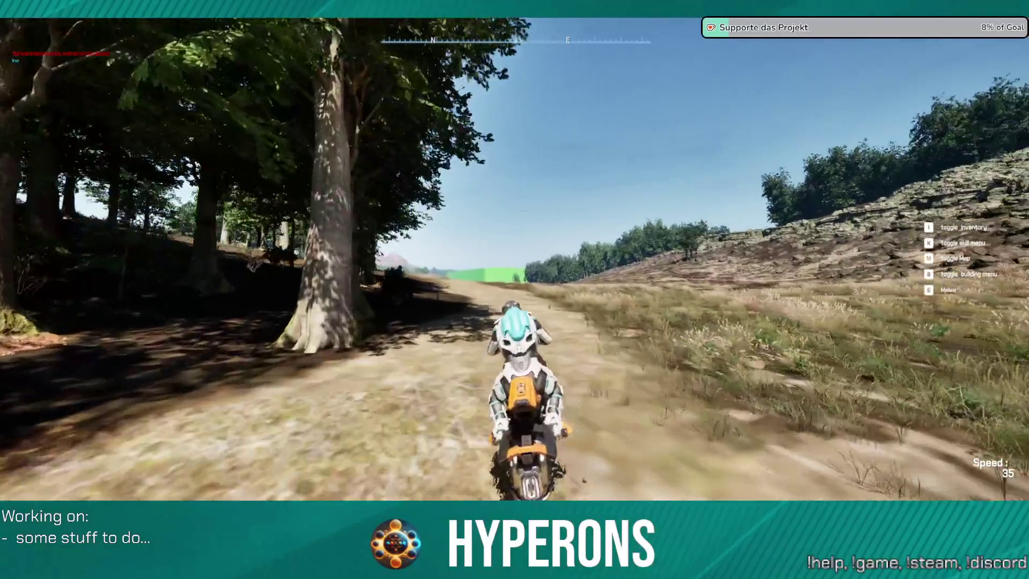
{"action": "key", "text": "w"}
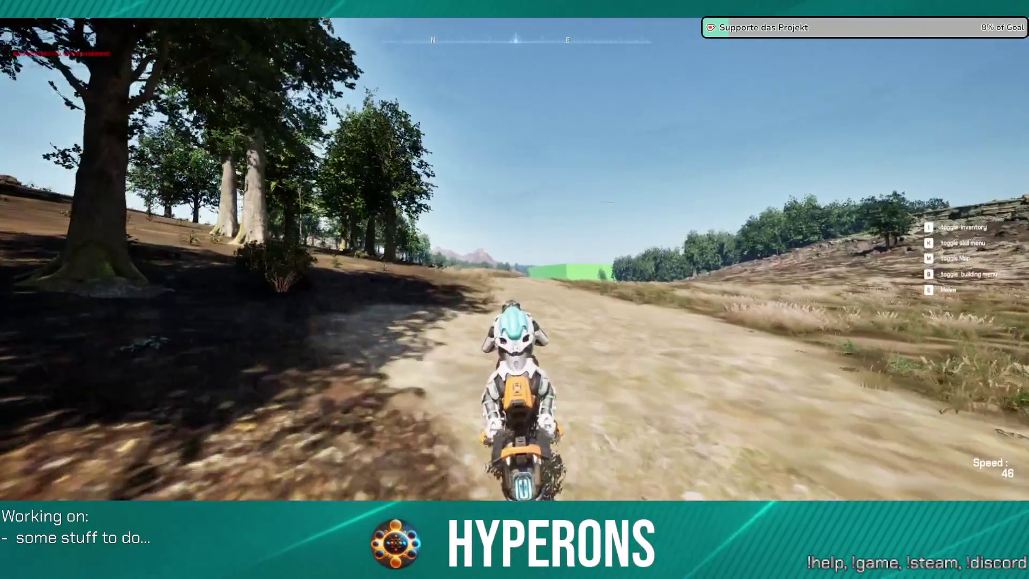
{"action": "key", "text": "w"}
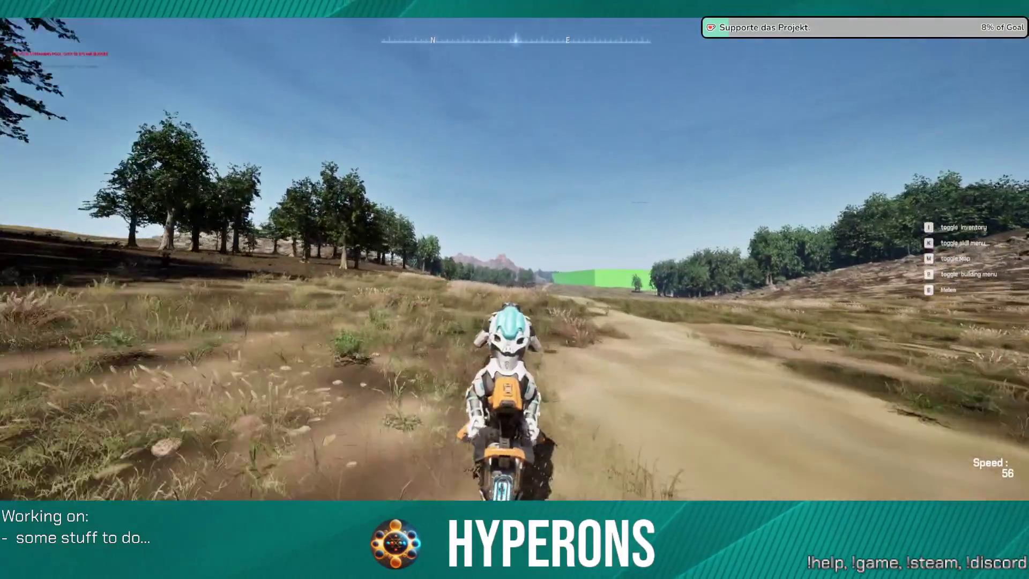
{"action": "key", "text": "w"}
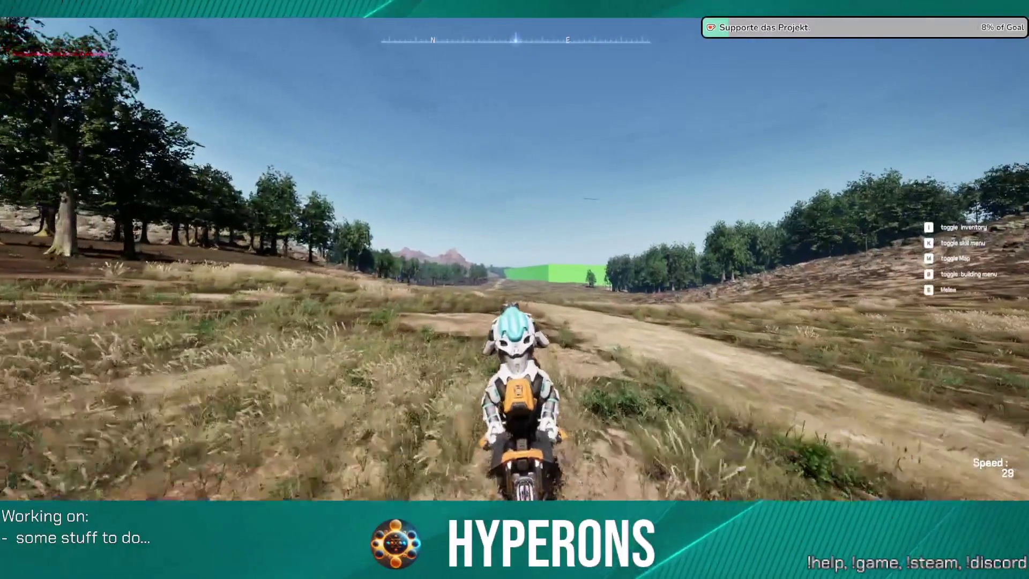
{"action": "key", "text": "w"}
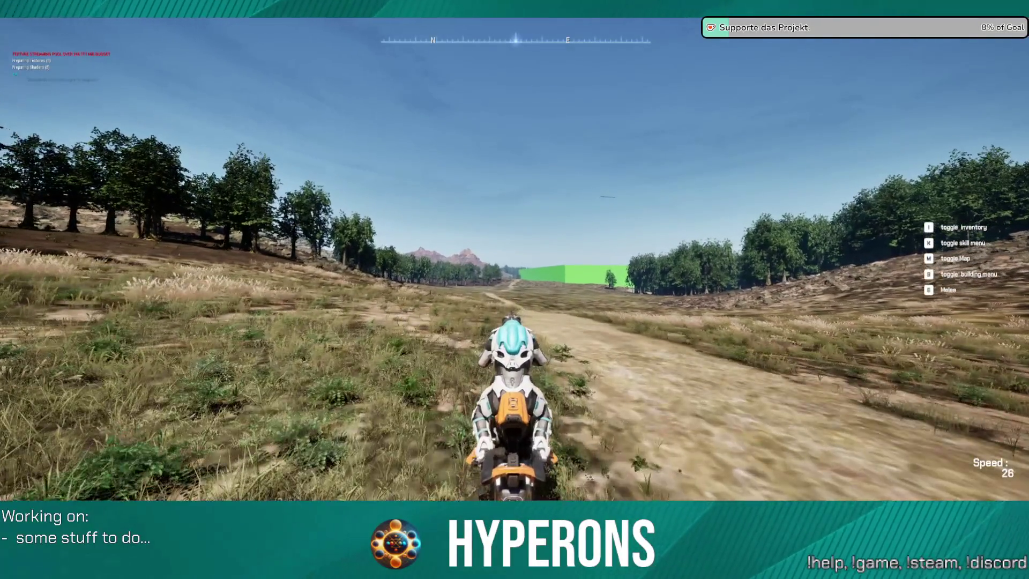
{"action": "key", "text": "d"}
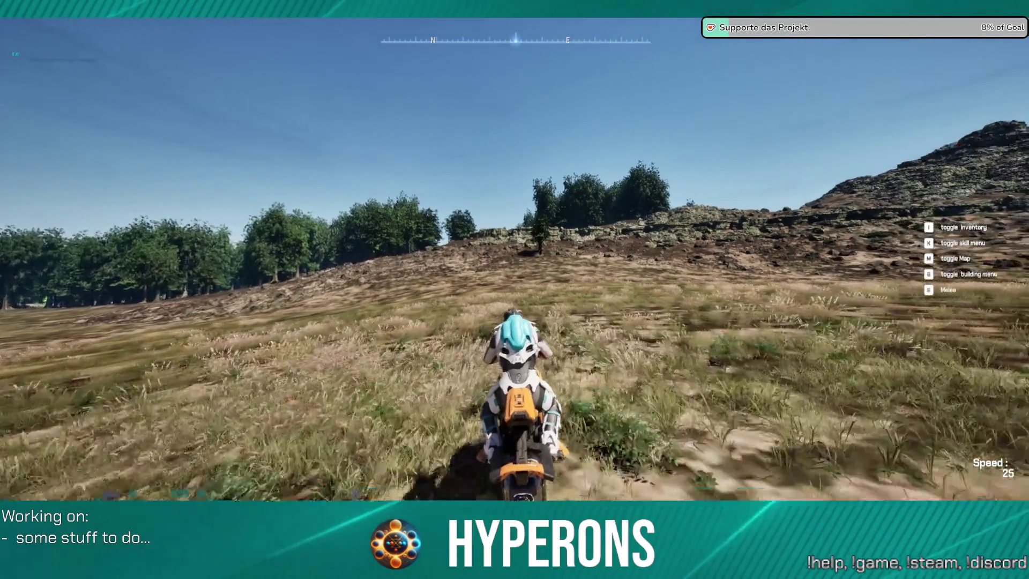
Ride the hoverbike up the hillside into the forest slope, then dismount.
{"action": "key", "text": "w"}
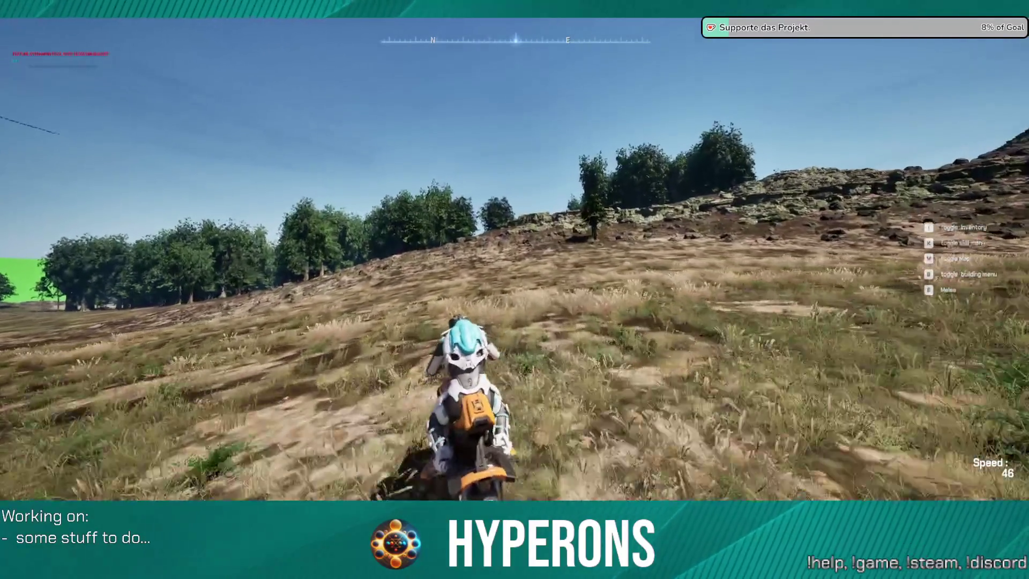
{"action": "key", "text": "a"}
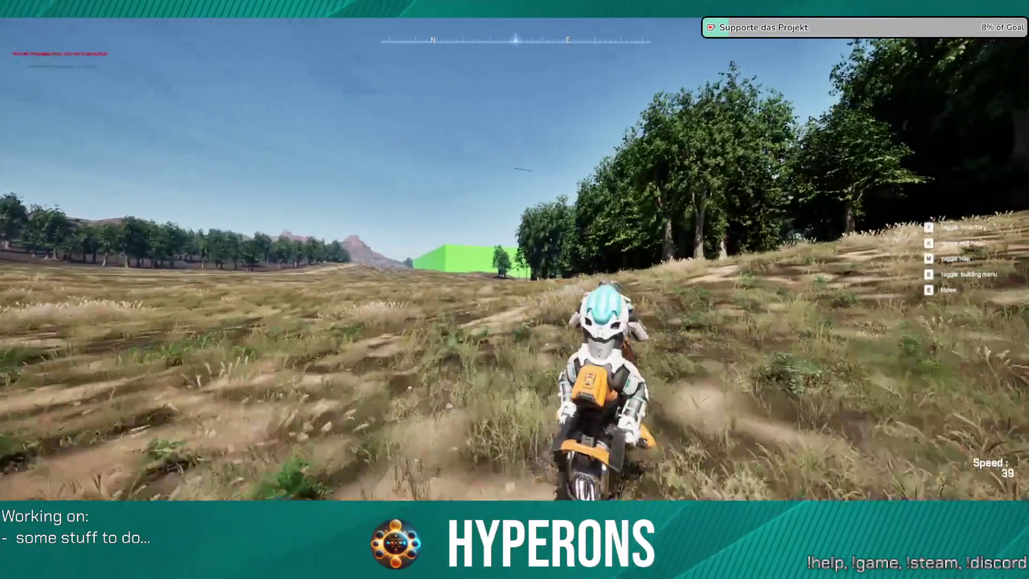
{"action": "key", "text": "d"}
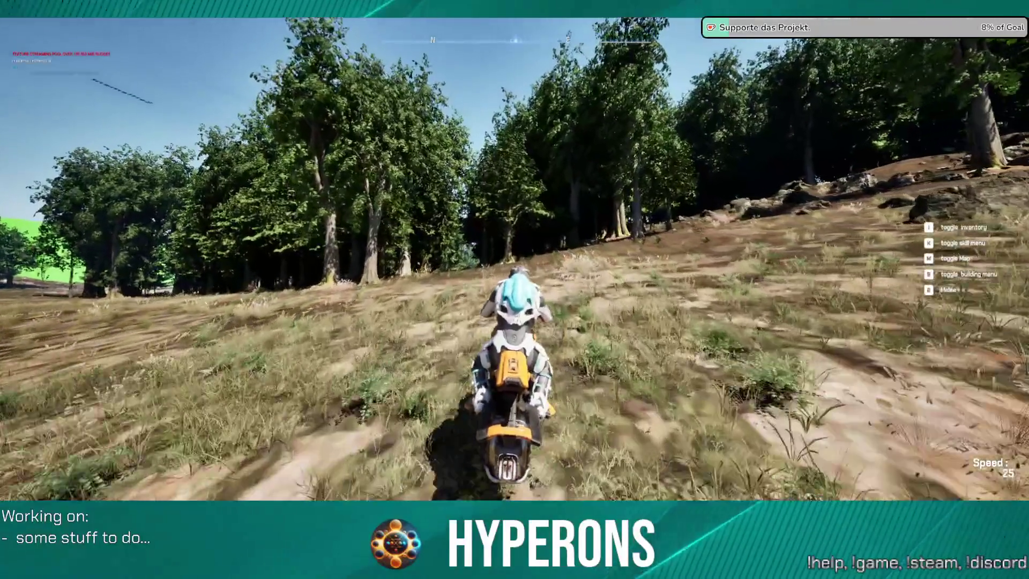
{"action": "key", "text": "w"}
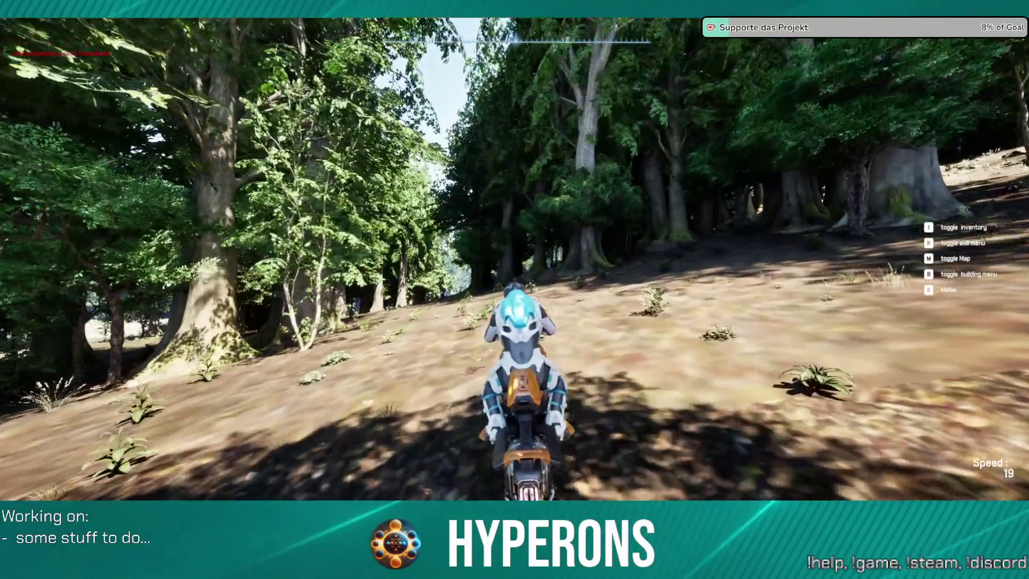
{"action": "key", "text": "w"}
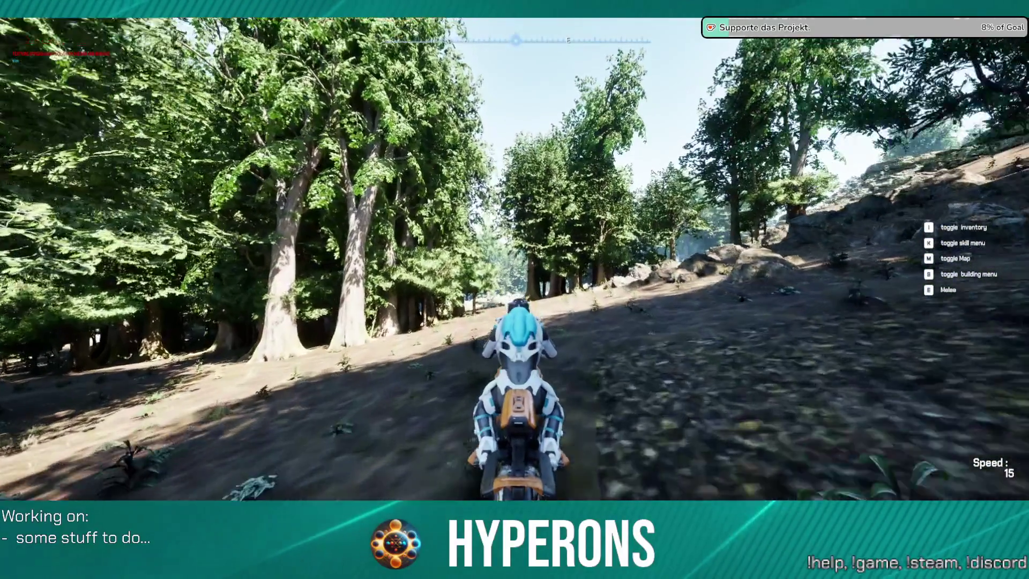
{"action": "key", "text": "w"}
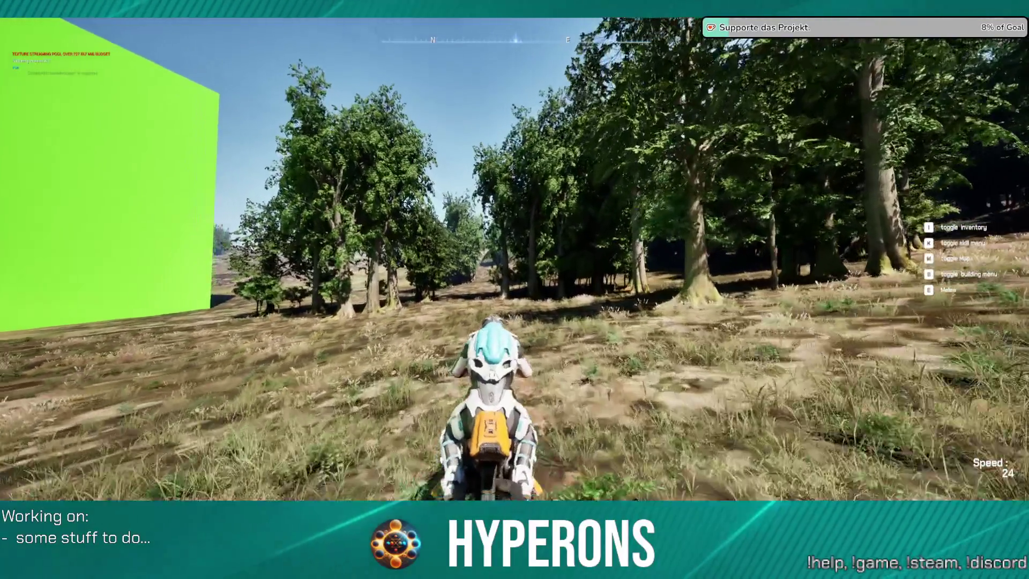
{"action": "key", "text": "f"}
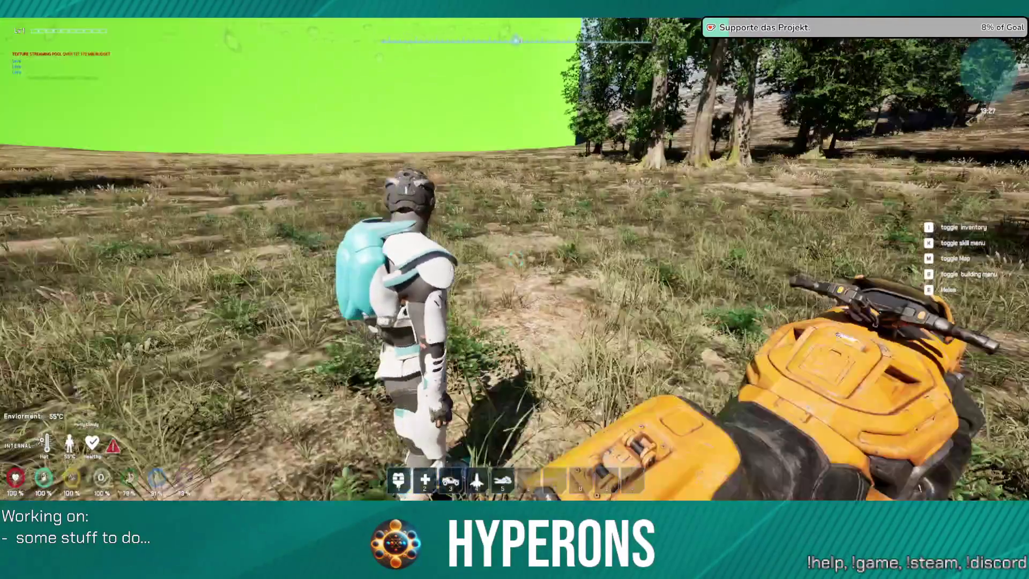
Open the world map (M) and walk a little while watching the position marker.
{"action": "key", "text": "m"}
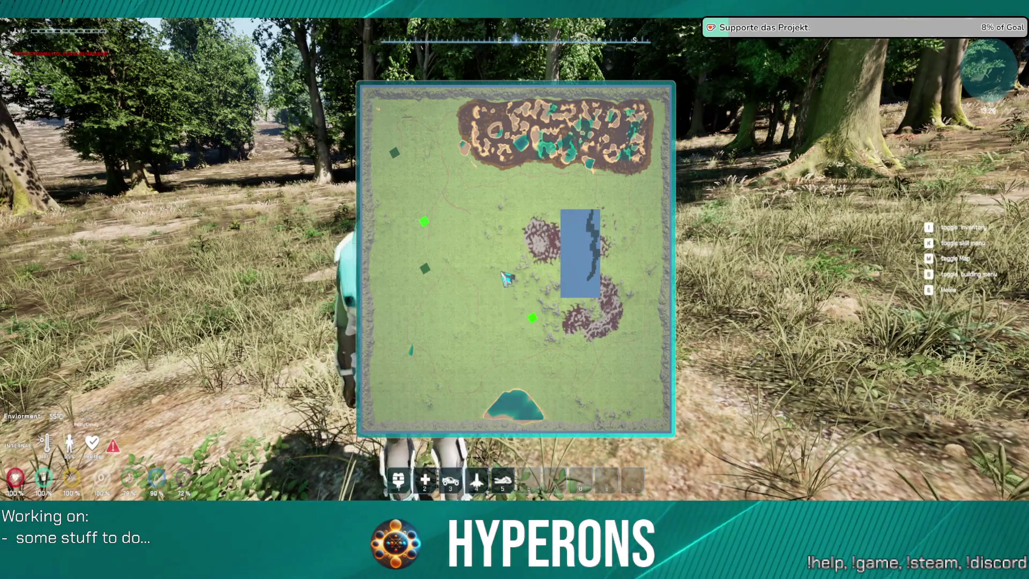
{"action": "key", "text": "a"}
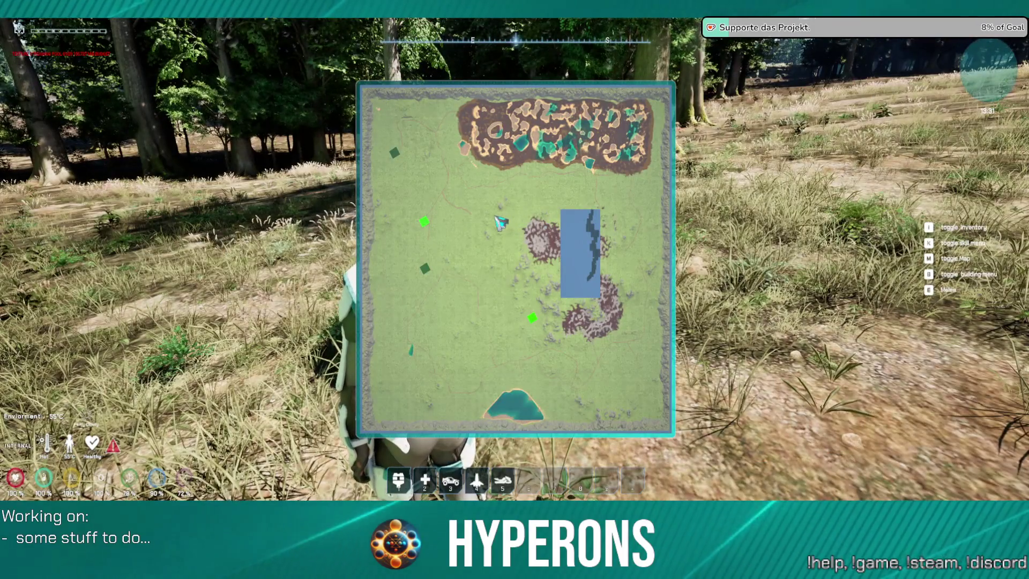
{"action": "key", "text": "d"}
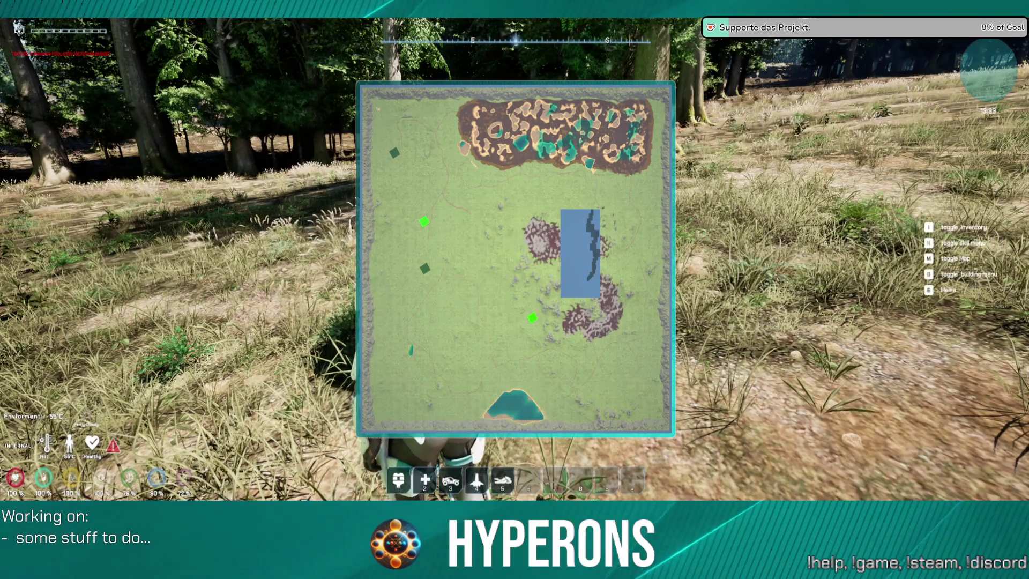
Close the map, walk back to the hovering bike and mount it.
{"action": "key", "text": "m"}
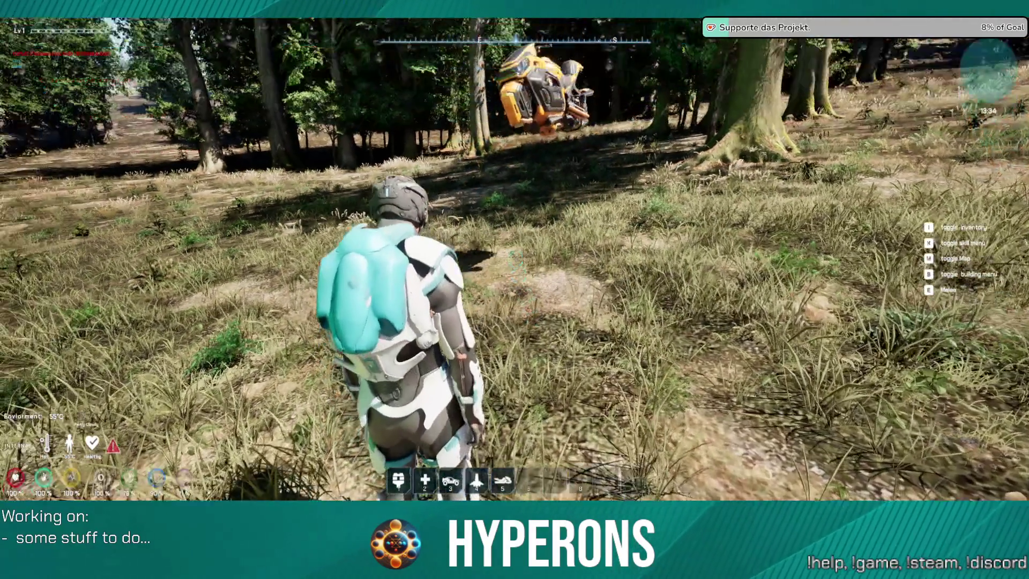
{"action": "key", "text": "w"}
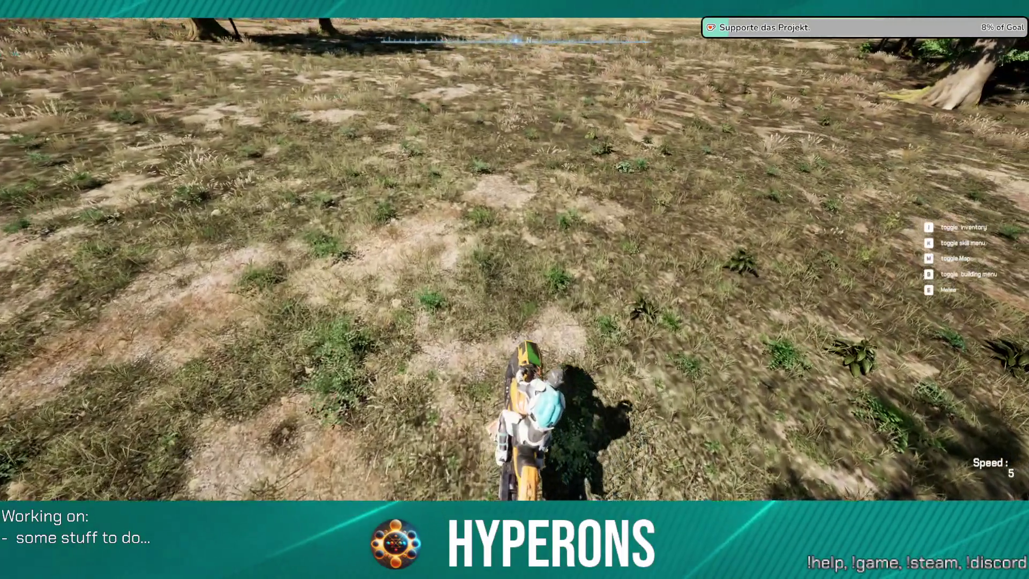
{"action": "key", "text": "w"}
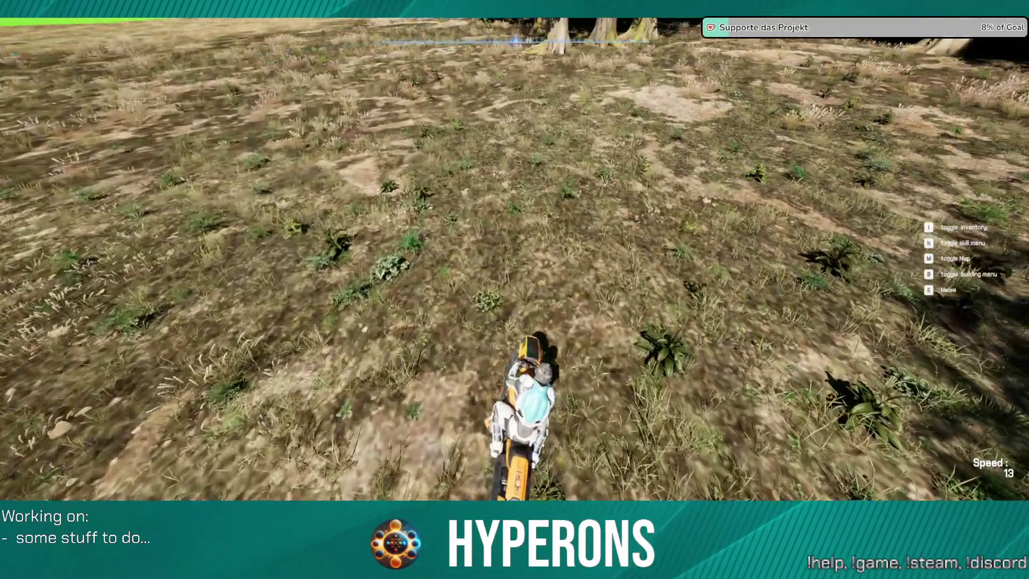
{"action": "key", "text": "s"}
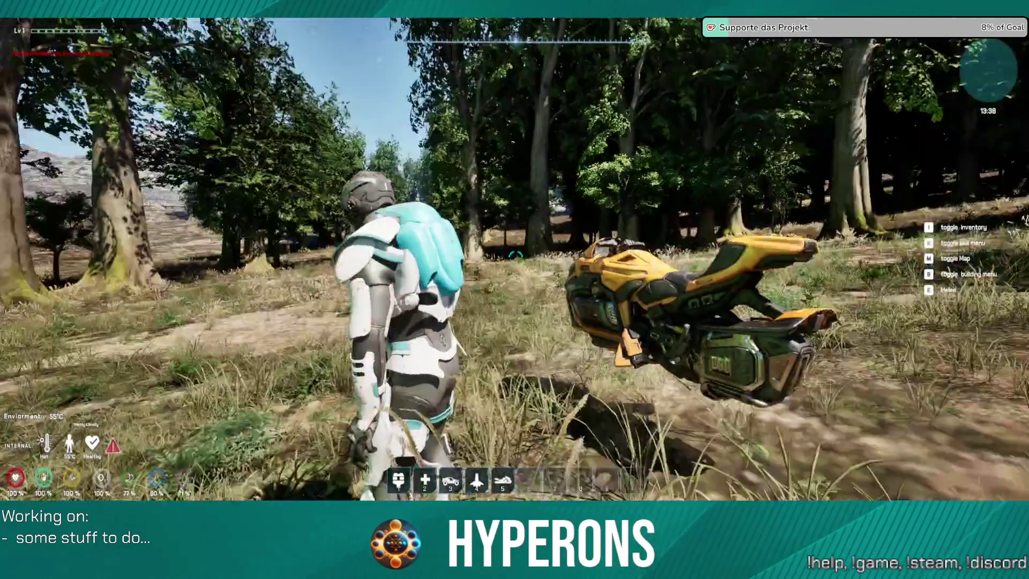
{"action": "key", "text": "s"}
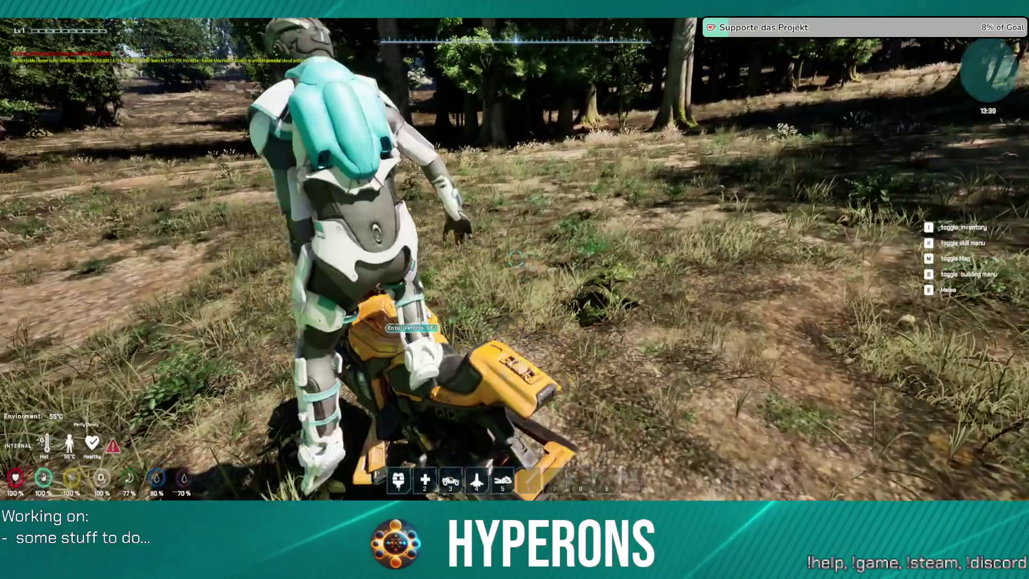
{"action": "key", "text": "f"}
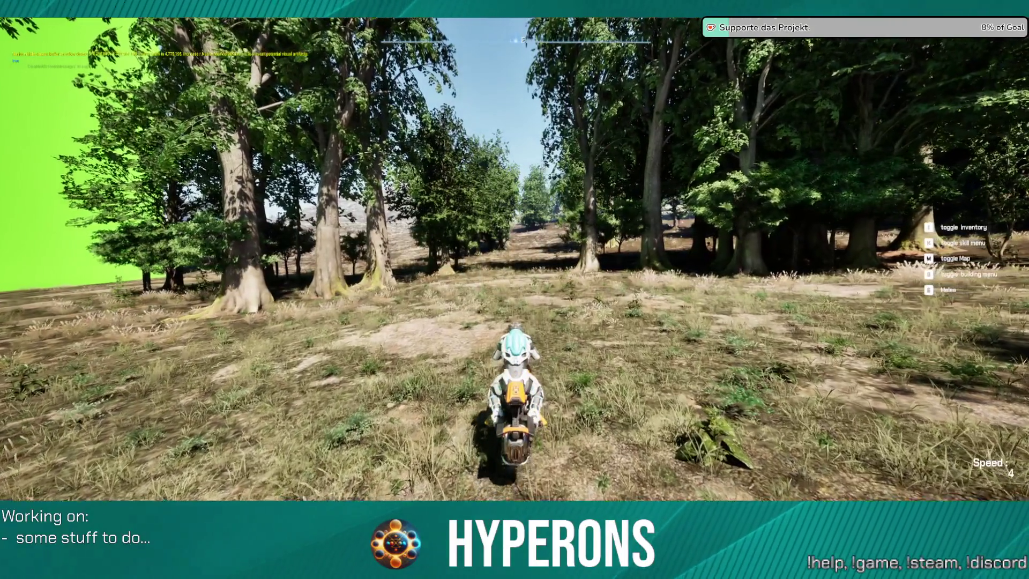
Drive the hoverbike through the forest and out across the open field.
{"action": "key", "text": "w"}
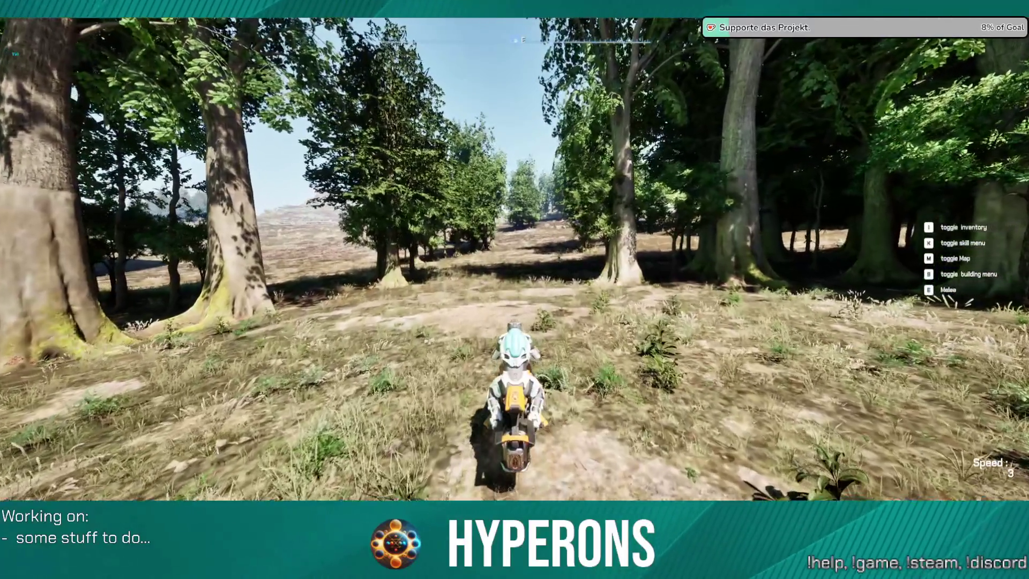
{"action": "key", "text": "w"}
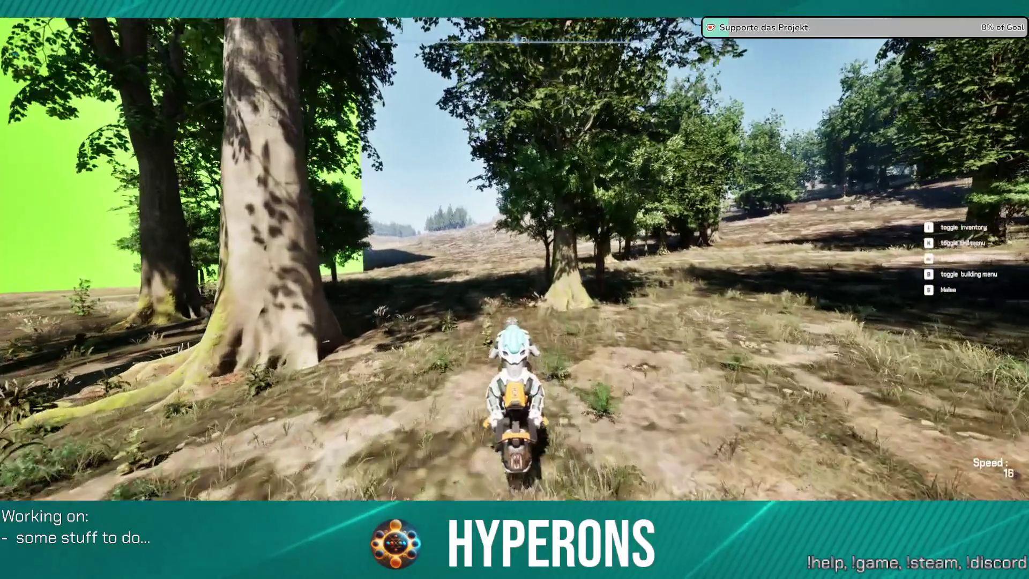
{"action": "key", "text": "w"}
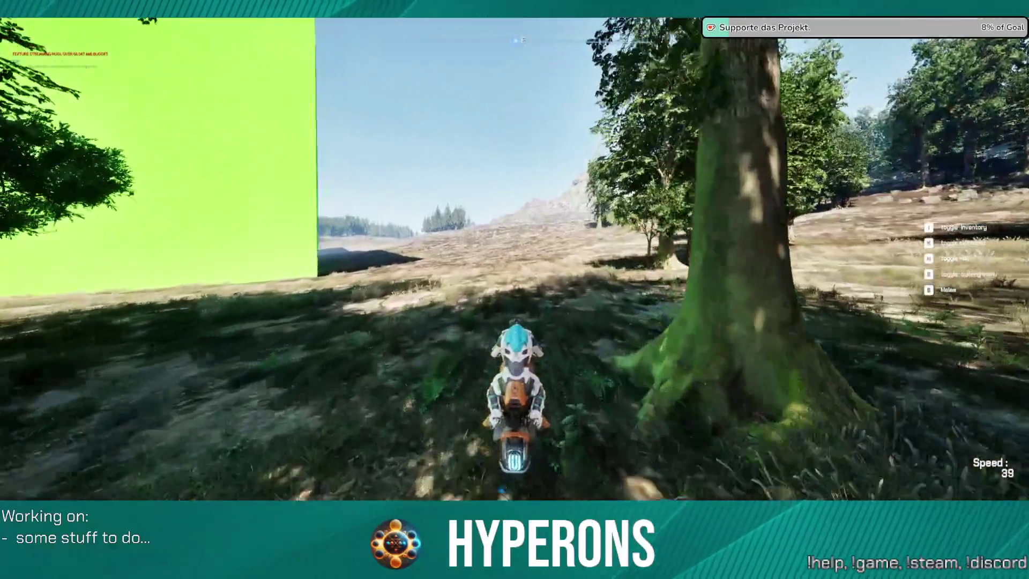
{"action": "key", "text": "w"}
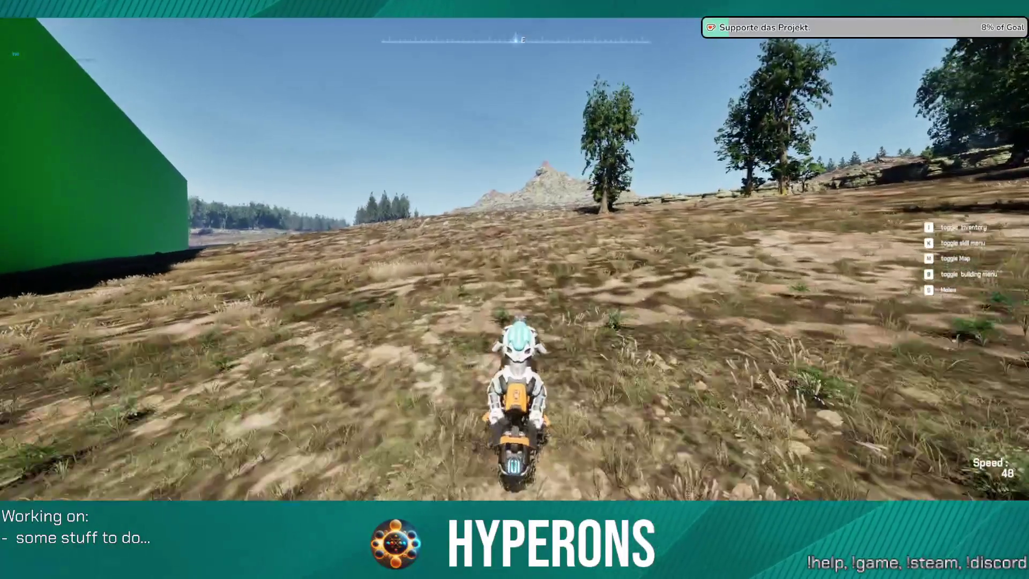
{"action": "key", "text": "w"}
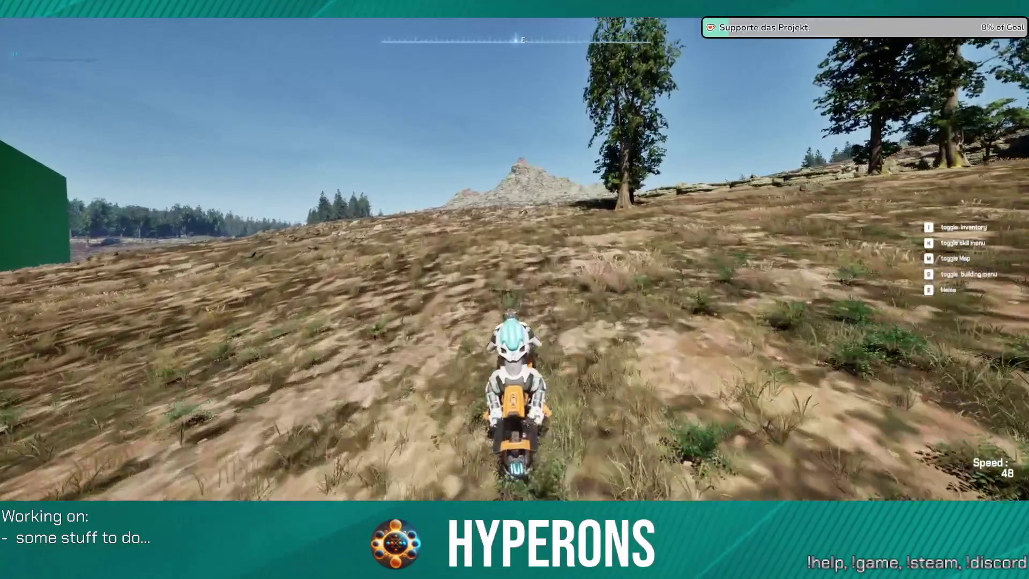
Brake the hoverbike to a near stop and reverse while turning left.
{"action": "key", "text": "a"}
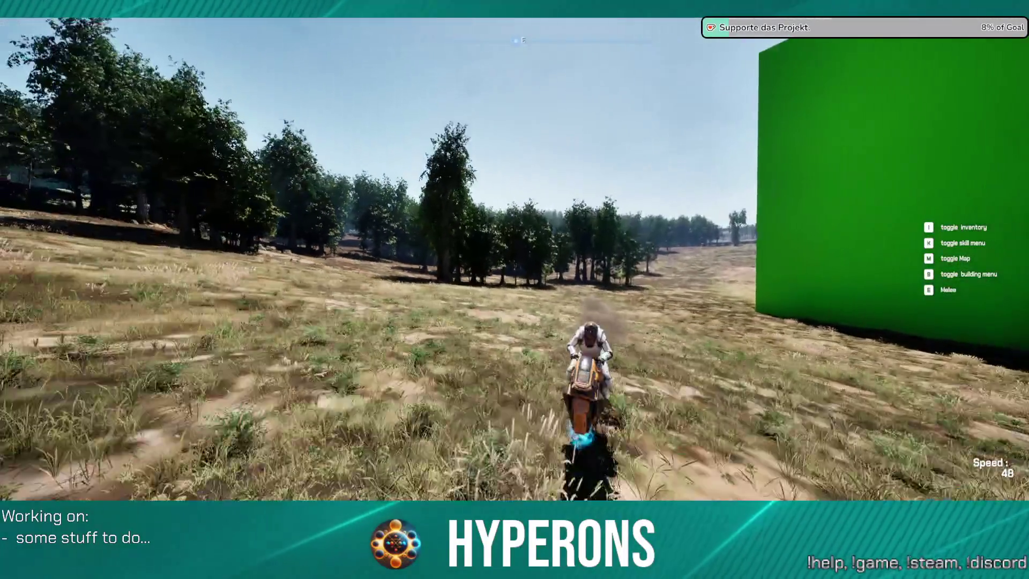
{"action": "key", "text": "d"}
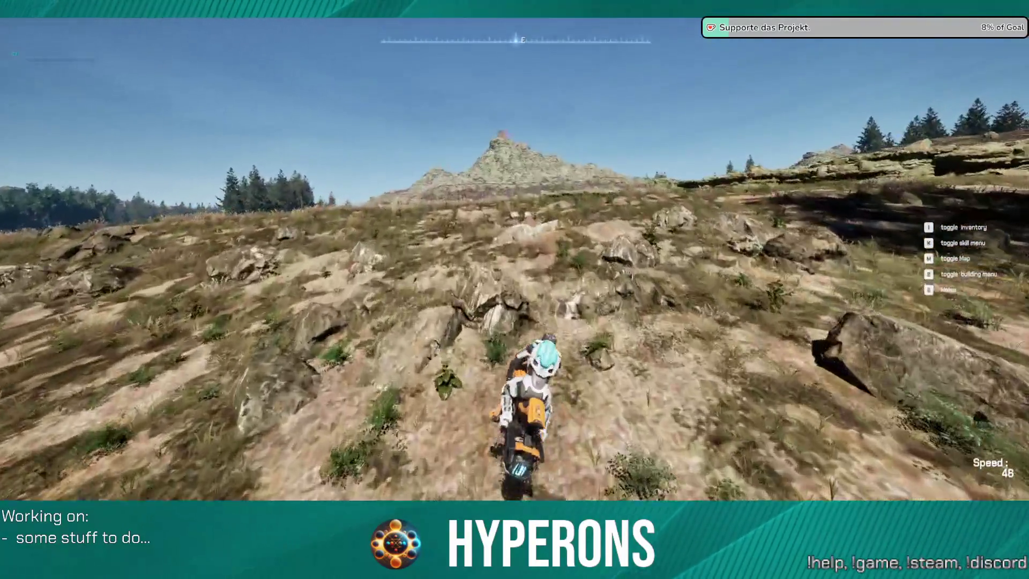
{"action": "key", "text": "a"}
{"action": "key", "text": "s"}
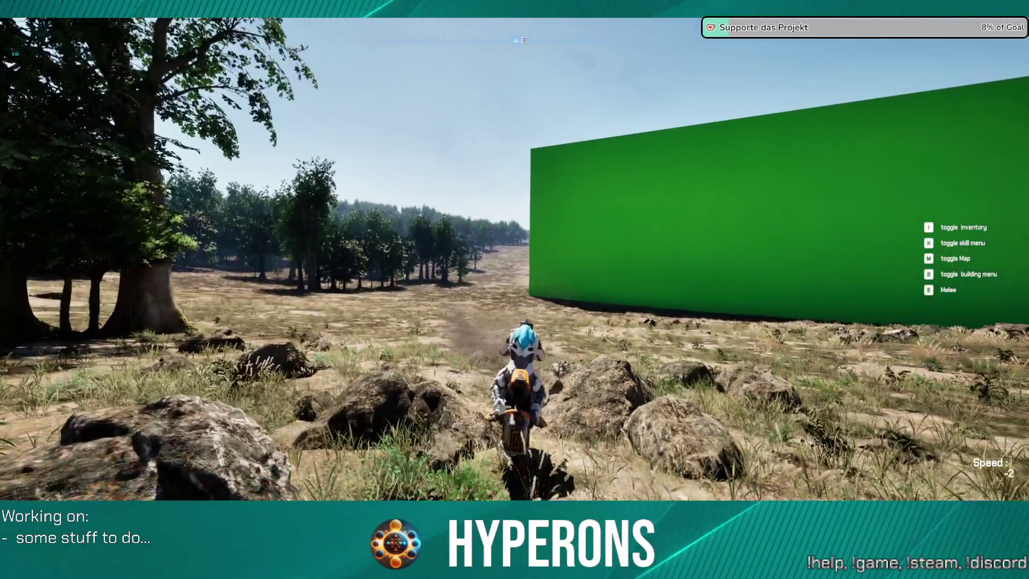
{"action": "key", "text": "s"}
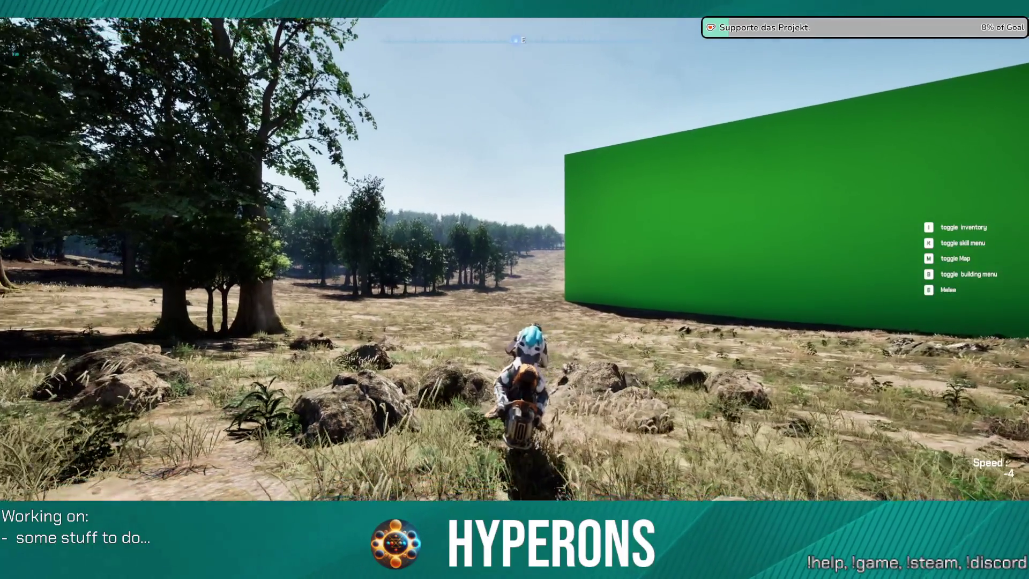
{"action": "key", "text": "s"}
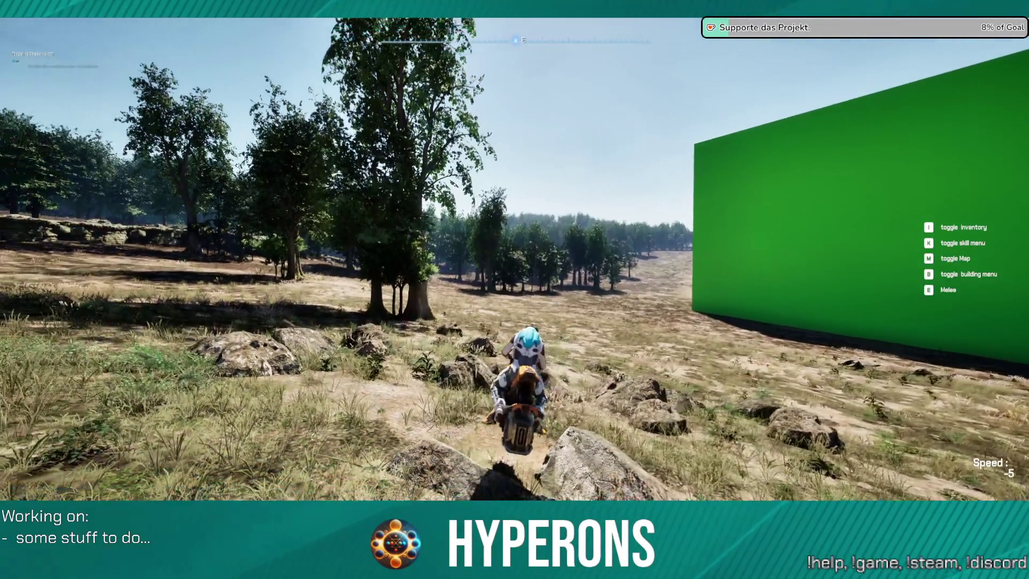
{"action": "key", "text": "w"}
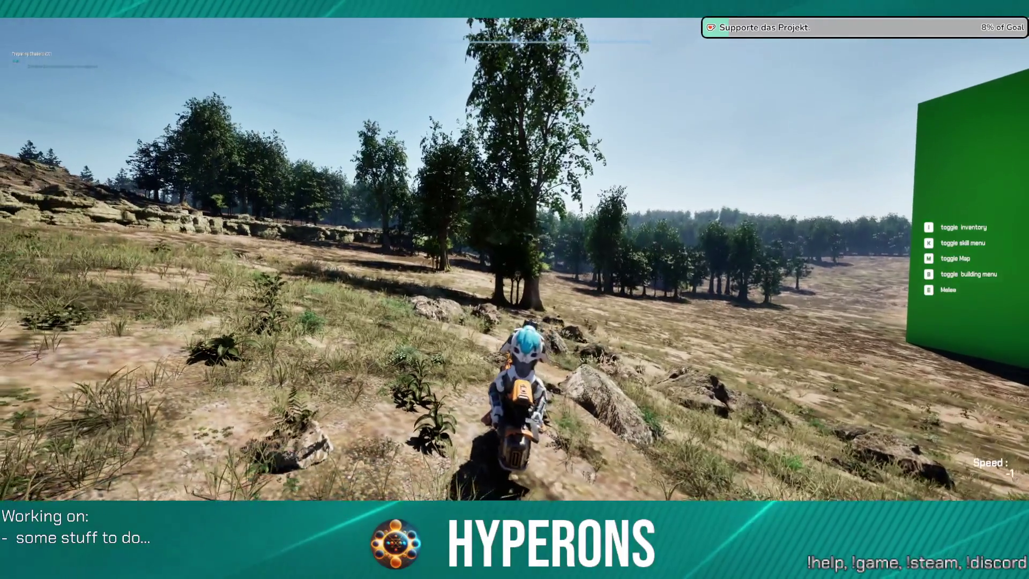
Drive forward again, steering toward and along the rocky ridge.
{"action": "key", "text": "w"}
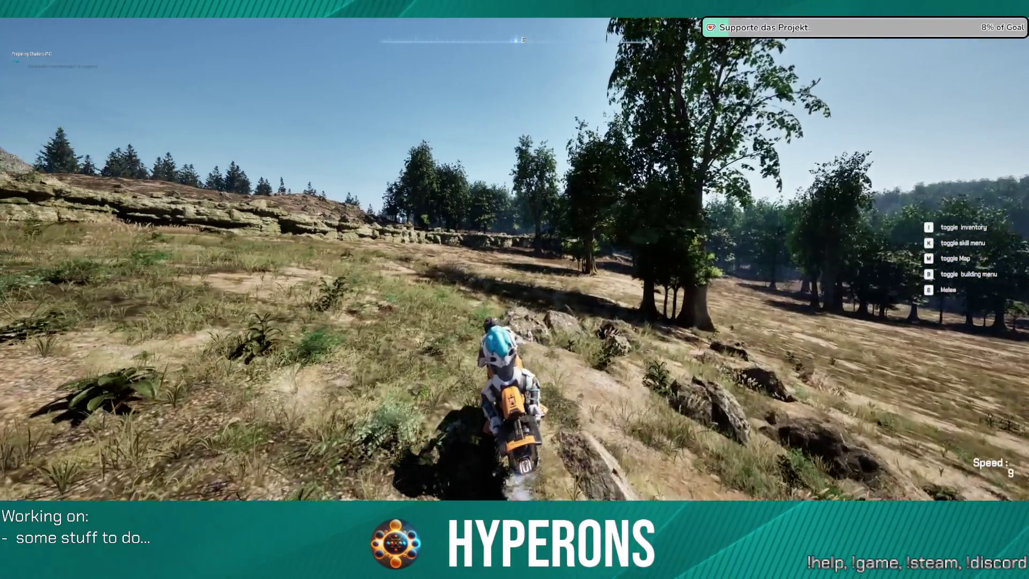
{"action": "key", "text": "w"}
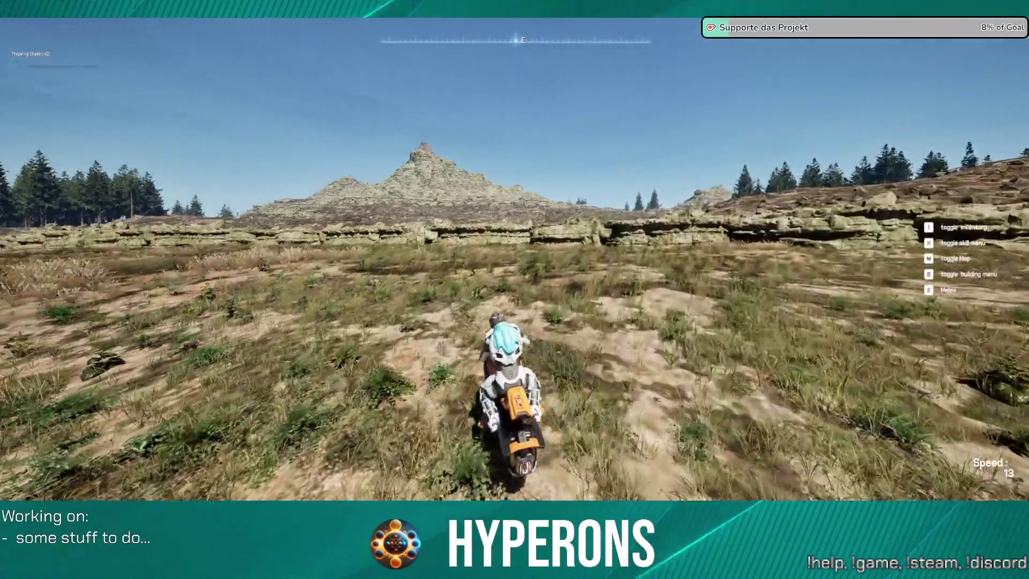
{"action": "key", "text": "w"}
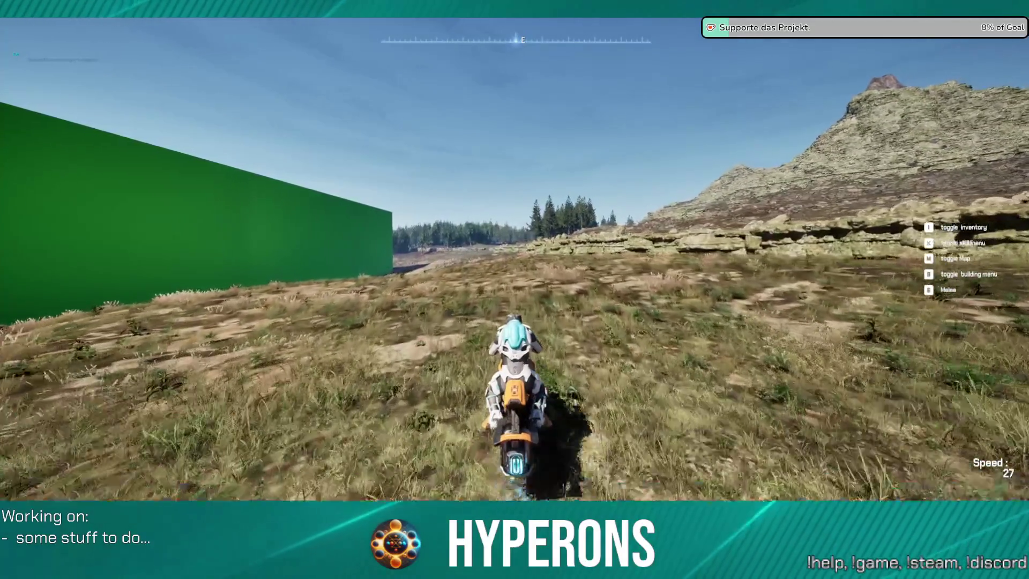
{"action": "key", "text": "w"}
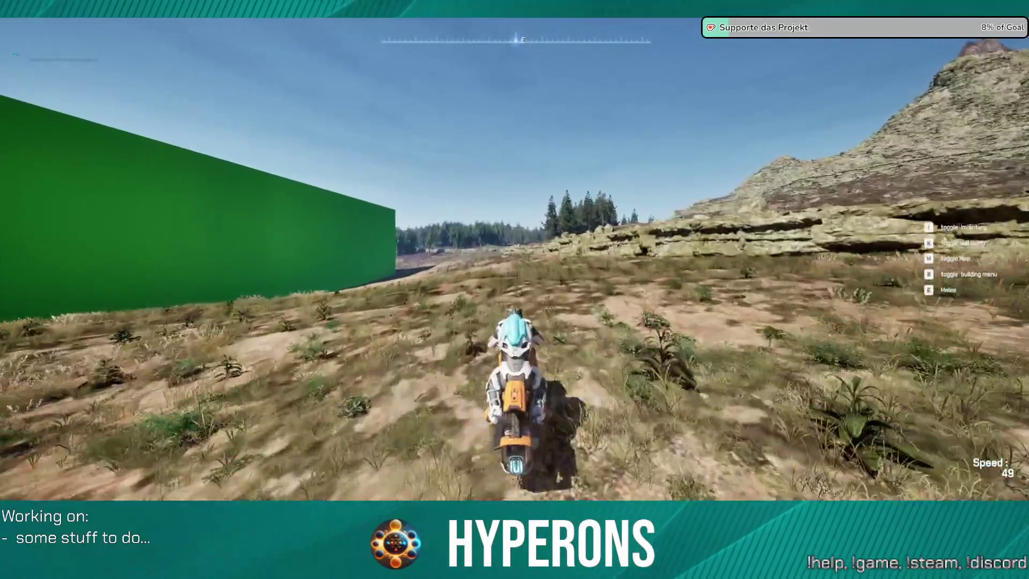
{"action": "key", "text": "w"}
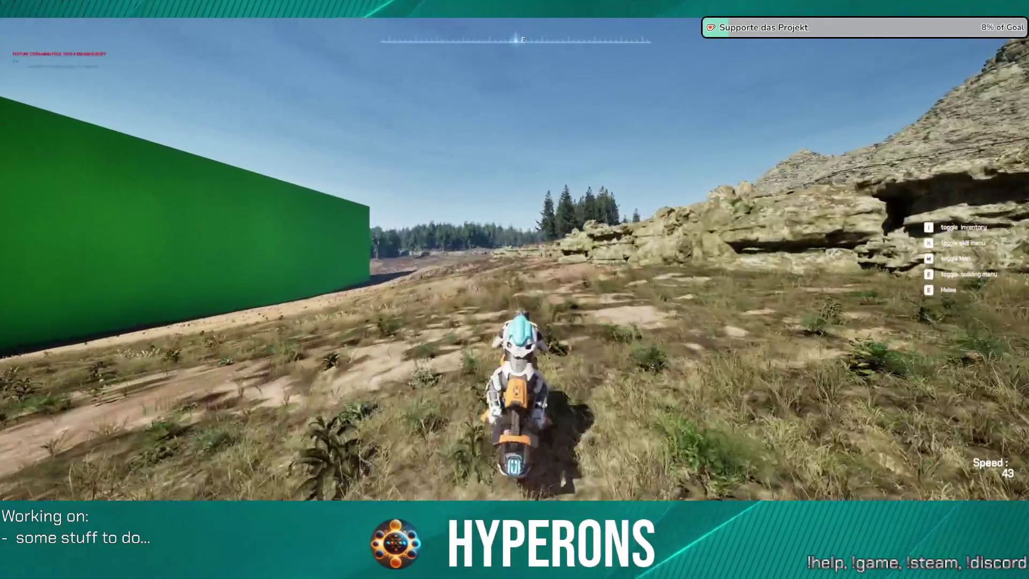
{"action": "key", "text": "w"}
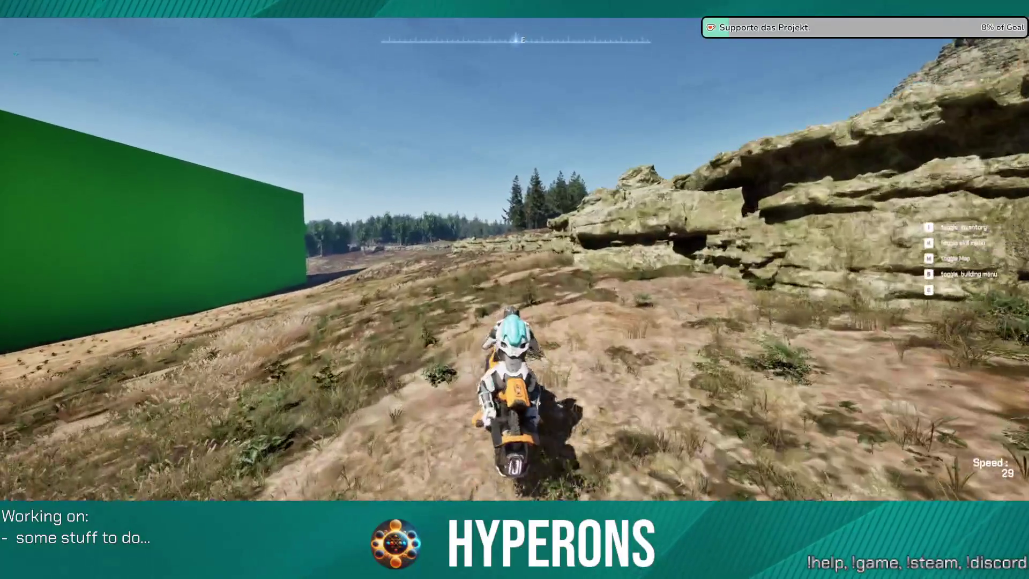
{"action": "key", "text": "w"}
{"action": "key", "text": "w"}
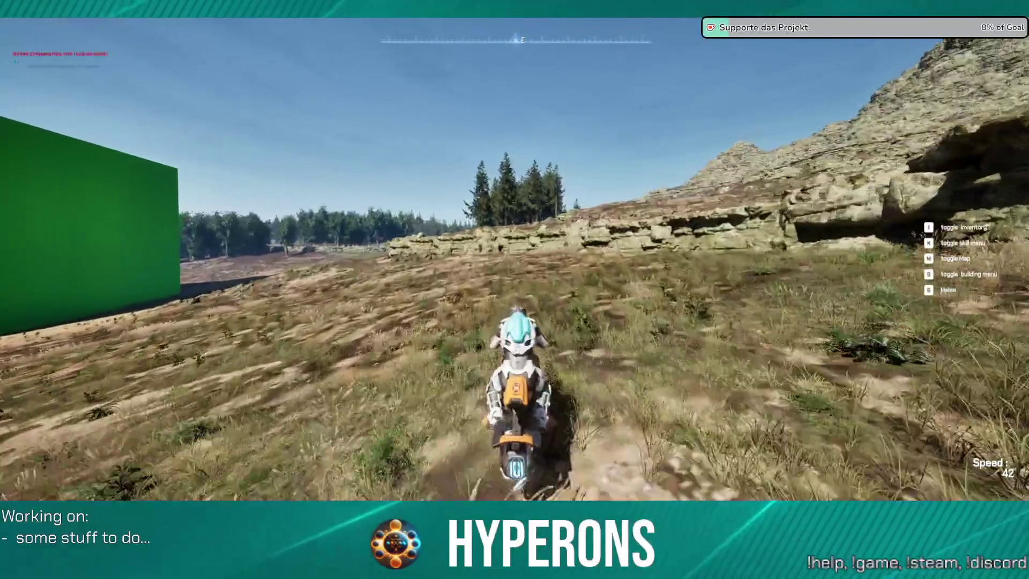
Ride past the green wall, then spin the hoverbike around toward the tree line and ridge.
{"action": "key", "text": "w"}
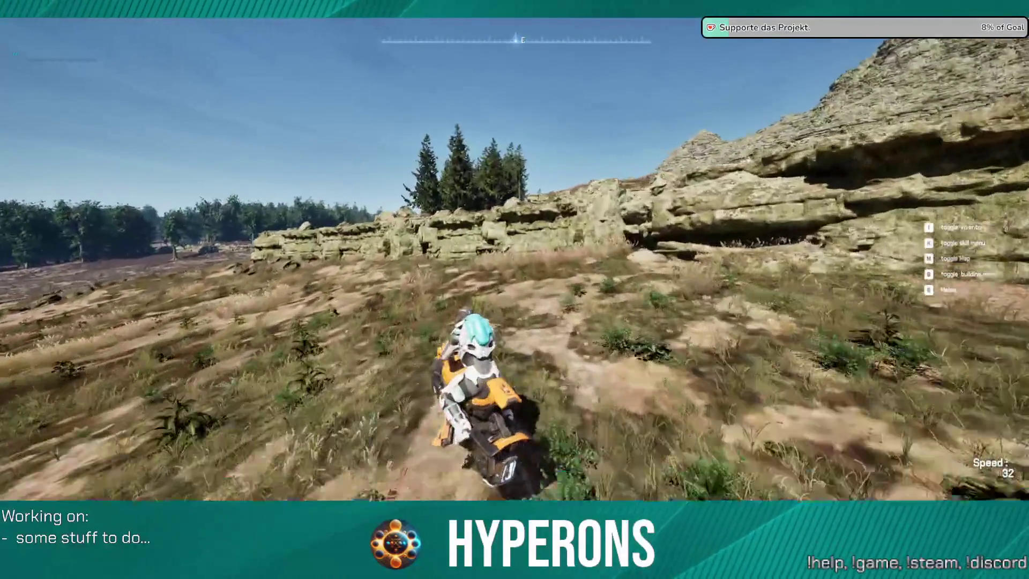
{"action": "key", "text": "w"}
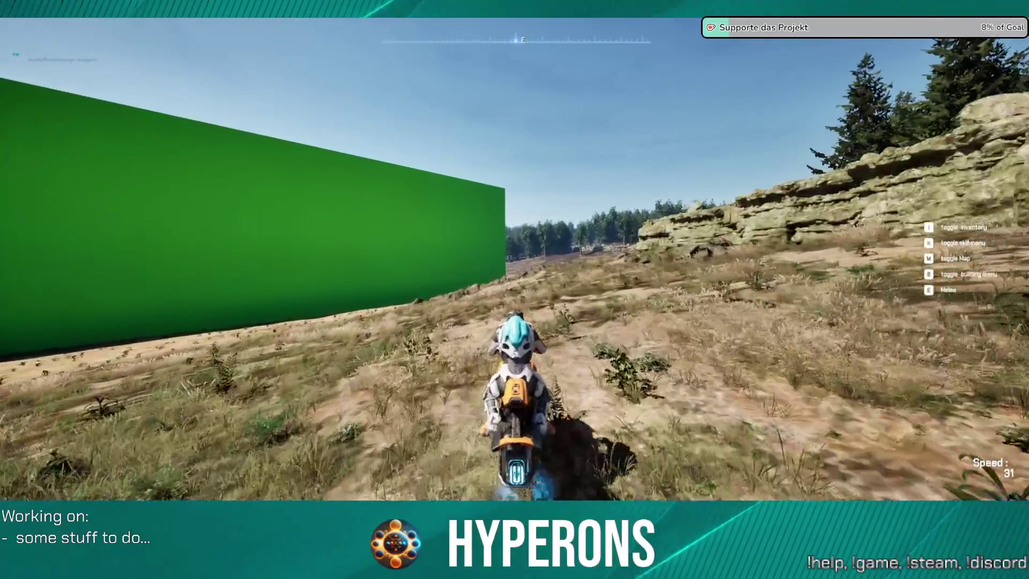
{"action": "key", "text": "w"}
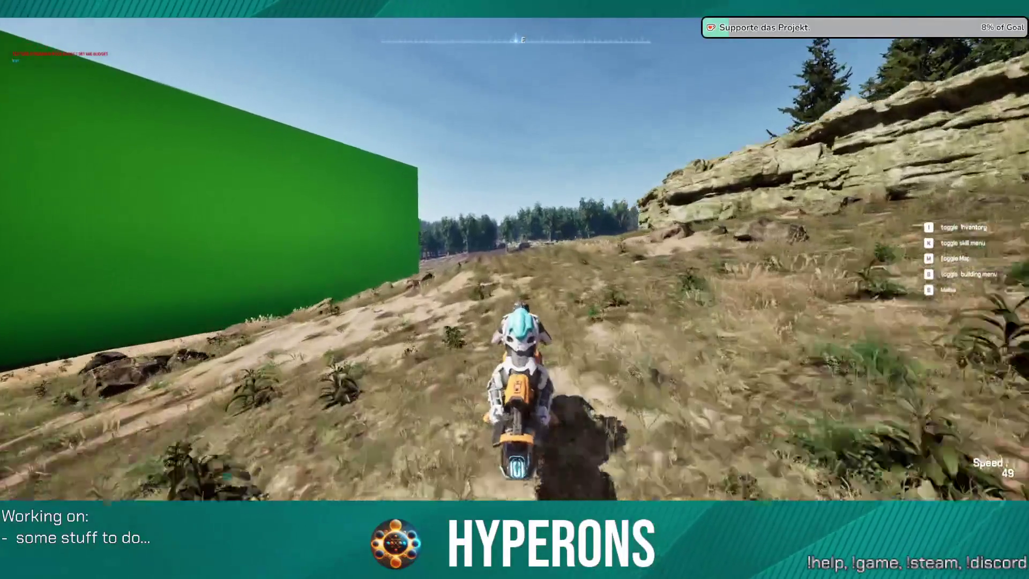
{"action": "key", "text": "w"}
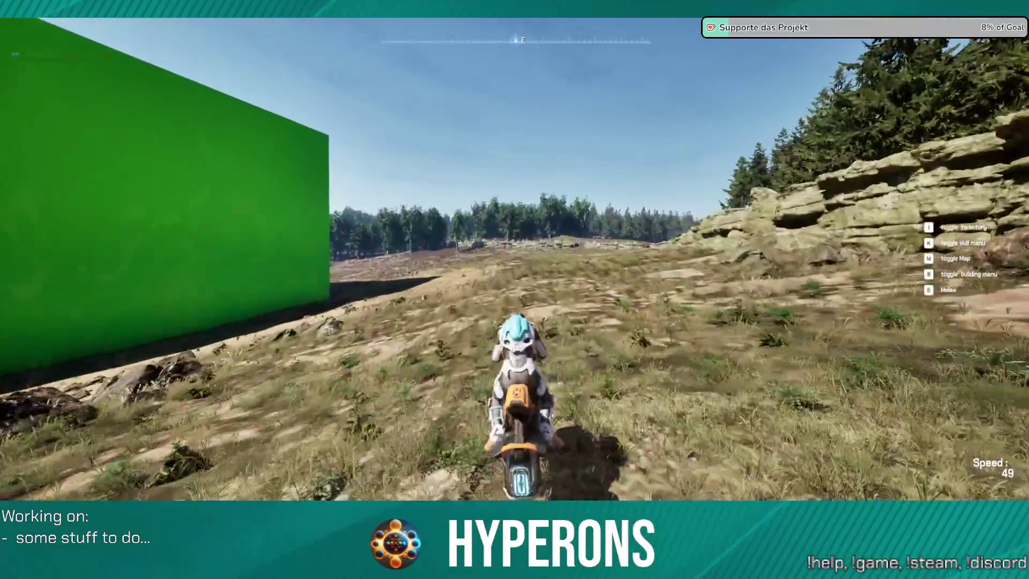
{"action": "key", "text": "w"}
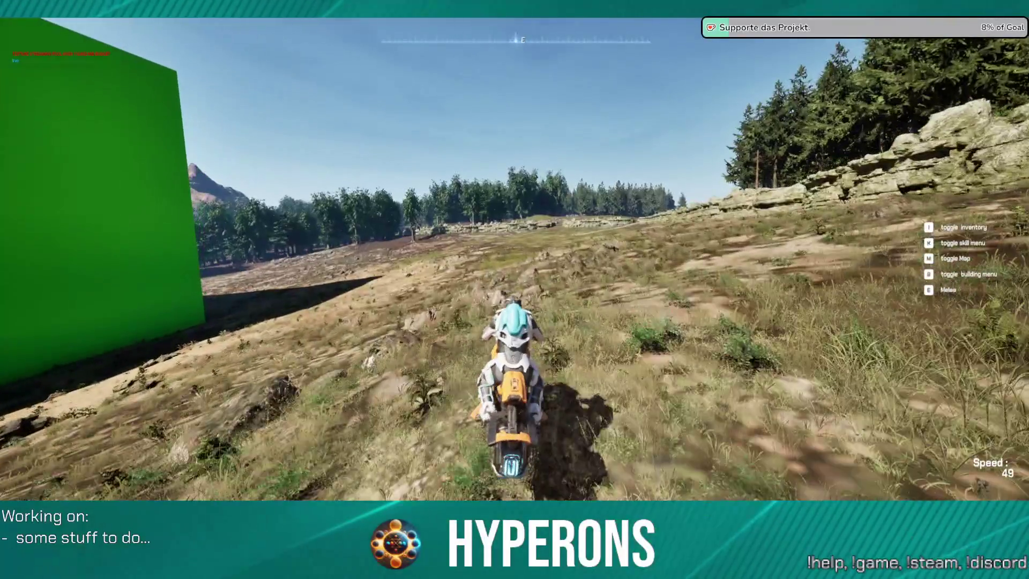
{"action": "key", "text": "w"}
{"action": "key", "text": "s"}
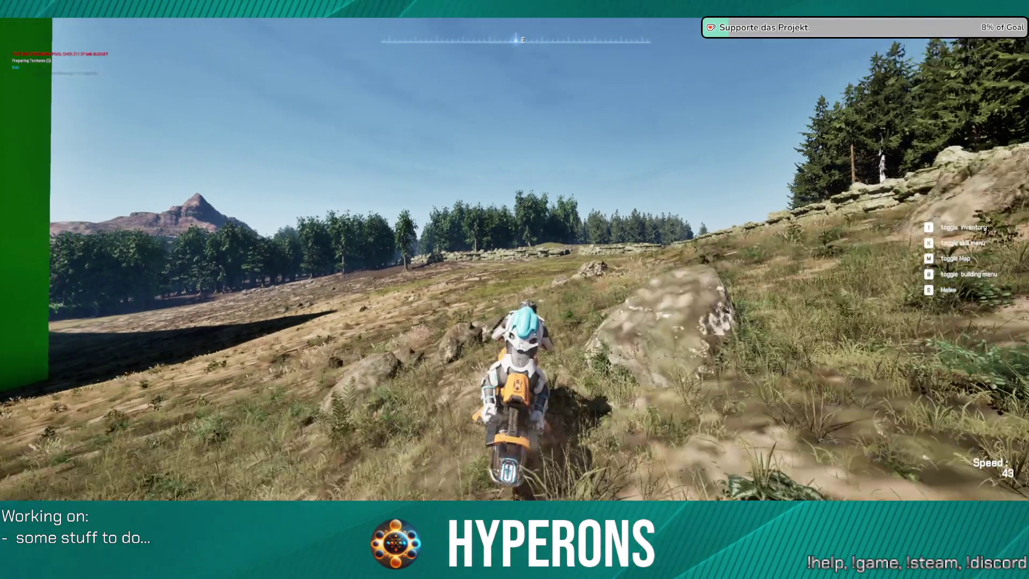
{"action": "key", "text": "w"}
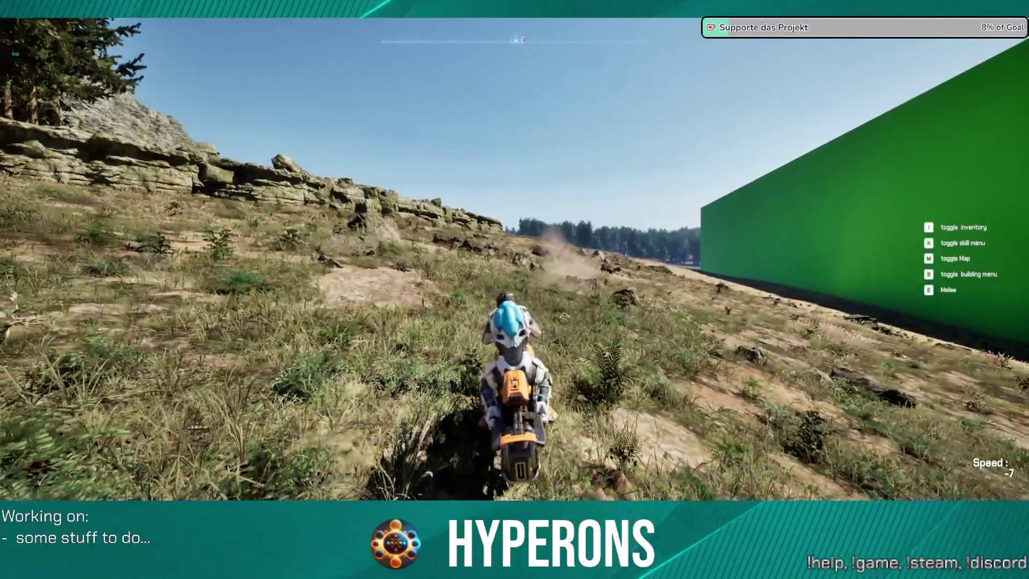
{"action": "key", "text": "a"}
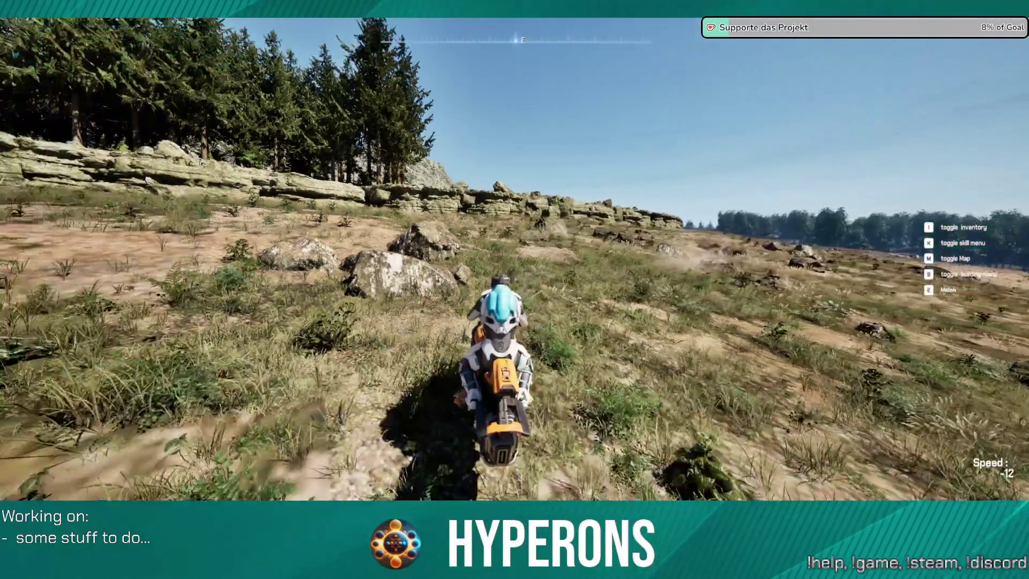
Steer through the gap in the rock ridge and follow the dirt path into grassland.
{"action": "key", "text": "w"}
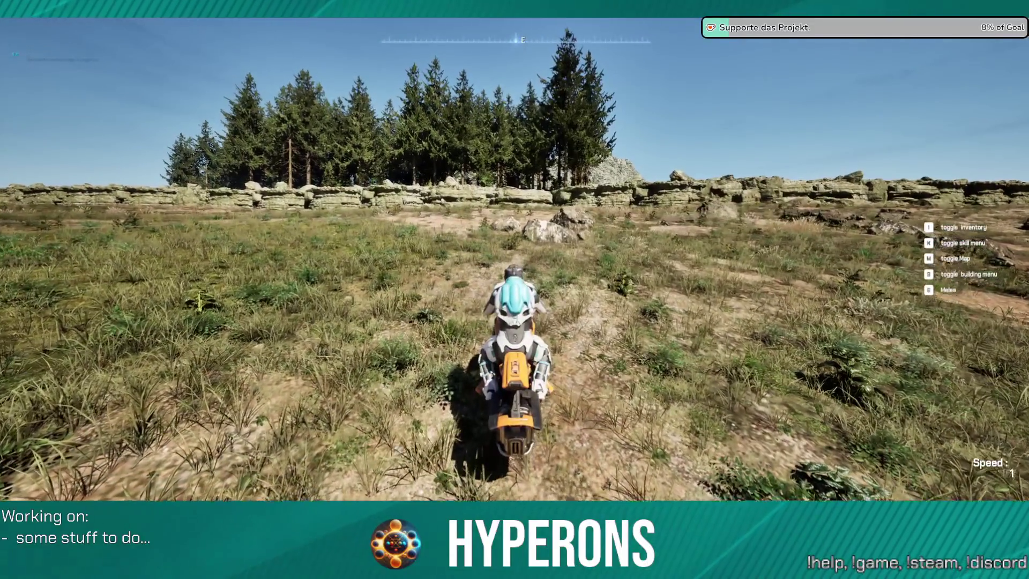
{"action": "key", "text": "a"}
{"action": "key", "text": "a"}
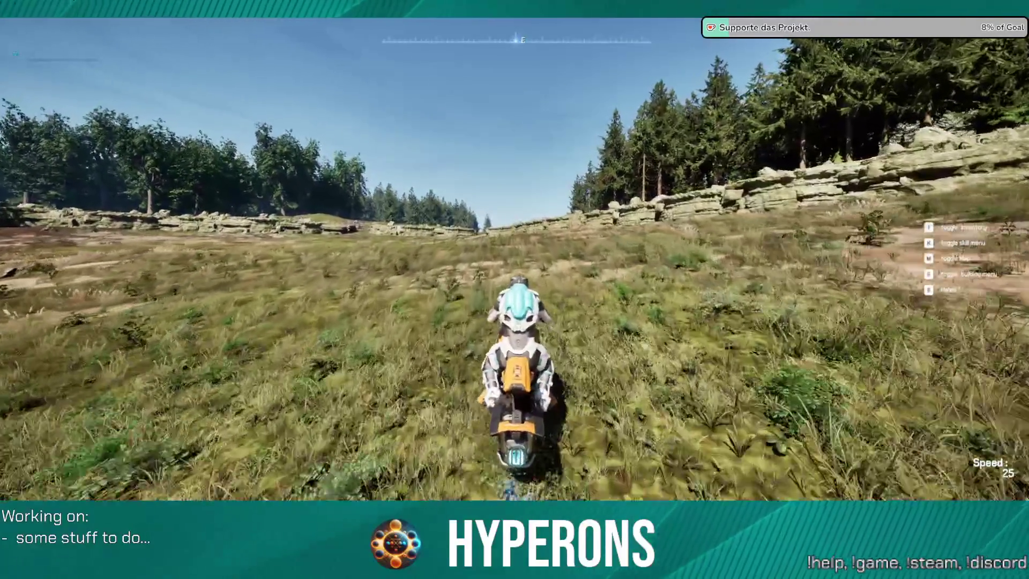
{"action": "key", "text": "a"}
{"action": "key", "text": "d"}
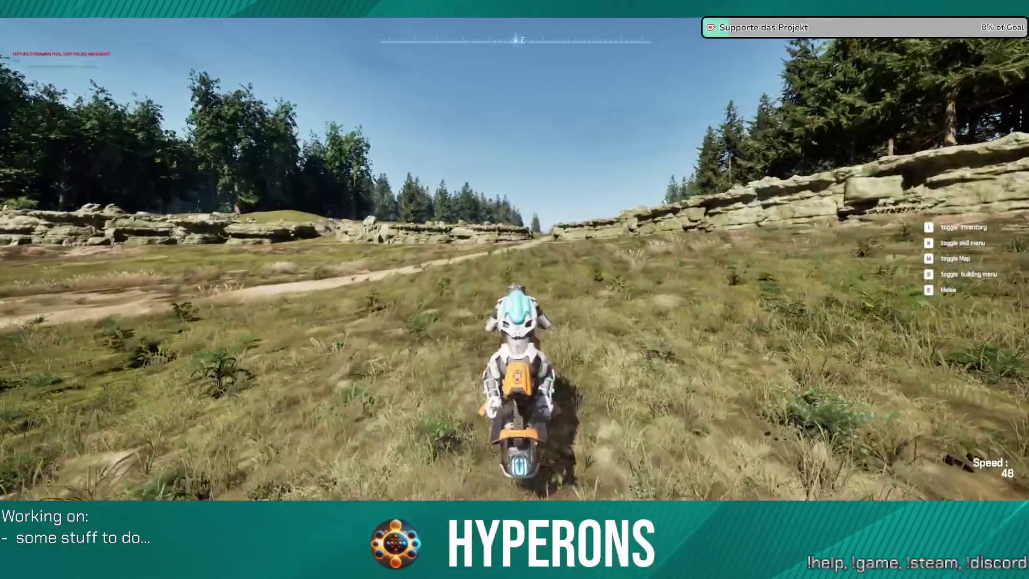
{"action": "key", "text": "w"}
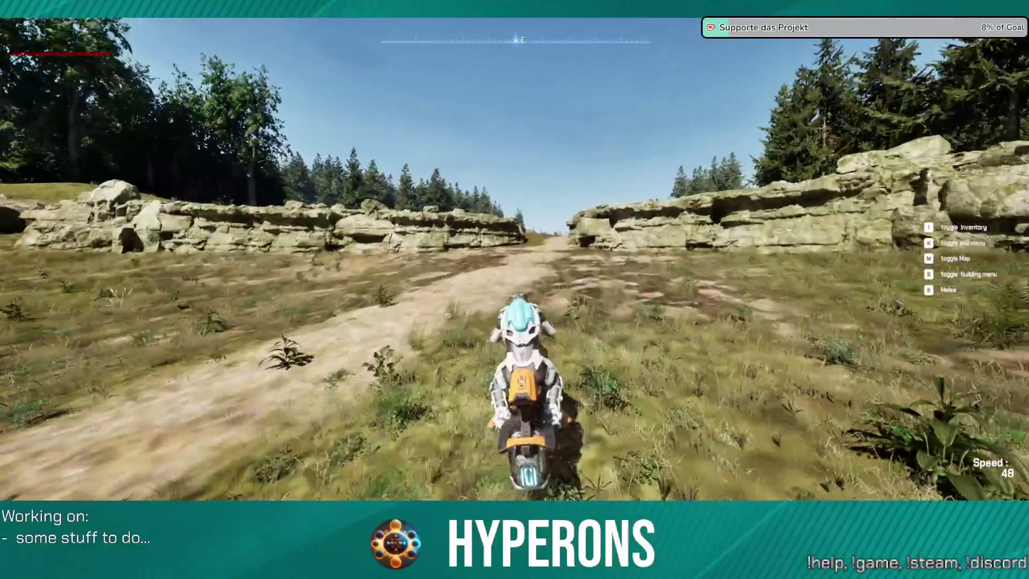
{"action": "key", "text": "w"}
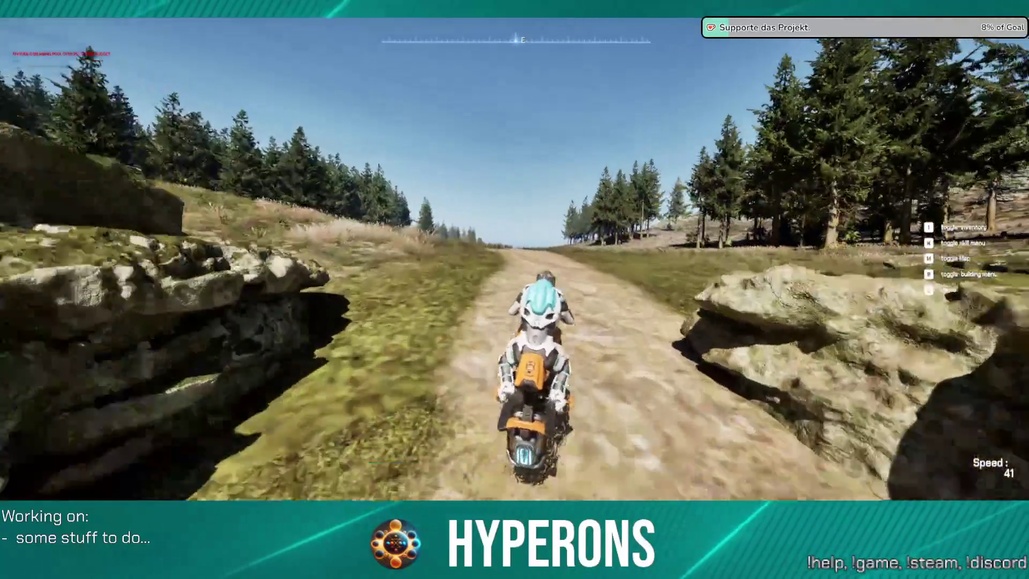
{"action": "key", "text": "w"}
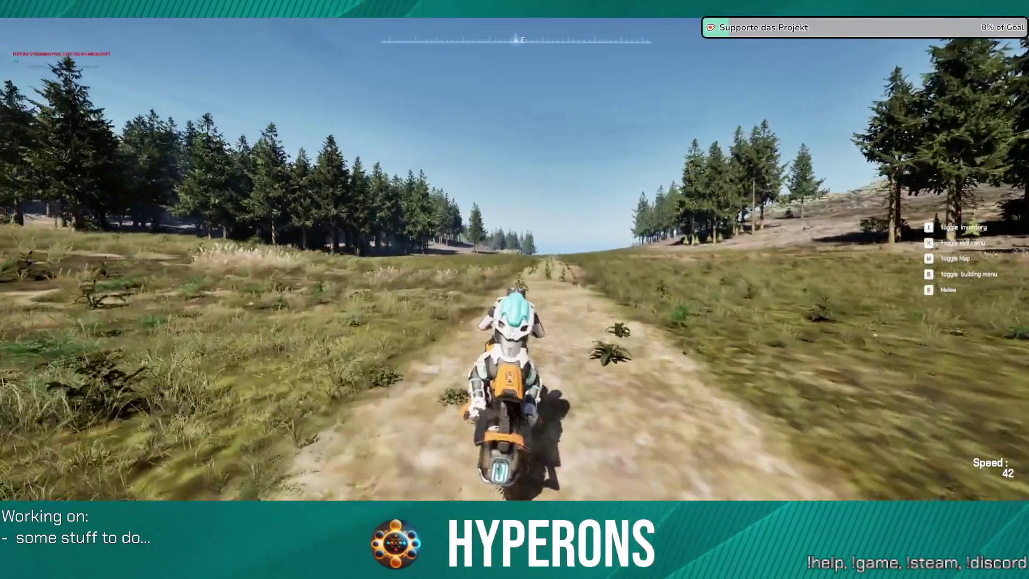
{"action": "key", "text": "w"}
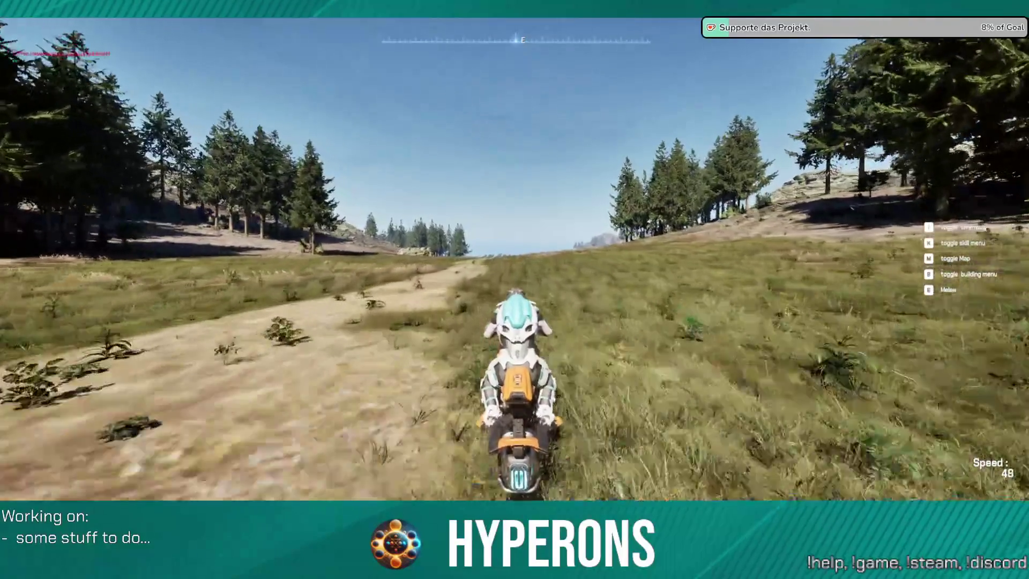
{"action": "key", "text": "w"}
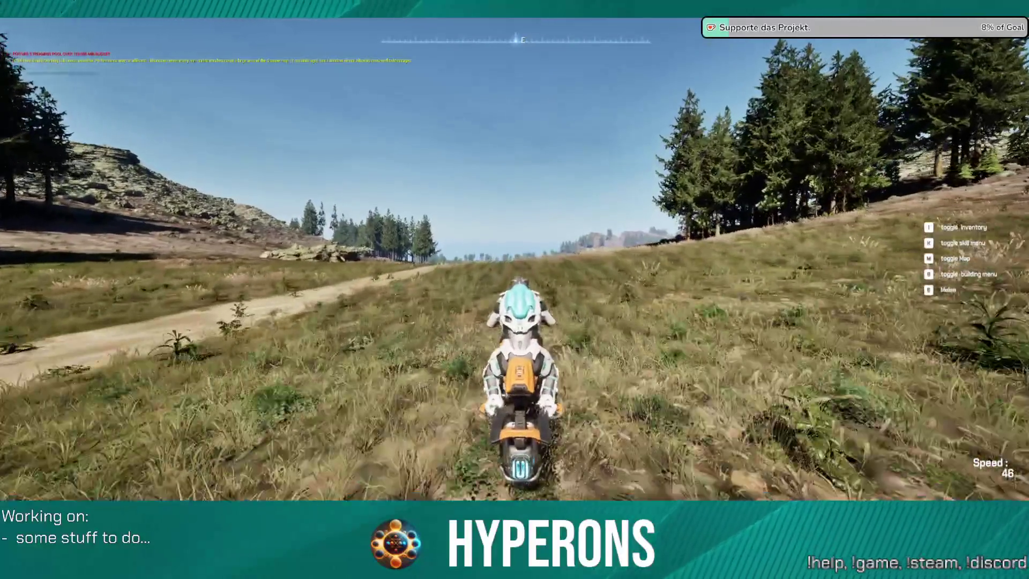
Cycle the camera through first-person views back to third-person, then accelerate and turn toward the lake.
{"action": "key", "text": "v"}
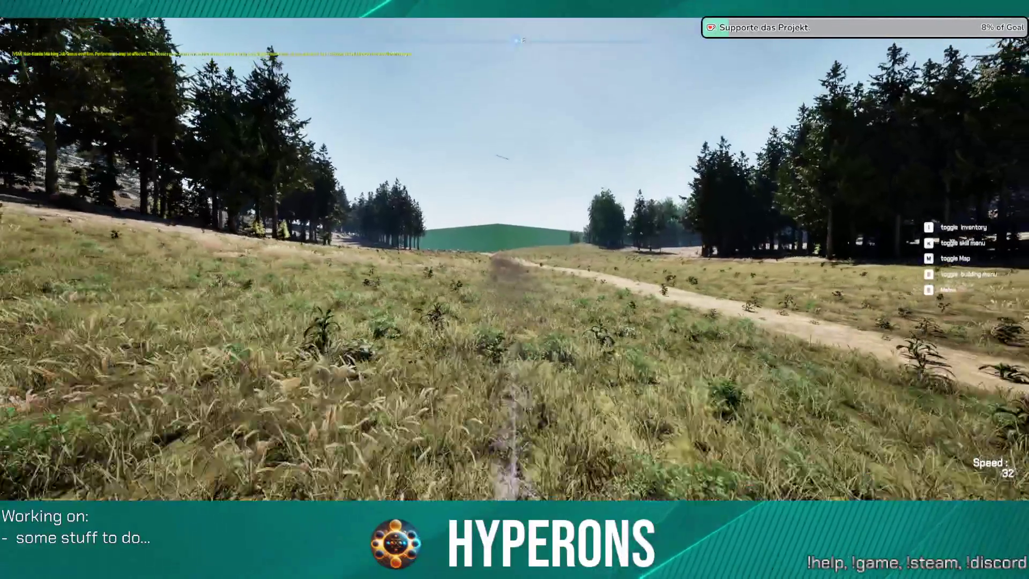
{"action": "key", "text": "v"}
{"action": "key", "text": "v"}
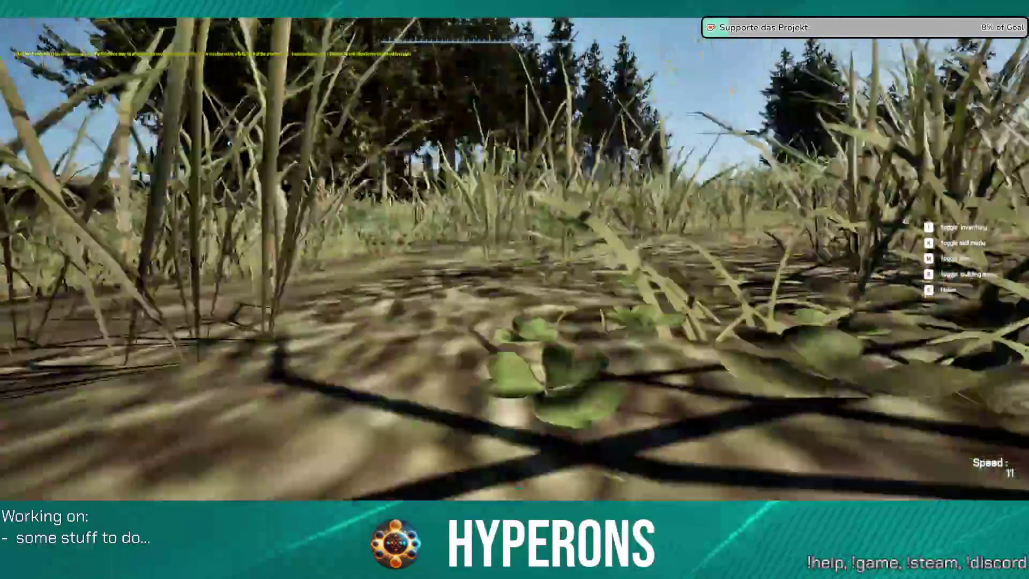
{"action": "key", "text": "v"}
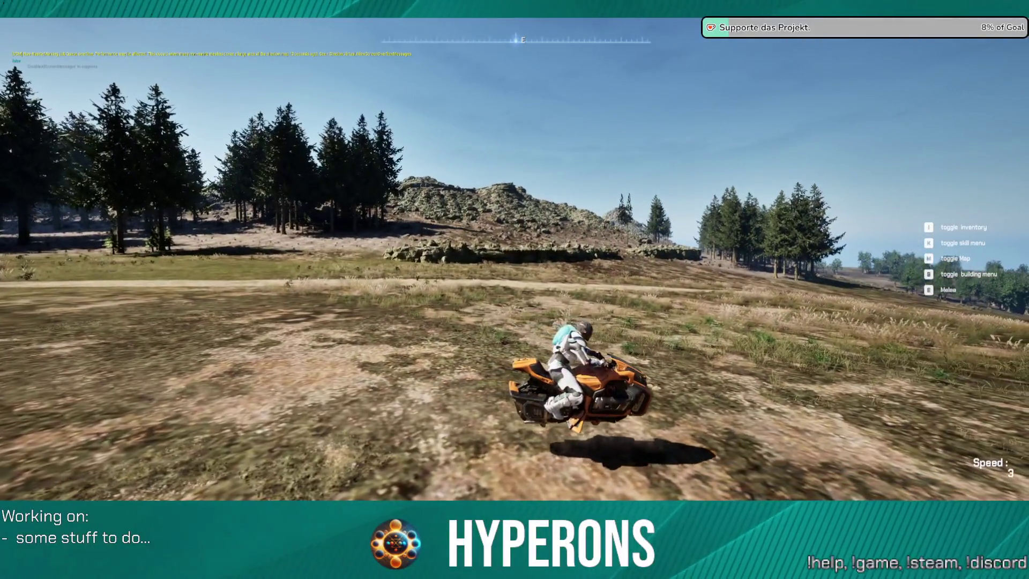
{"action": "key", "text": "w"}
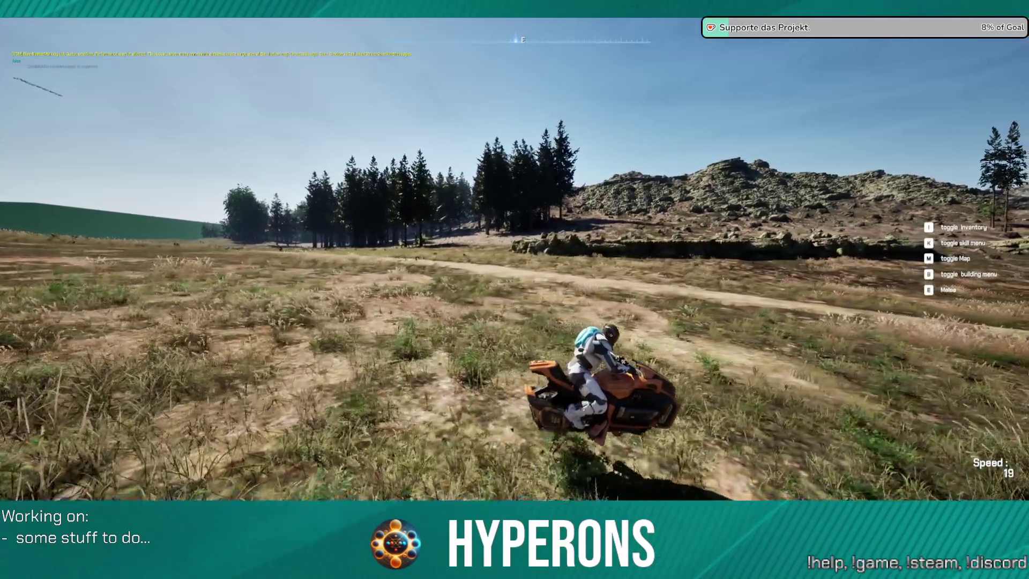
{"action": "key", "text": "a"}
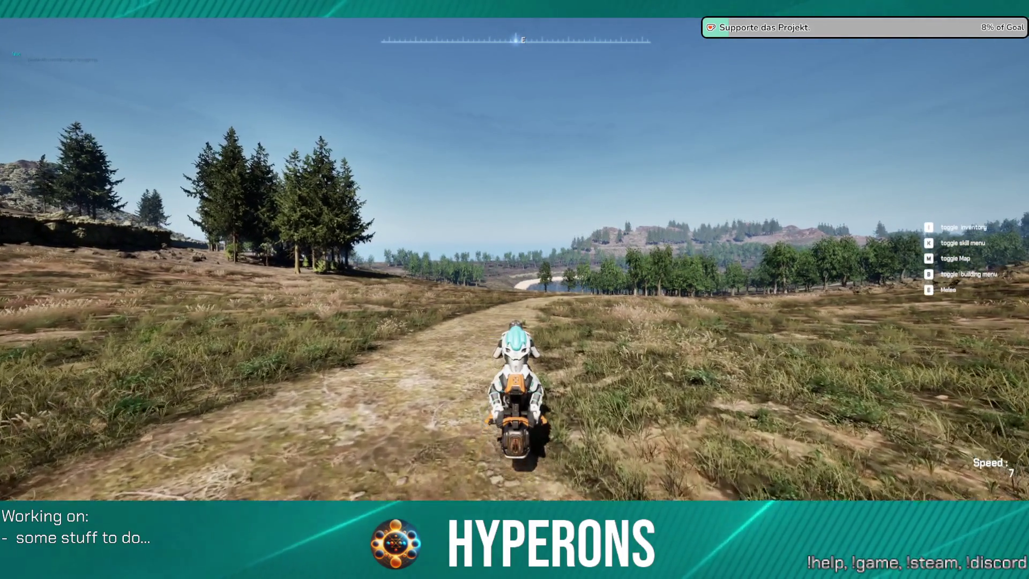
Ride along the dirt path, across the grass and out of the trees toward the lake.
{"action": "key", "text": "w"}
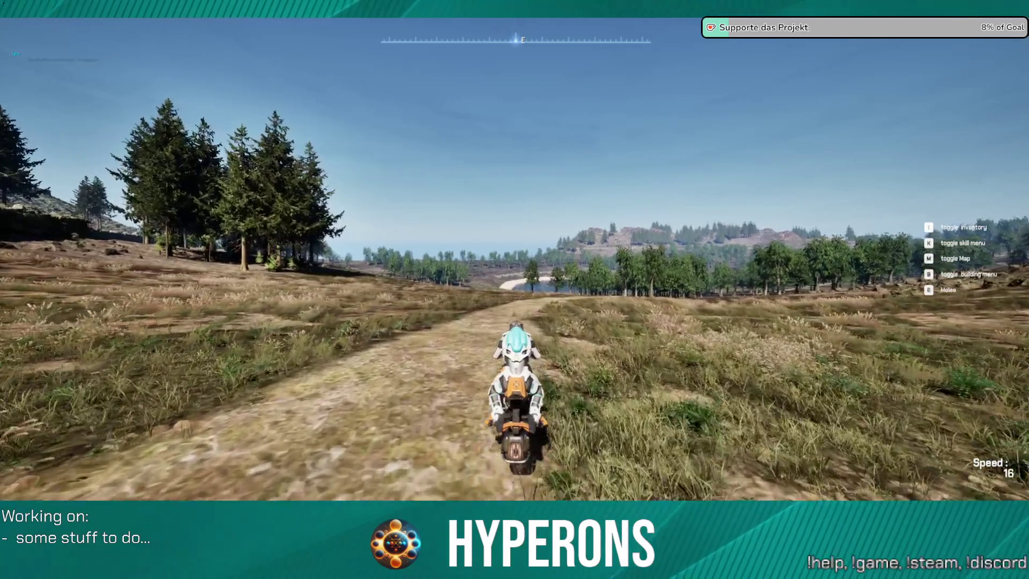
{"action": "key", "text": "w"}
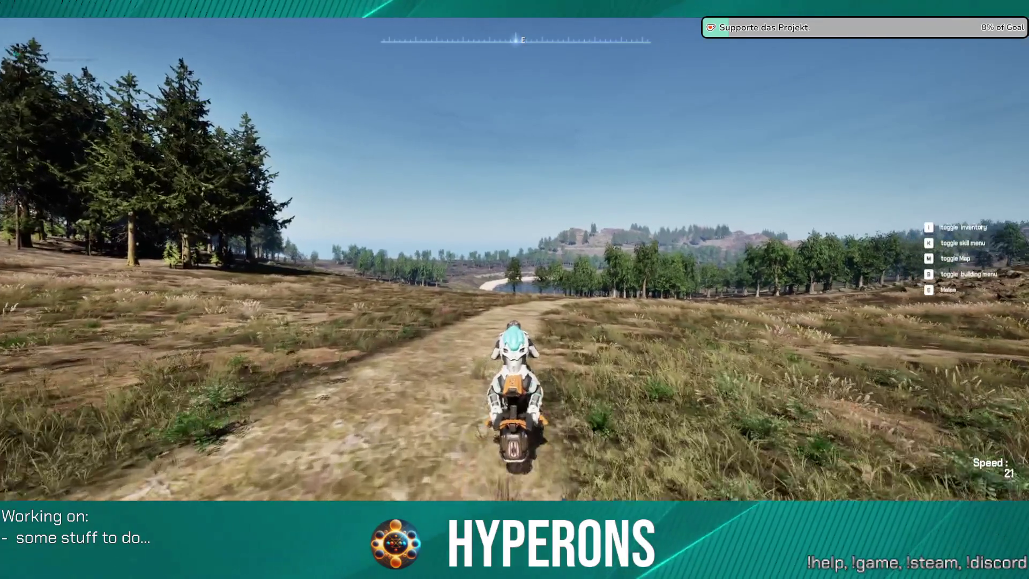
{"action": "key", "text": "w"}
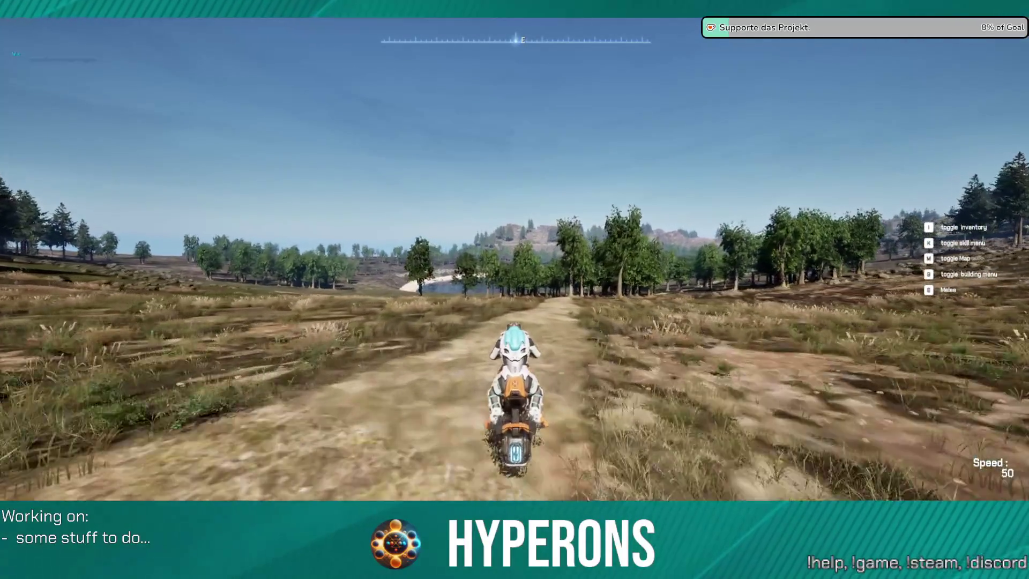
{"action": "key", "text": "a"}
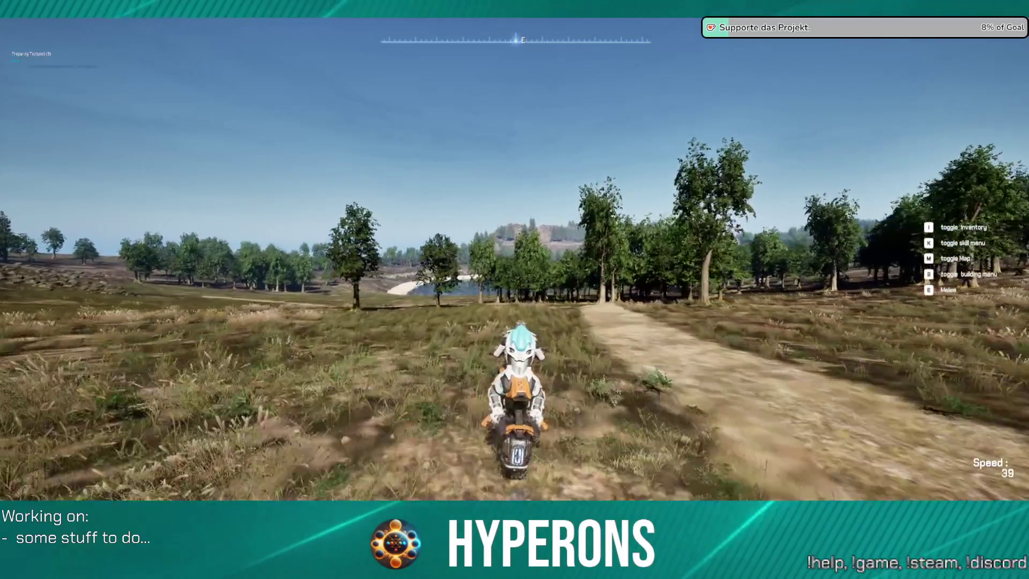
{"action": "key", "text": "w"}
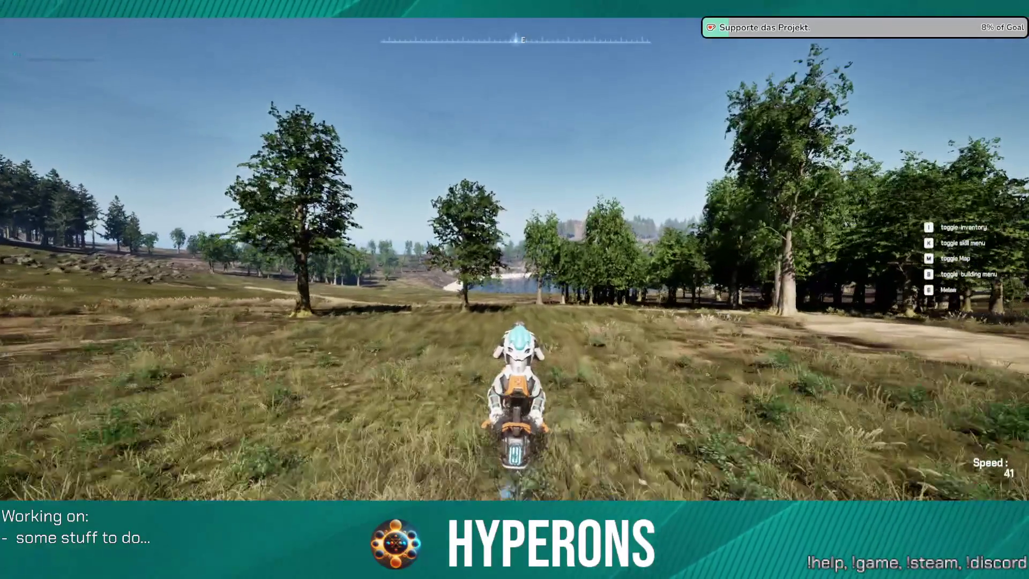
{"action": "key", "text": "w"}
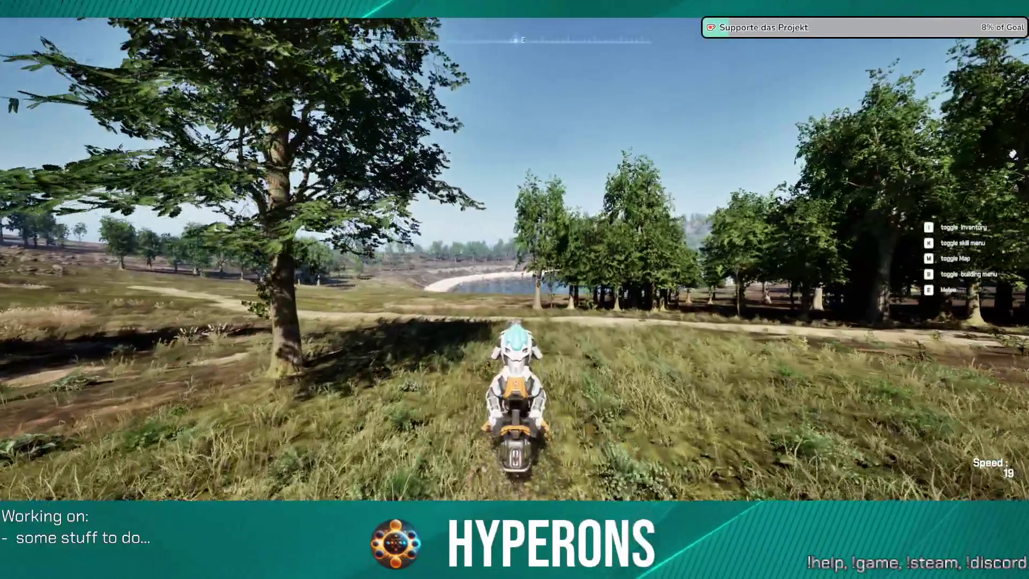
{"action": "key", "text": "w"}
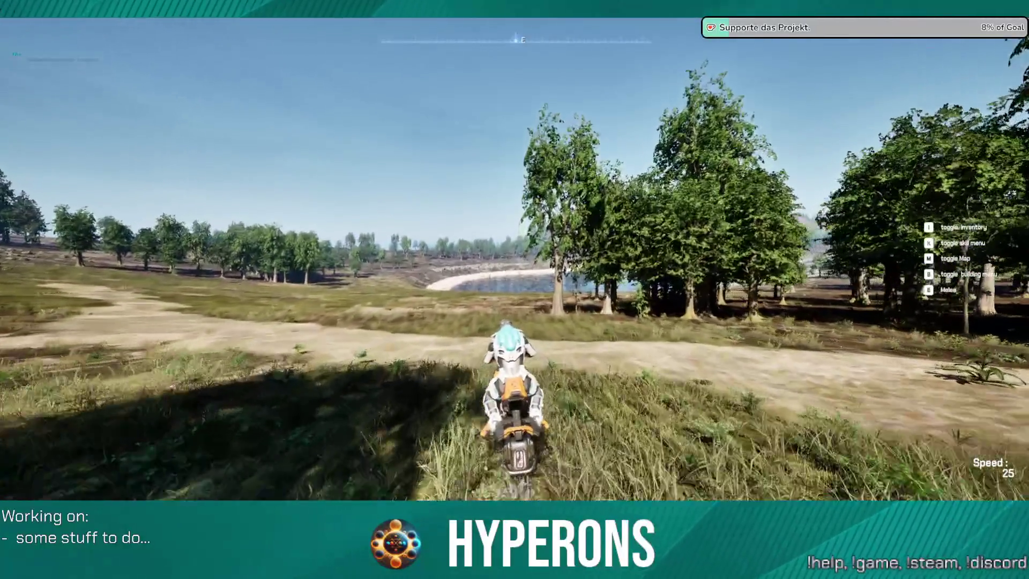
{"action": "key", "text": "w"}
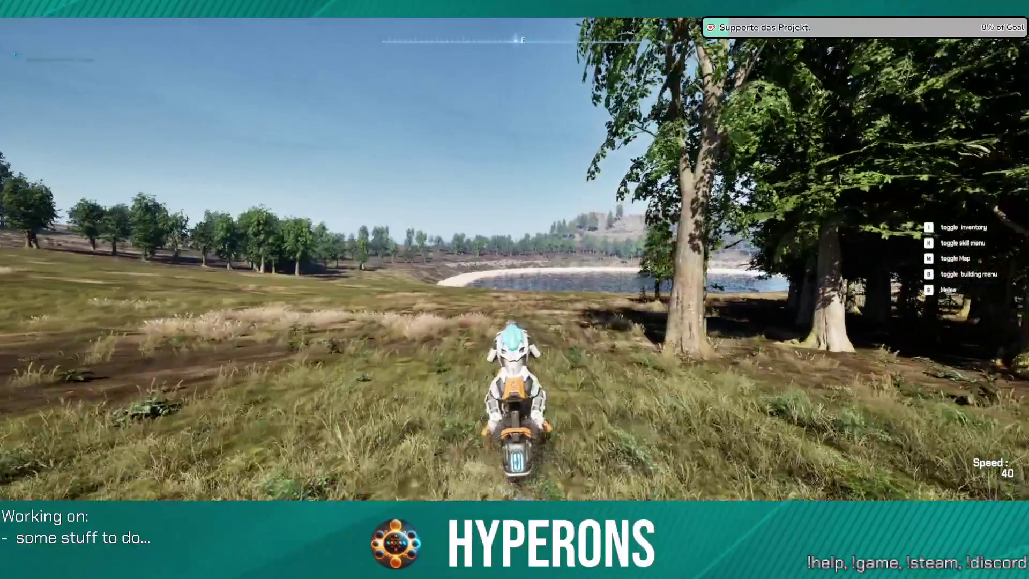
{"action": "key", "text": "w"}
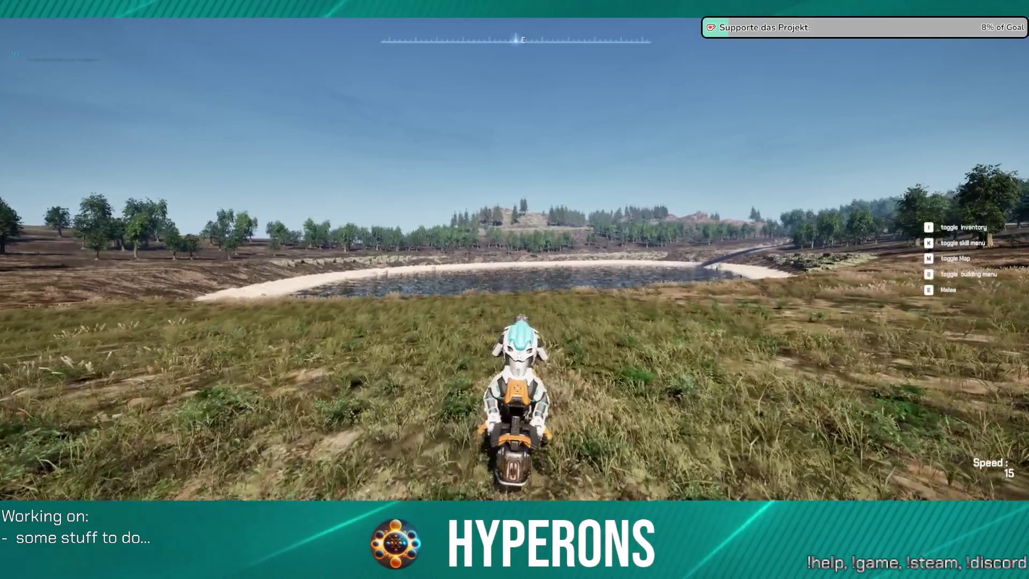
Follow the lake shore and skim the hoverbike out onto the water.
{"action": "key", "text": "d"}
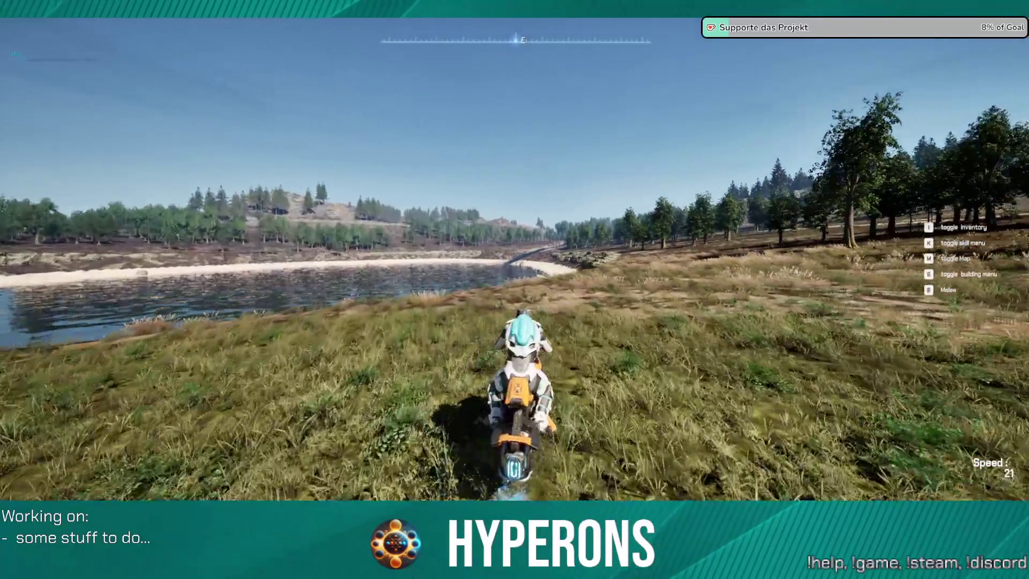
{"action": "key", "text": "a"}
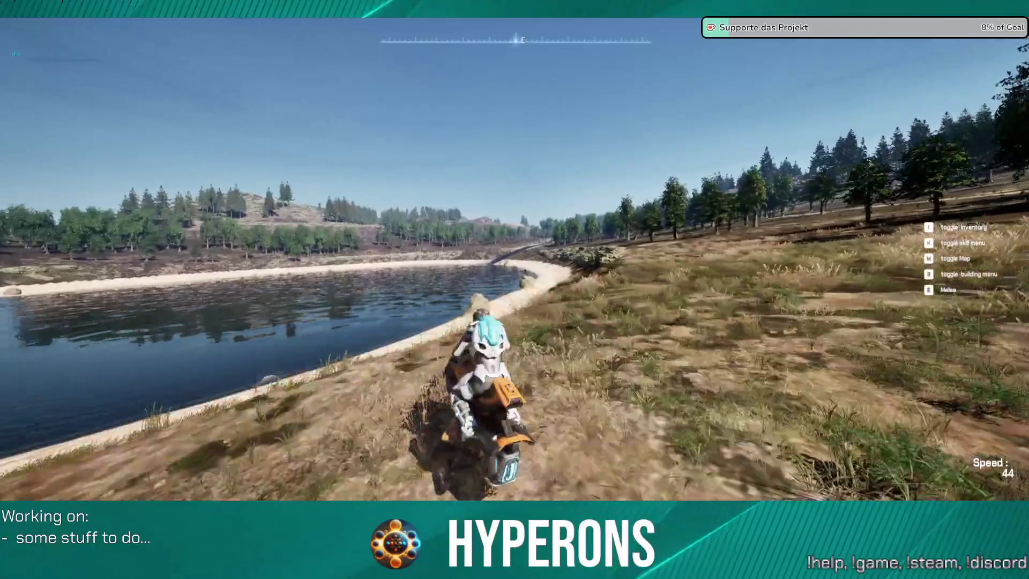
{"action": "key", "text": "a"}
{"action": "key", "text": "a"}
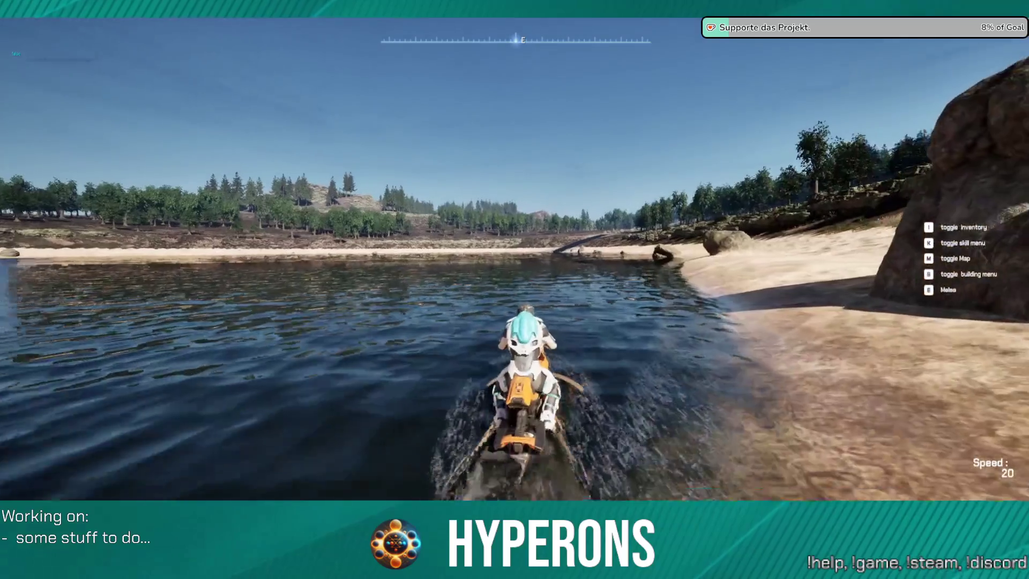
{"action": "key", "text": "d"}
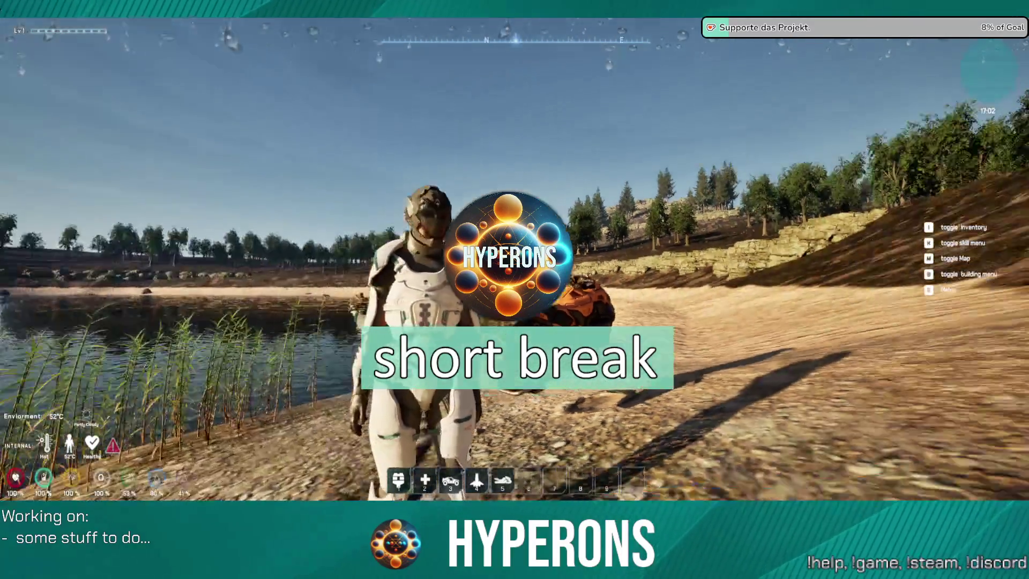
Turn away from the bike and walk across the sand toward the reeds.
{"action": "key", "text": "w"}
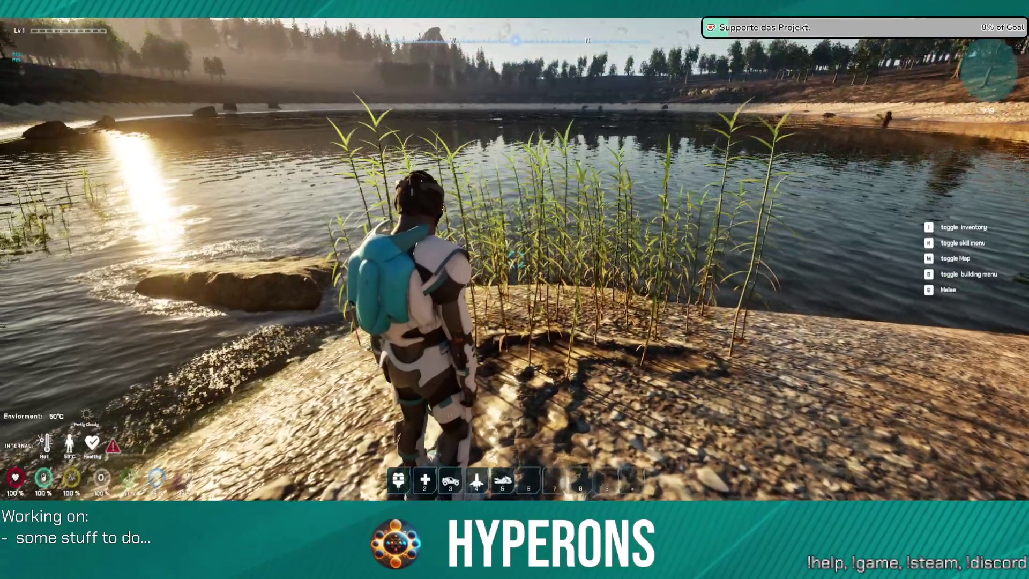
Walk forward through the reeds past the sandy shore and wade into the lake.
{"action": "key", "text": "w"}
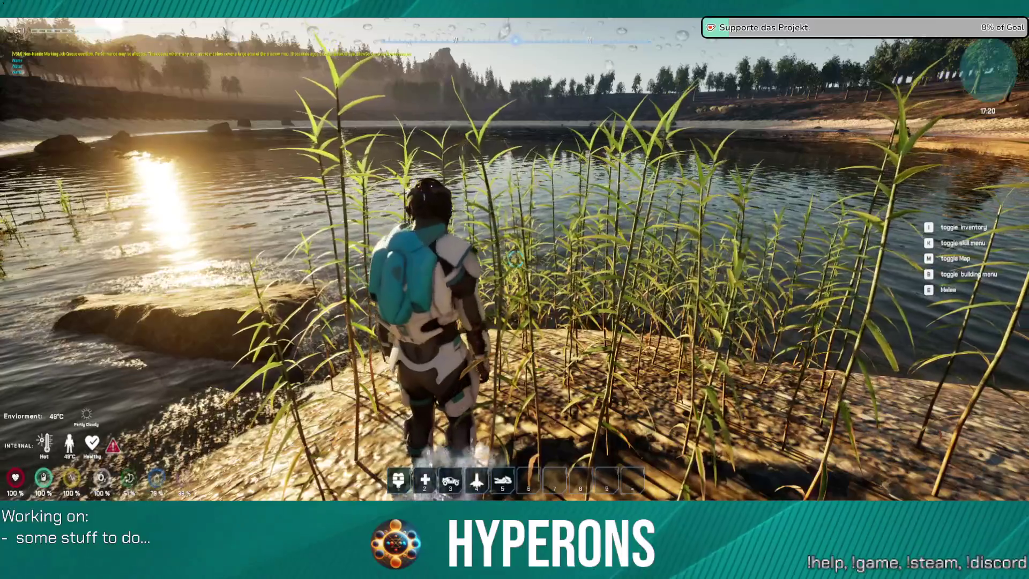
{"action": "key", "text": "w"}
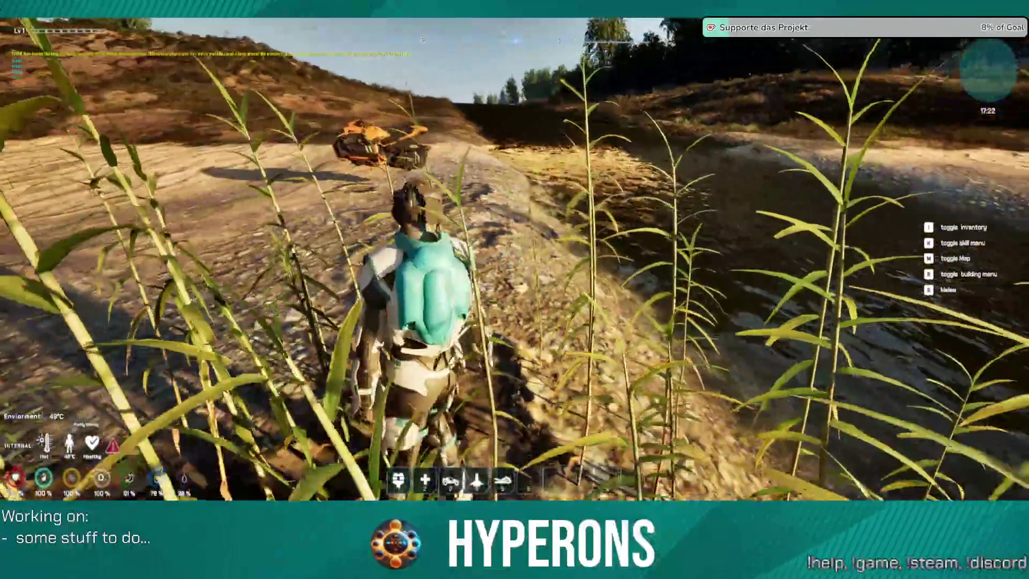
{"action": "key", "text": "w"}
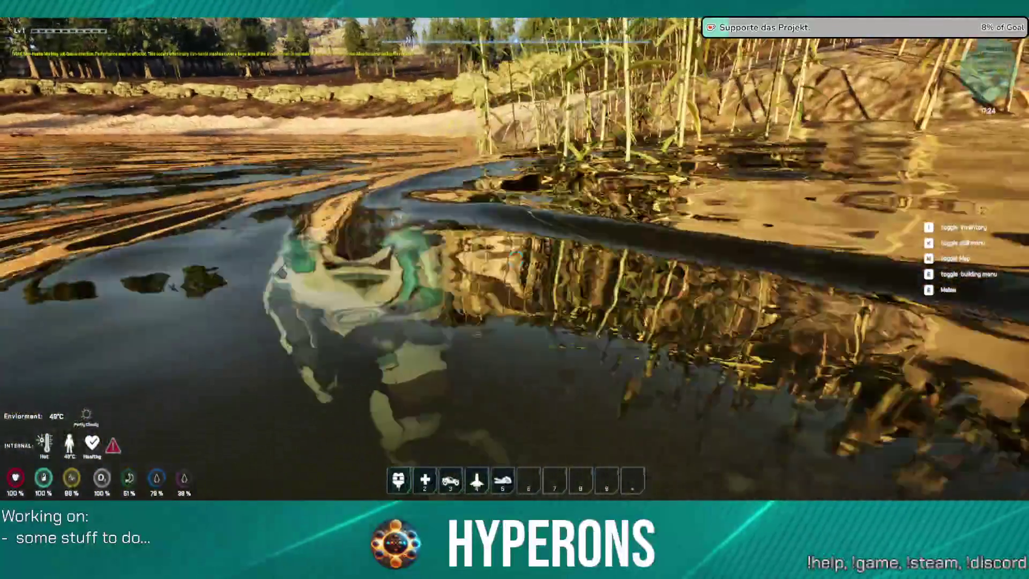
{"action": "key", "text": "w"}
Swim underwater across the pebbly lakebed north-west toward the rocks, rising with Space.
{"action": "key", "text": "w"}
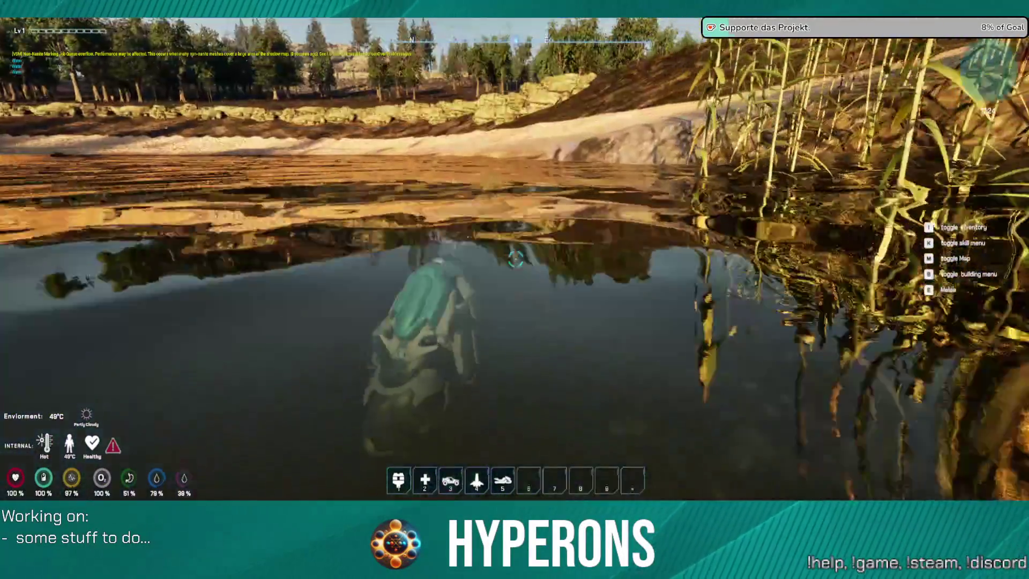
{"action": "key", "text": "w"}
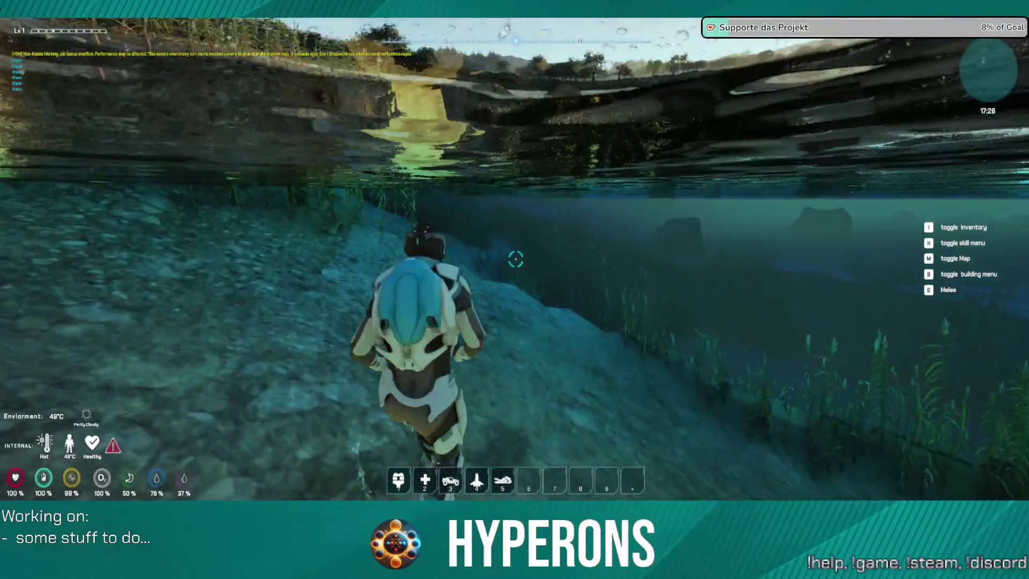
{"action": "key", "text": "w"}
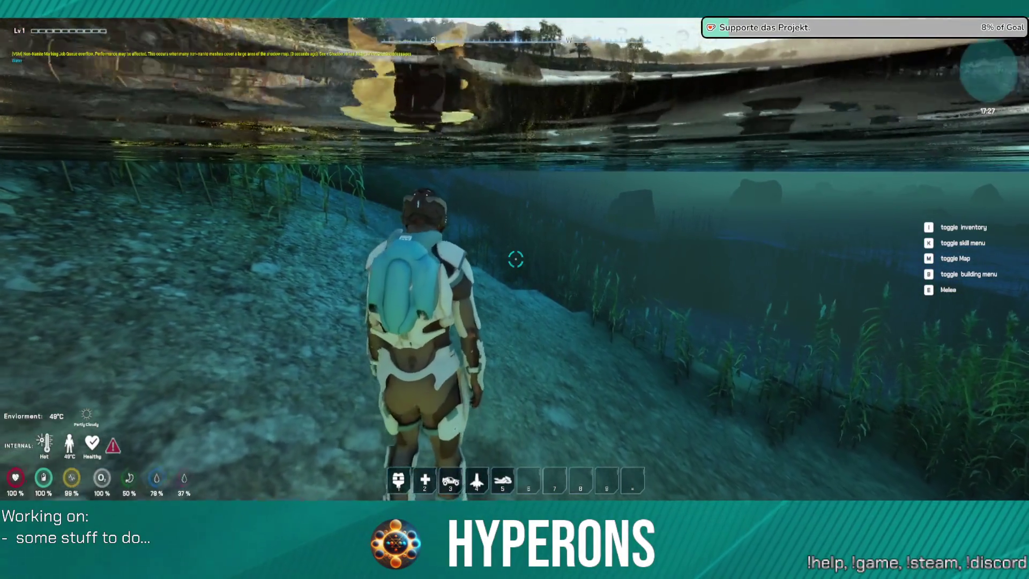
{"action": "key", "text": "w"}
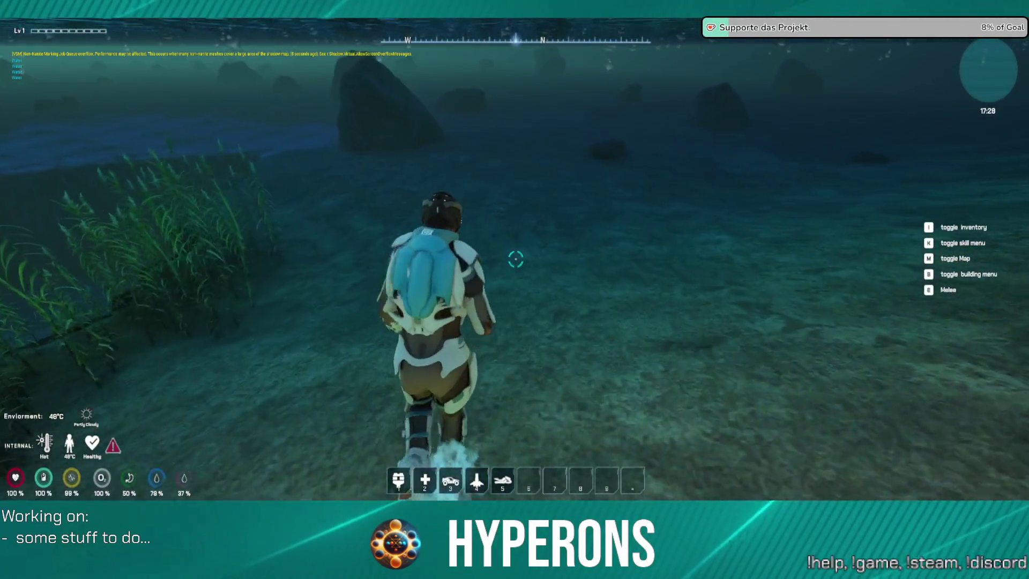
{"action": "key", "text": "w"}
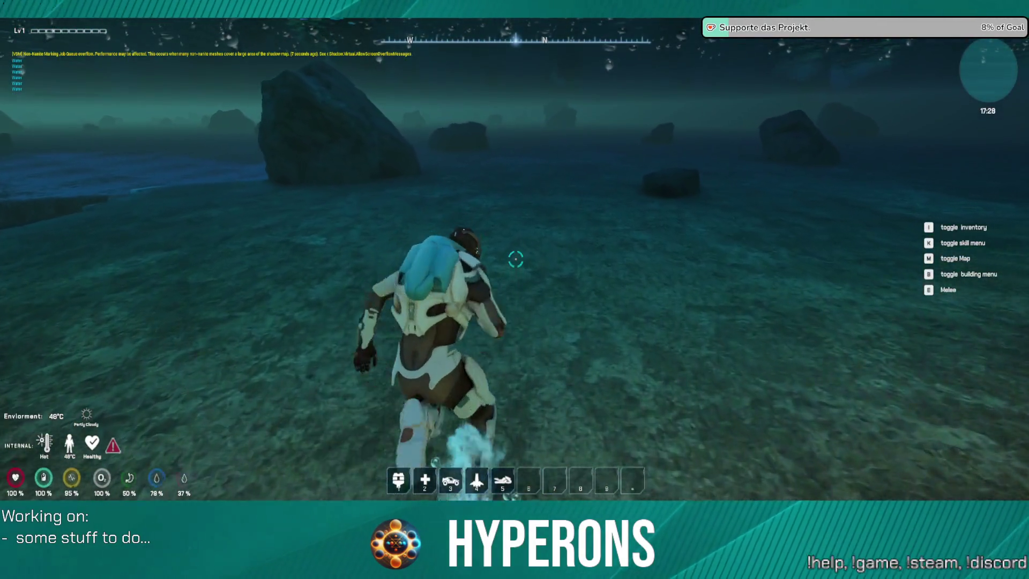
{"action": "key", "text": "w"}
{"action": "key", "text": "w"}
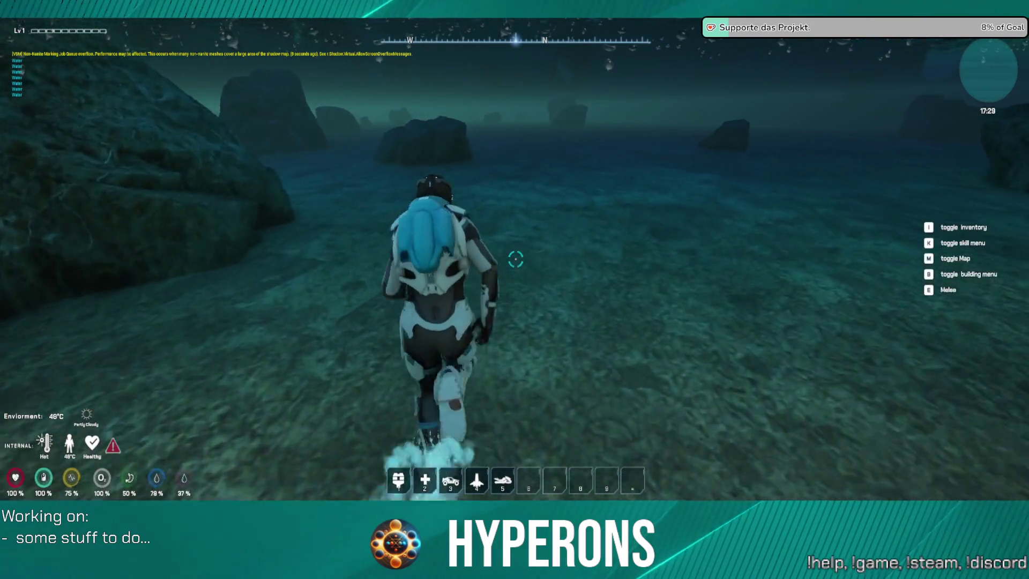
{"action": "key", "text": "space"}
{"action": "key", "text": "w"}
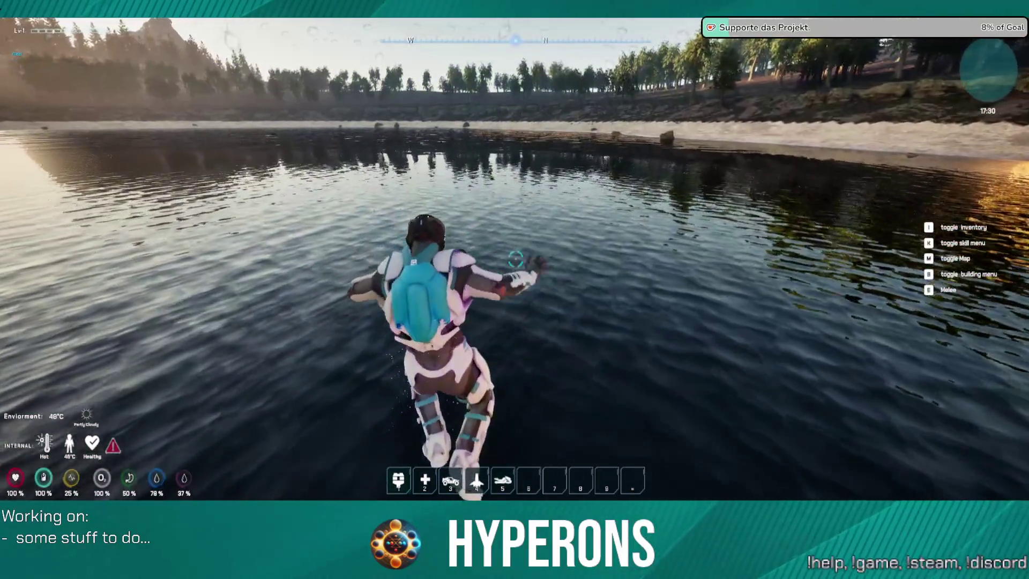
{"action": "key", "text": "space"}
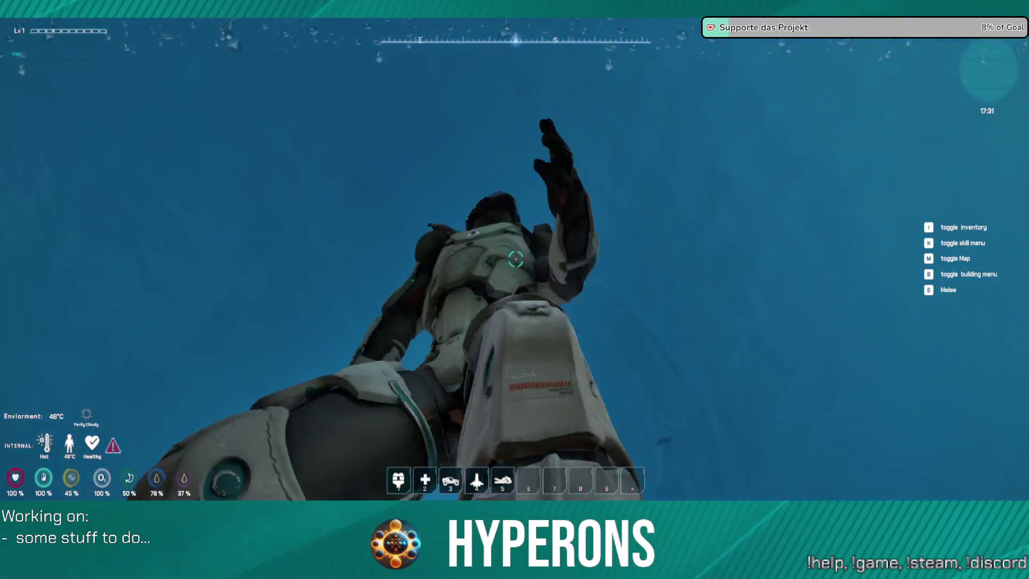
Surface from the lake and run along the sandy shore to the parked orange hoverbike.
{"action": "key", "text": "w"}
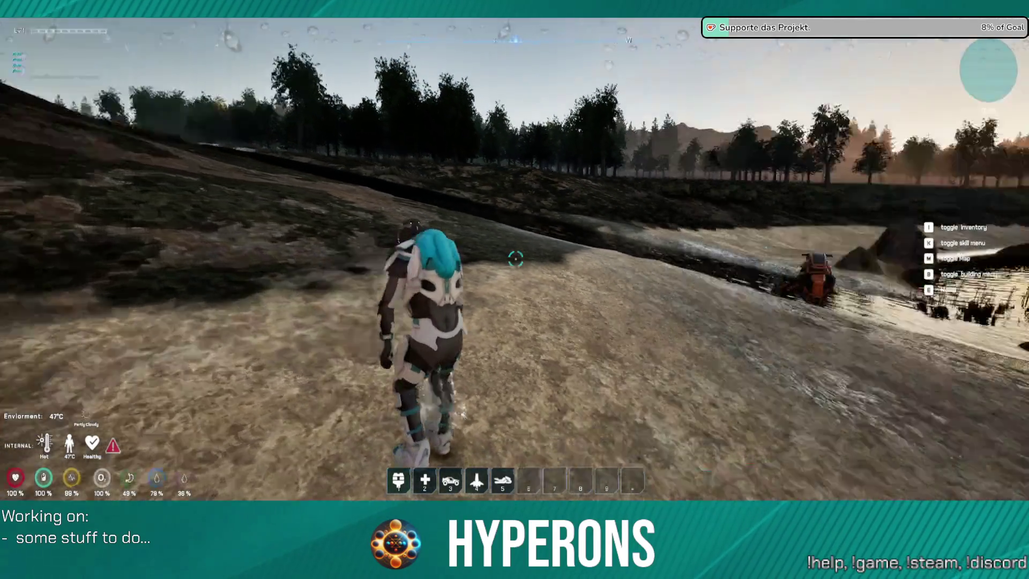
{"action": "key", "text": "w"}
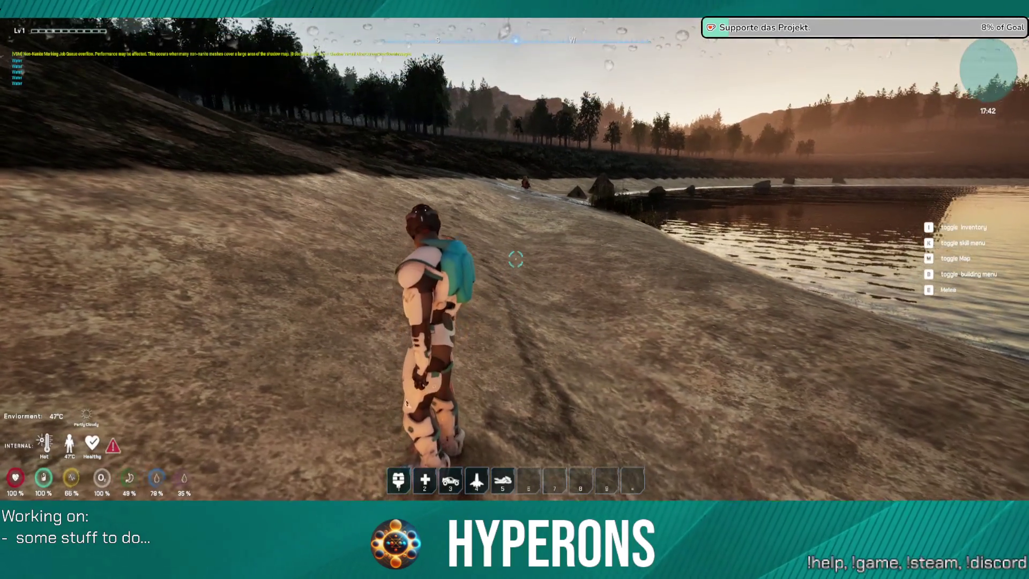
{"action": "key", "text": "w"}
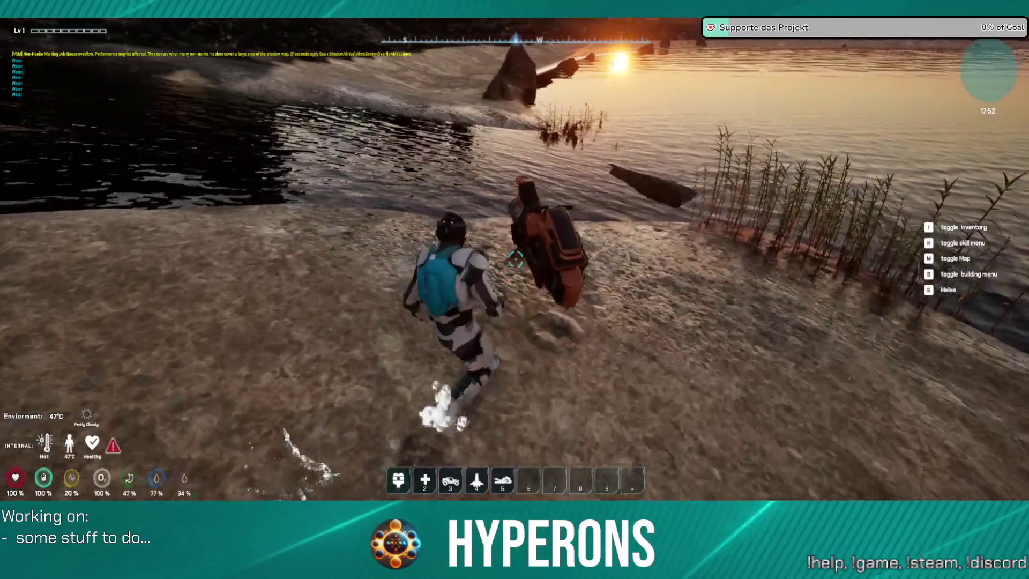
{"action": "key", "text": "c"}
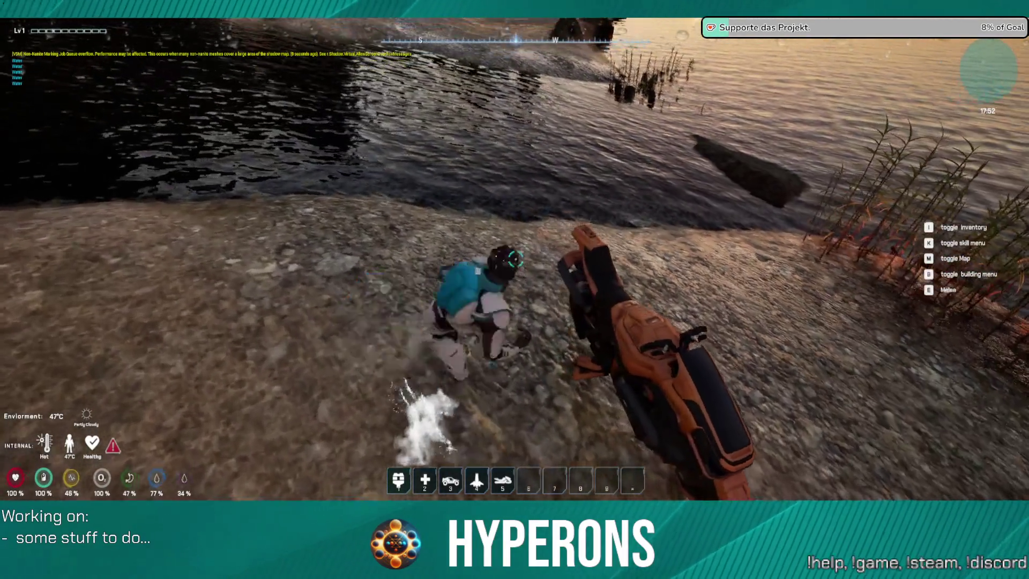
Mount the hoverbike with F and speed across the darkening meadow.
{"action": "key", "text": "f"}
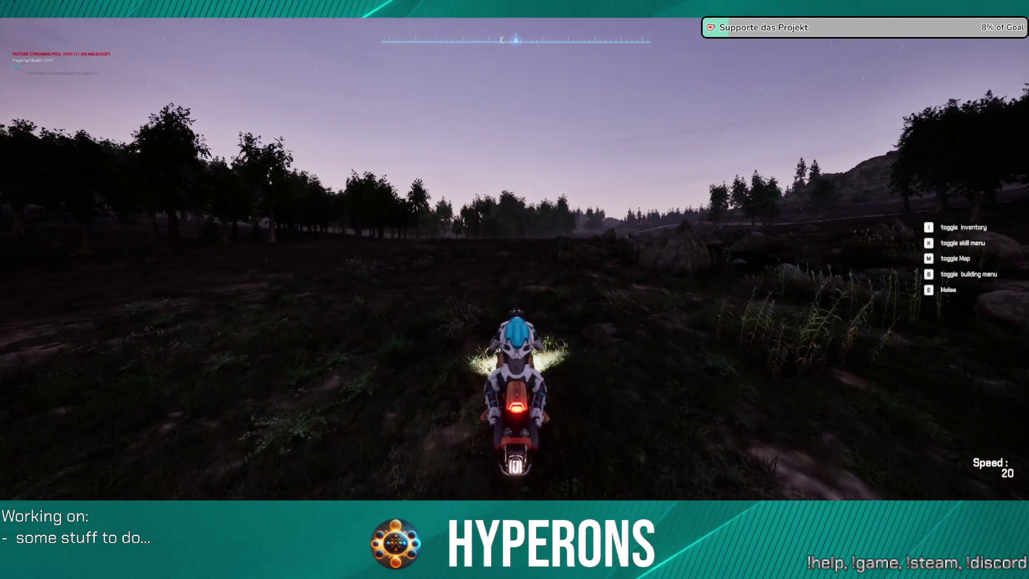
{"action": "key", "text": "w"}
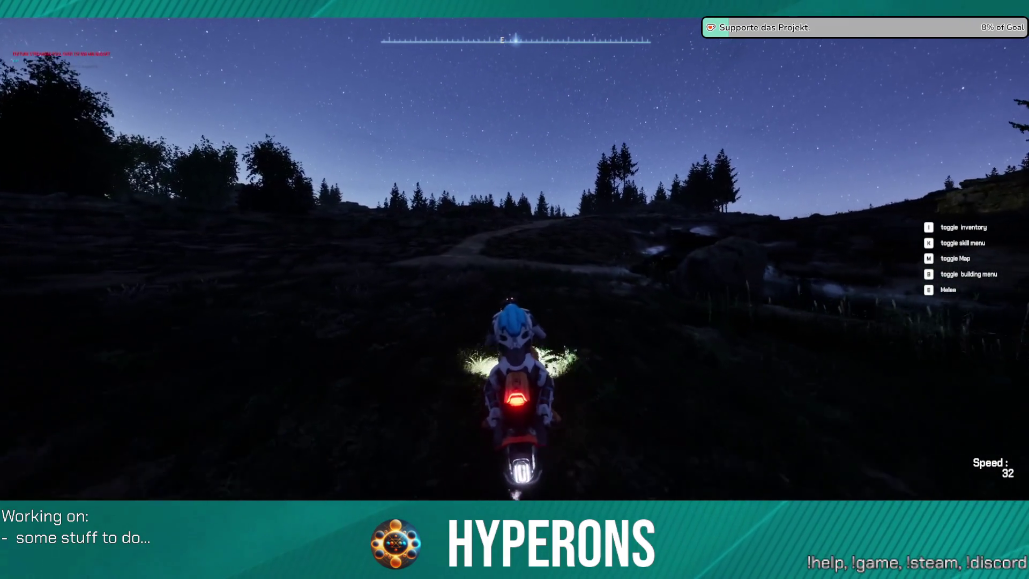
Dismount, walk away from the bike to the river's edge, and open the inventory.
{"action": "key", "text": "f"}
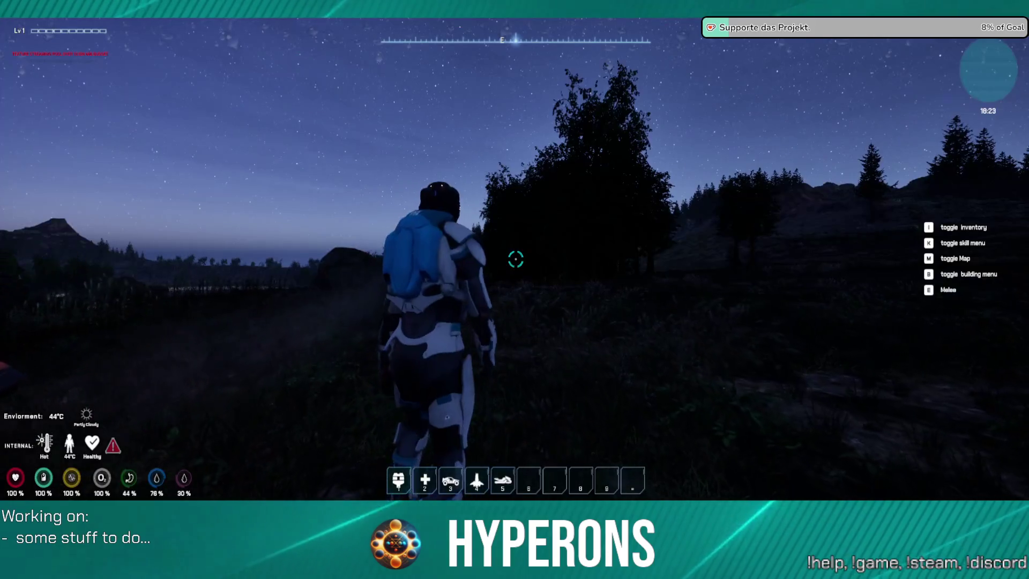
{"action": "key", "text": "w"}
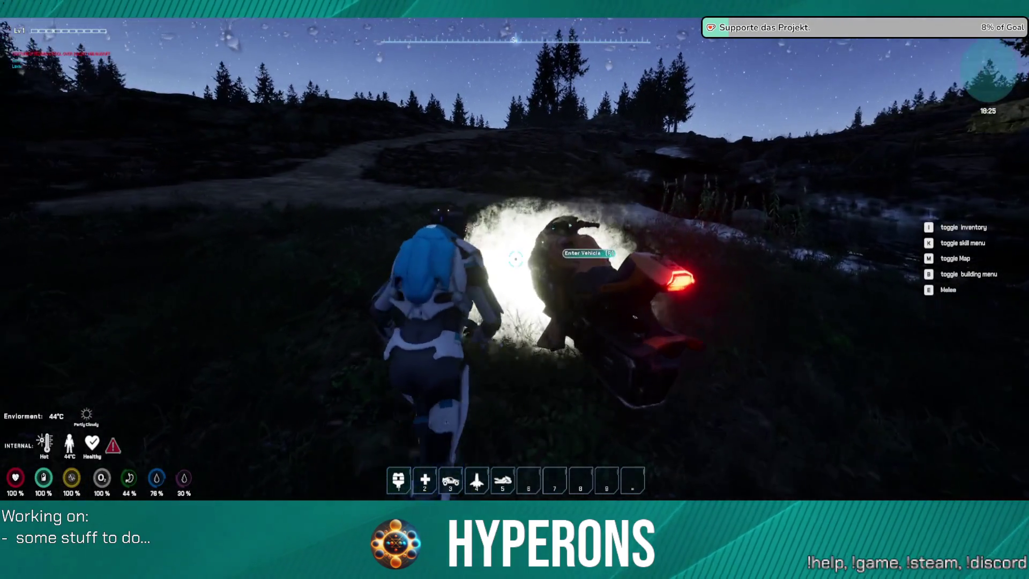
{"action": "key", "text": "w"}
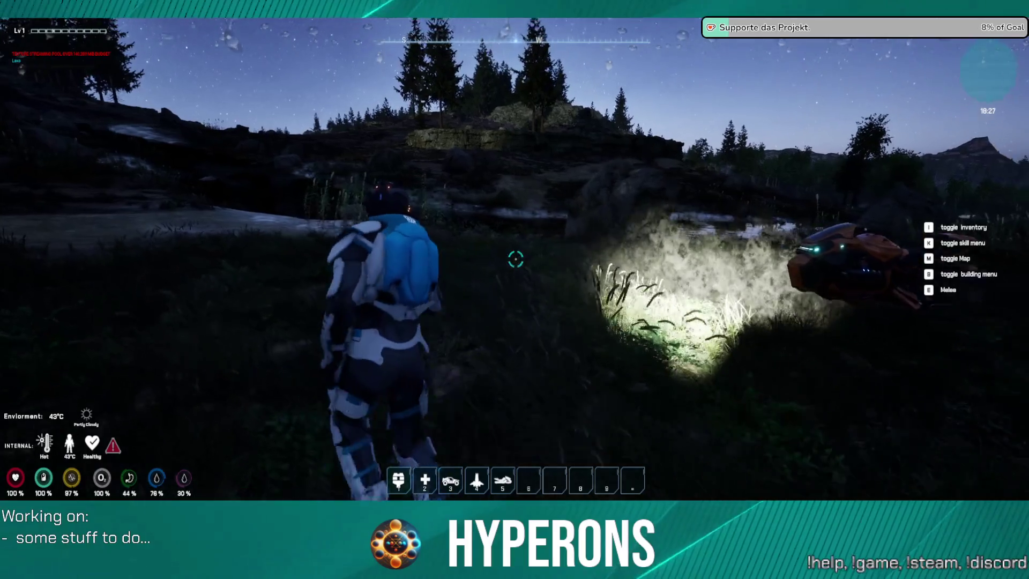
{"action": "key", "text": "w"}
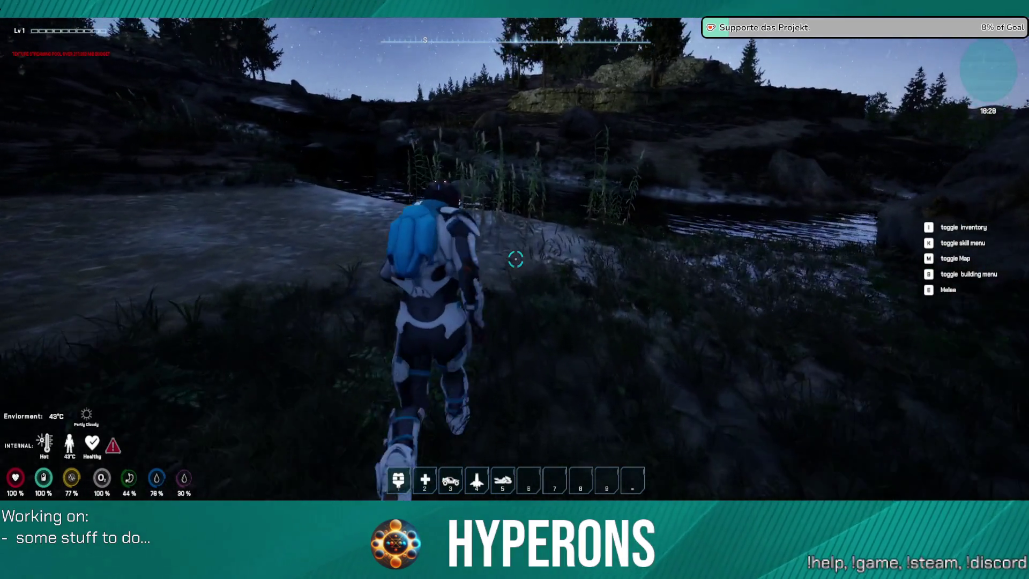
{"action": "key", "text": "w"}
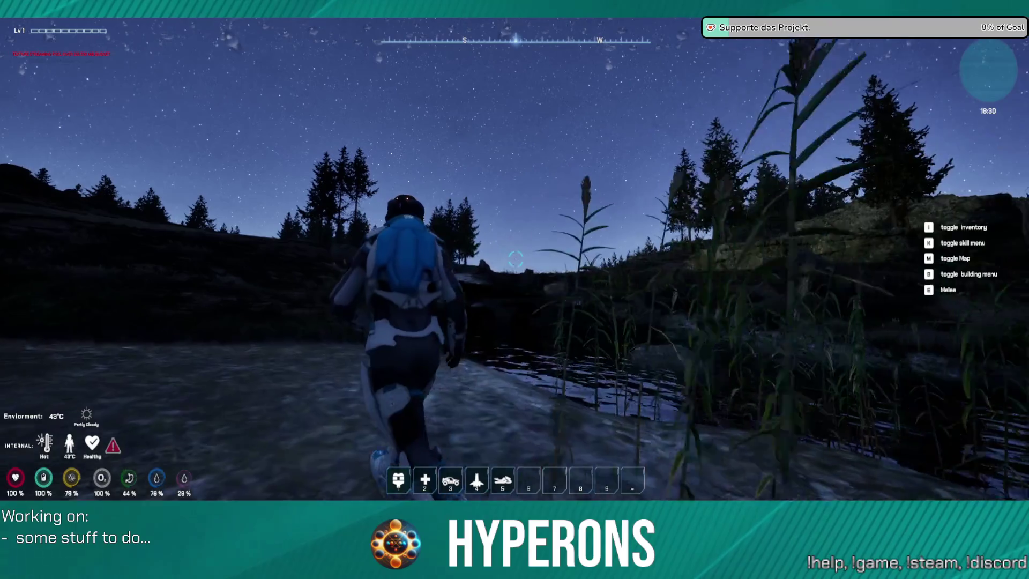
{"action": "key", "text": "w"}
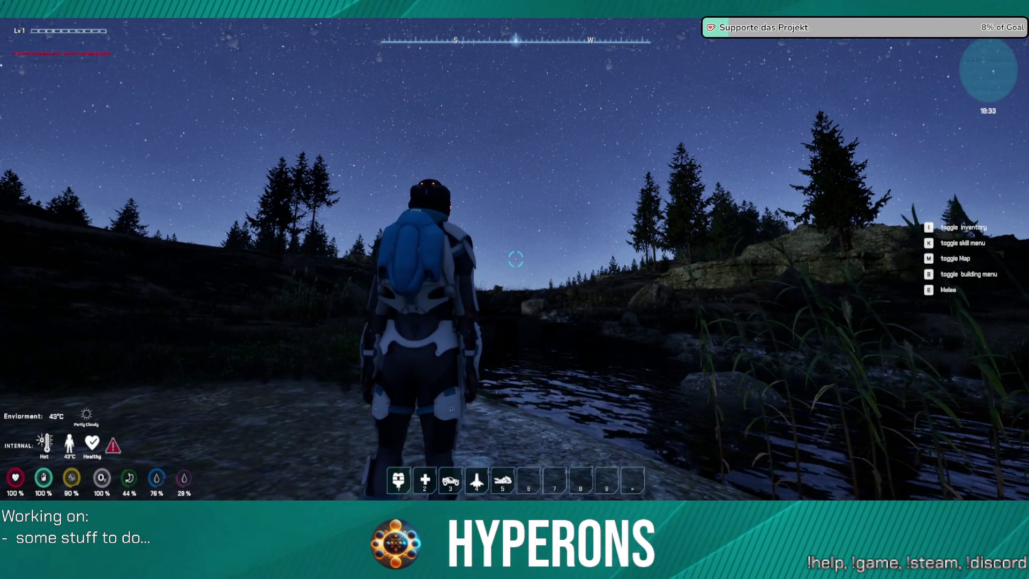
{"action": "key", "text": "i"}
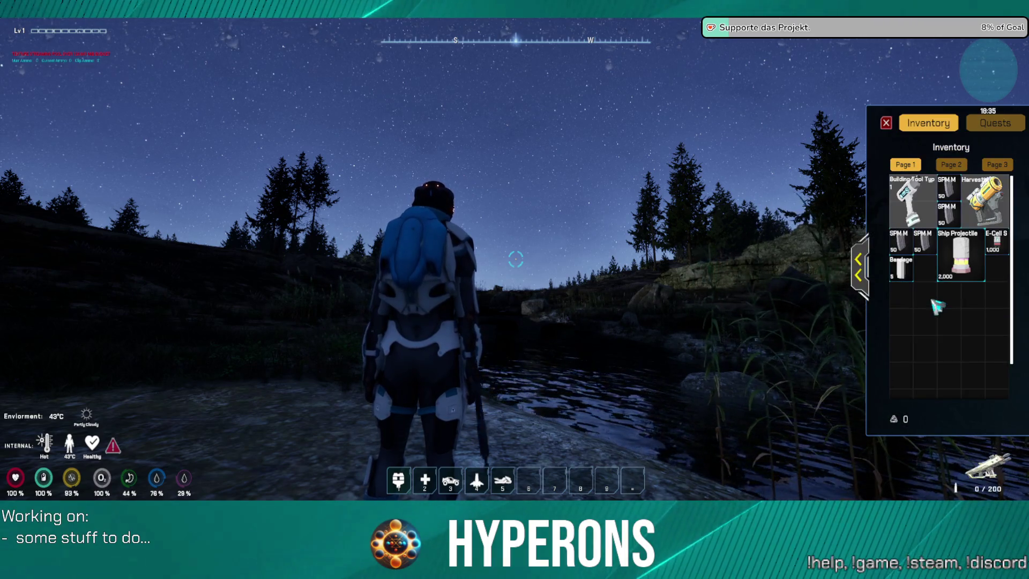
Close the inventory, reload, and fire four shots at the ground by the pond.
{"action": "left_click", "coordinate": [886, 124]}
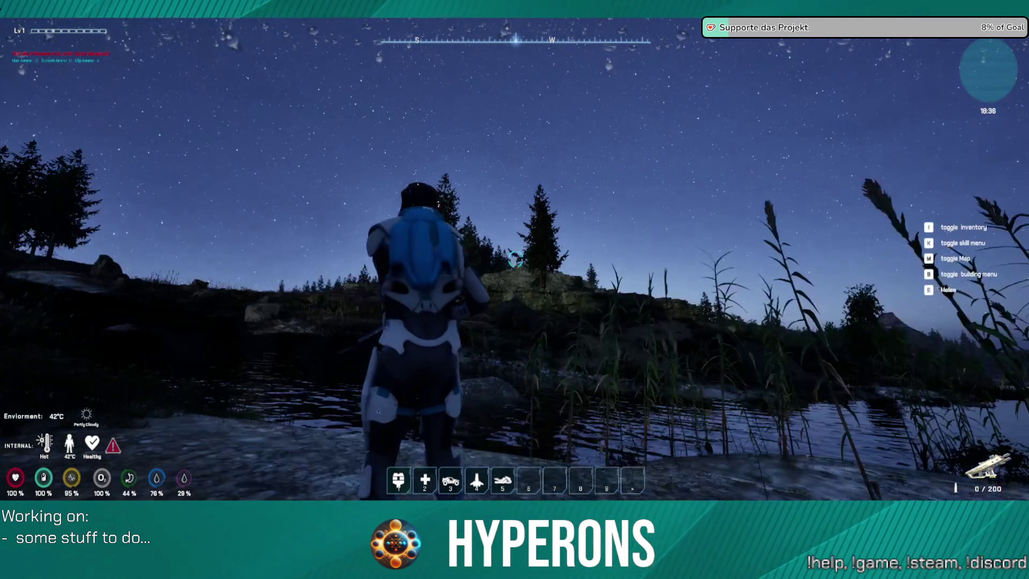
{"action": "key", "text": "r"}
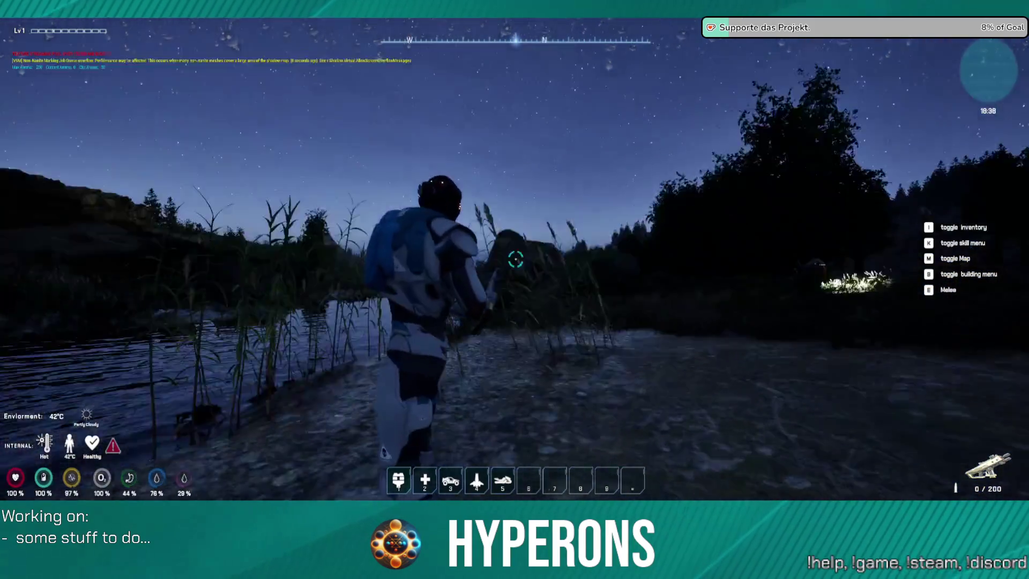
{"action": "left_click", "coordinate": [516, 260]}
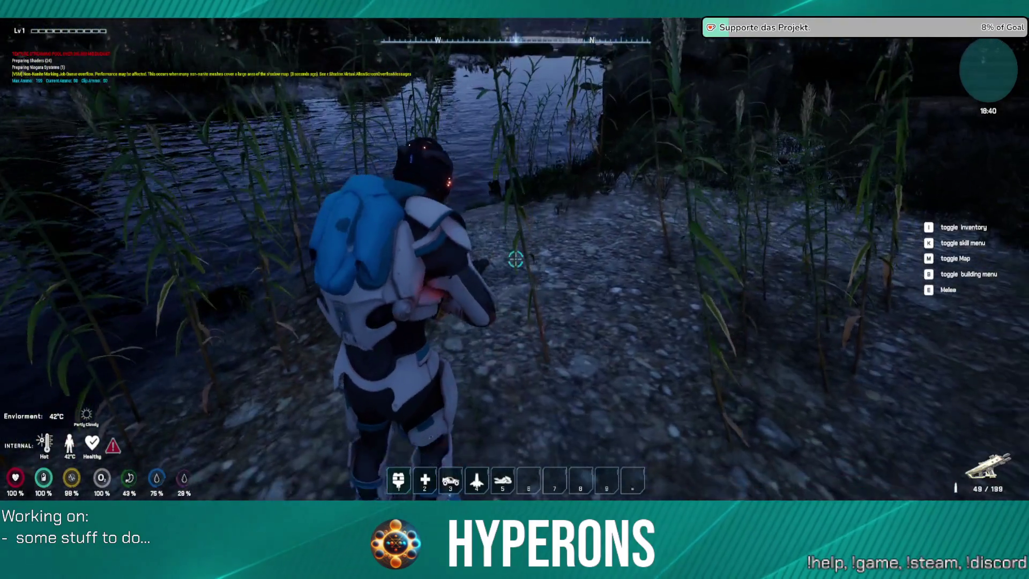
{"action": "left_click", "coordinate": [515, 260]}
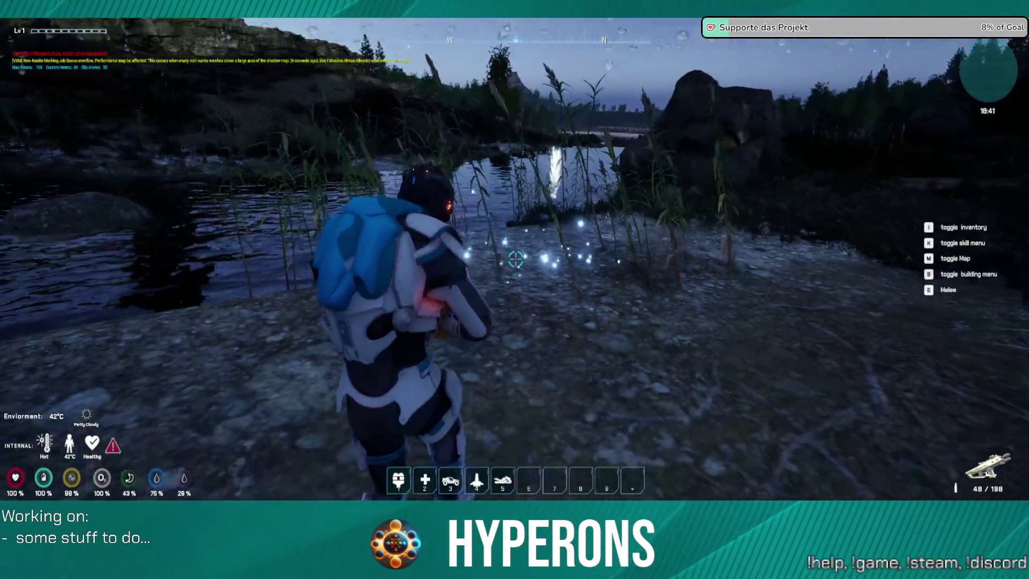
{"action": "left_click", "coordinate": [515, 260]}
{"action": "left_click", "coordinate": [516, 260]}
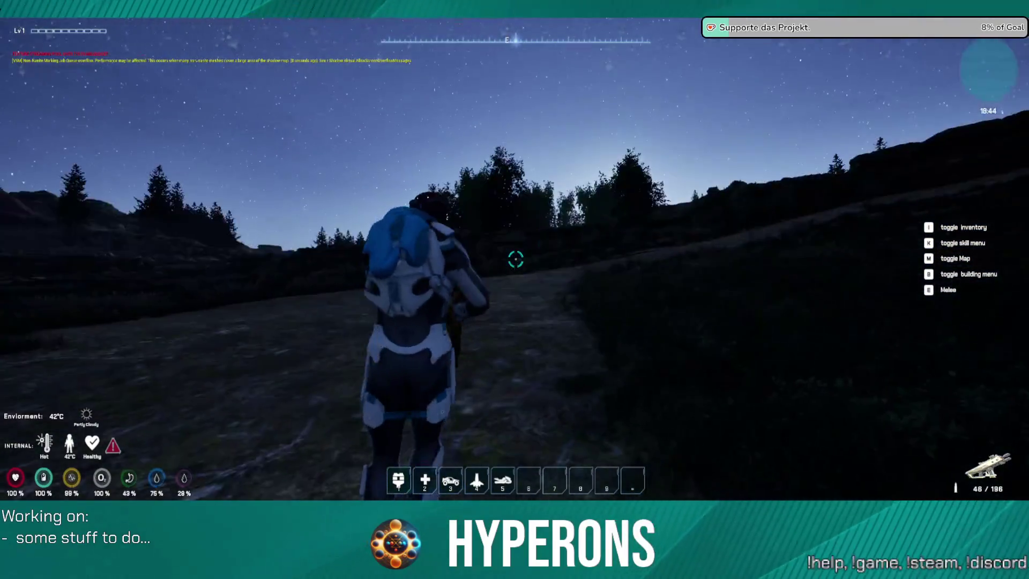
Run past the glowing plant to the orange hoverbike, mount it and drive up the slope.
{"action": "key", "text": "w"}
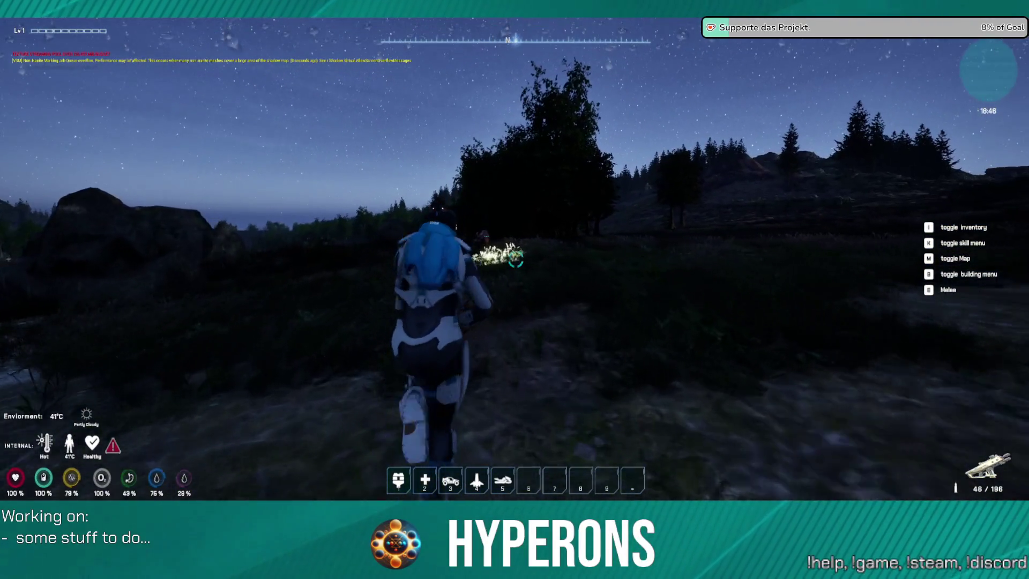
{"action": "key", "text": "w"}
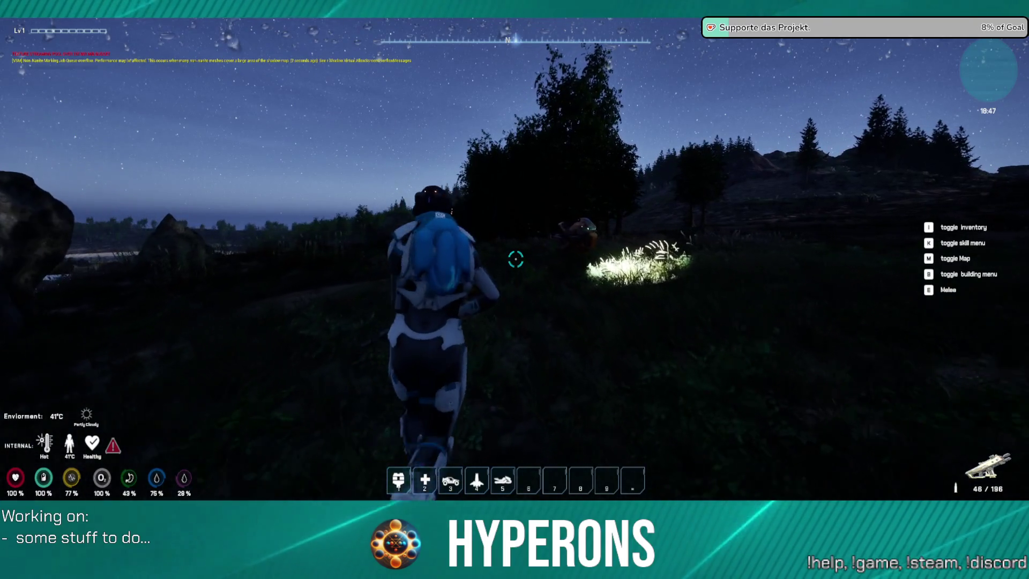
{"action": "key", "text": "w"}
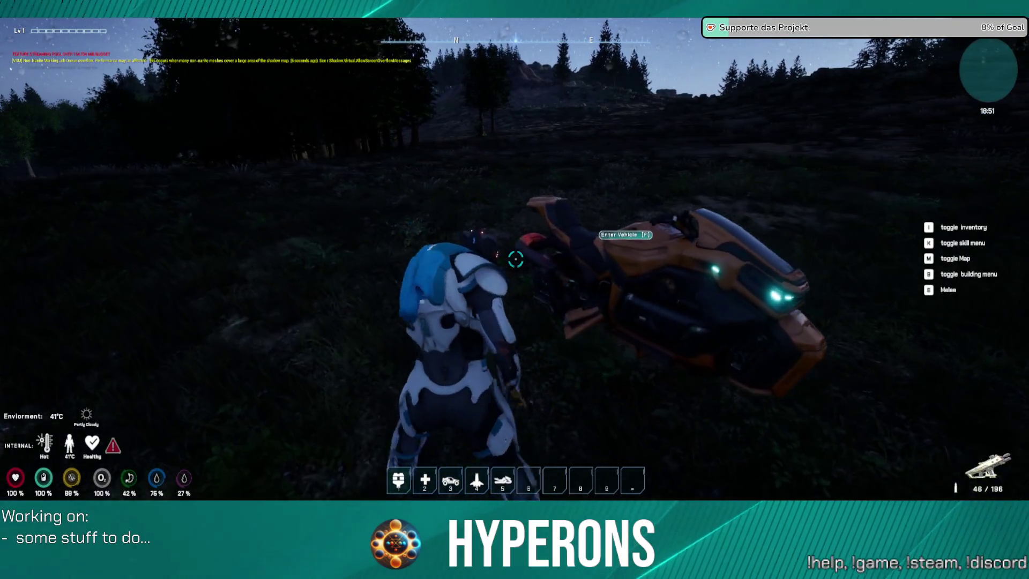
{"action": "key", "text": "s"}
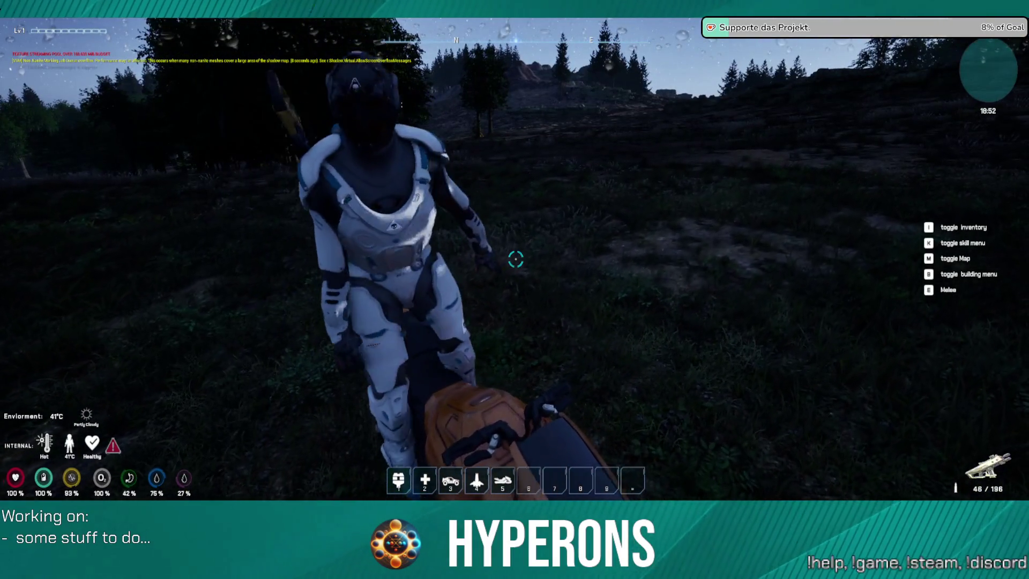
{"action": "key", "text": "f"}
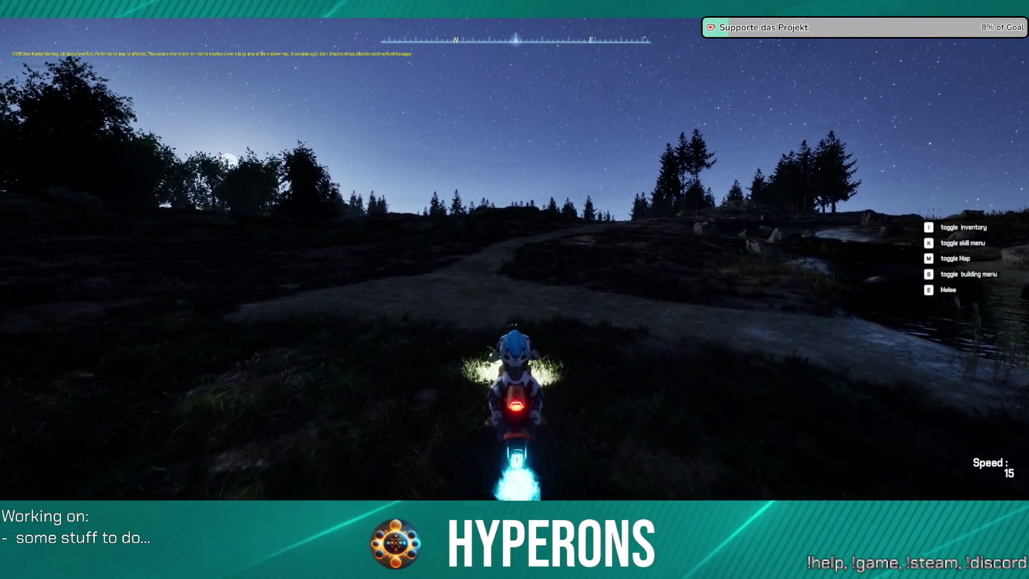
{"action": "key", "text": "w"}
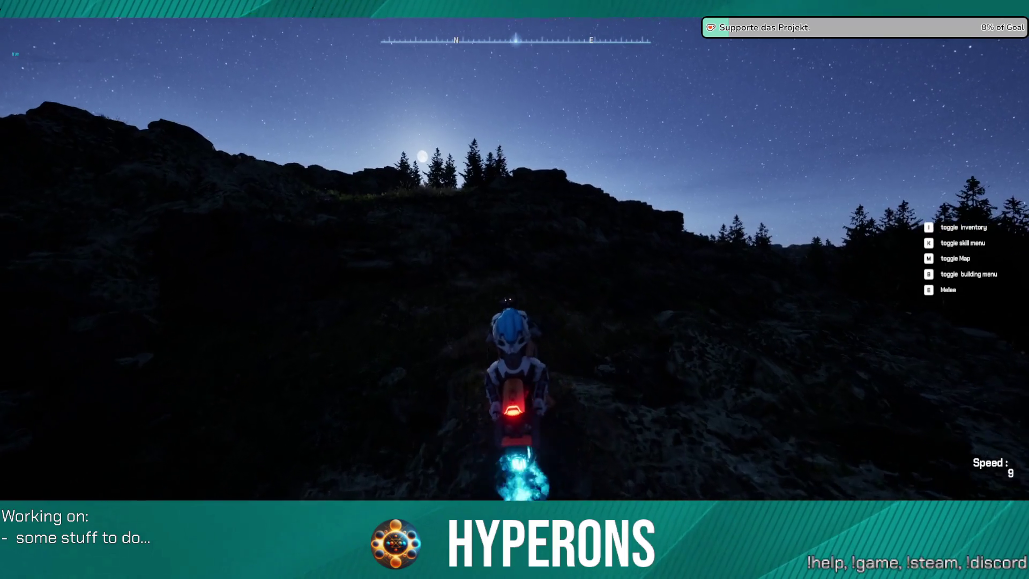
Dismount and walk up the rocky slope over the crest toward the dark rock wall.
{"action": "key", "text": "f"}
{"action": "key", "text": "w"}
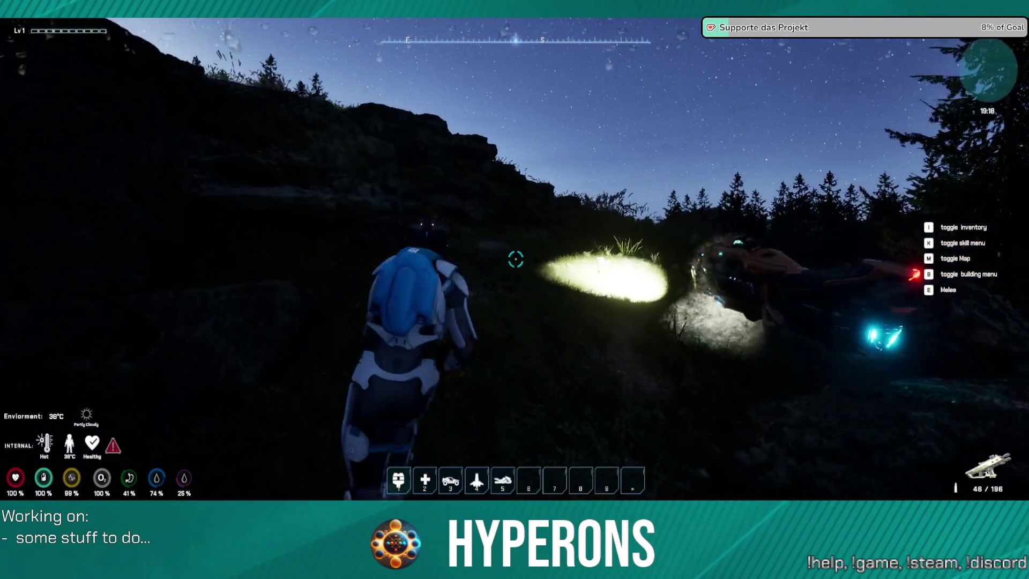
{"action": "key", "text": "w"}
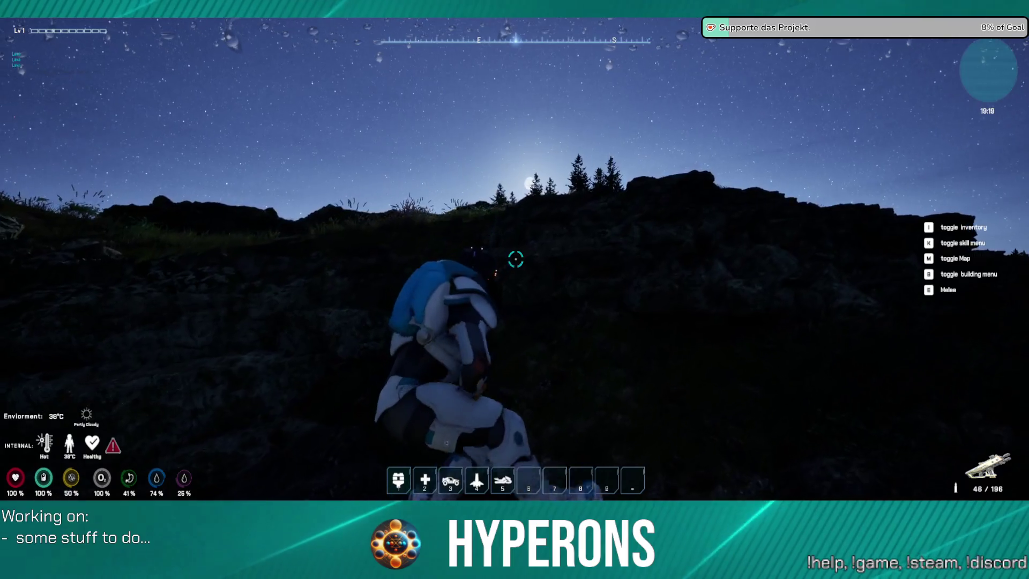
{"action": "key", "text": "w"}
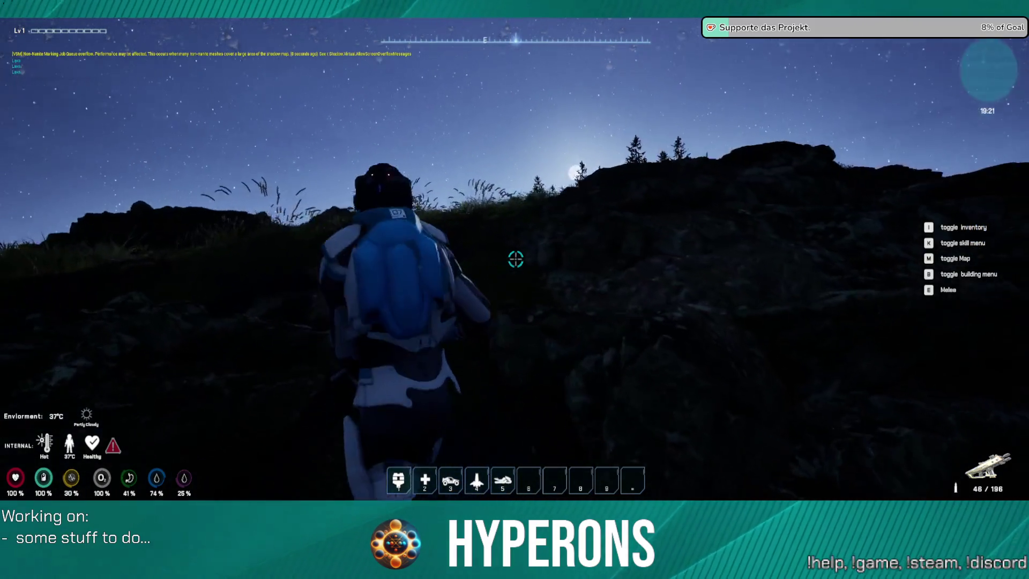
{"action": "key", "text": "w"}
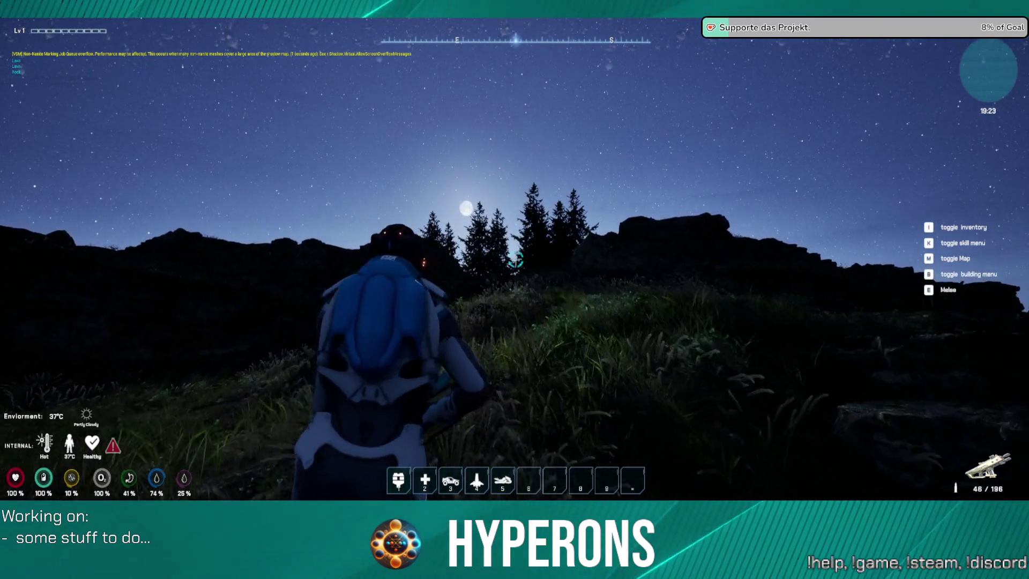
{"action": "key", "text": "w"}
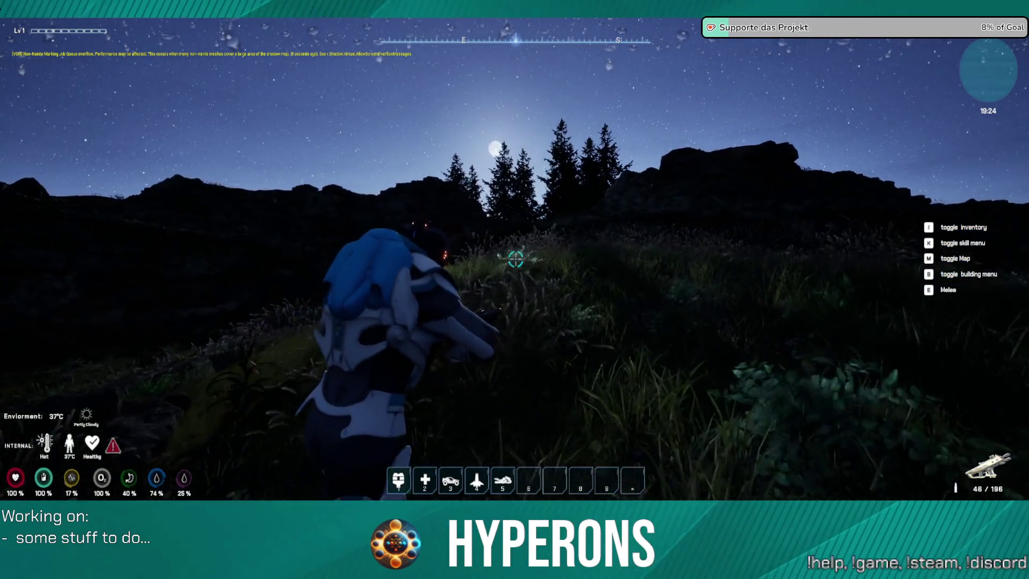
{"action": "key", "text": "w"}
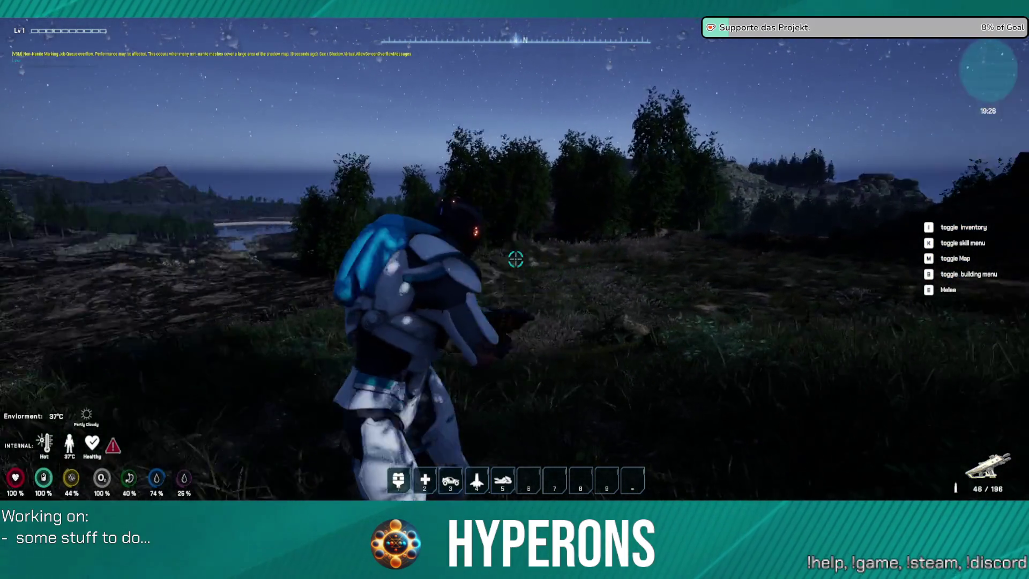
{"action": "key", "text": "w"}
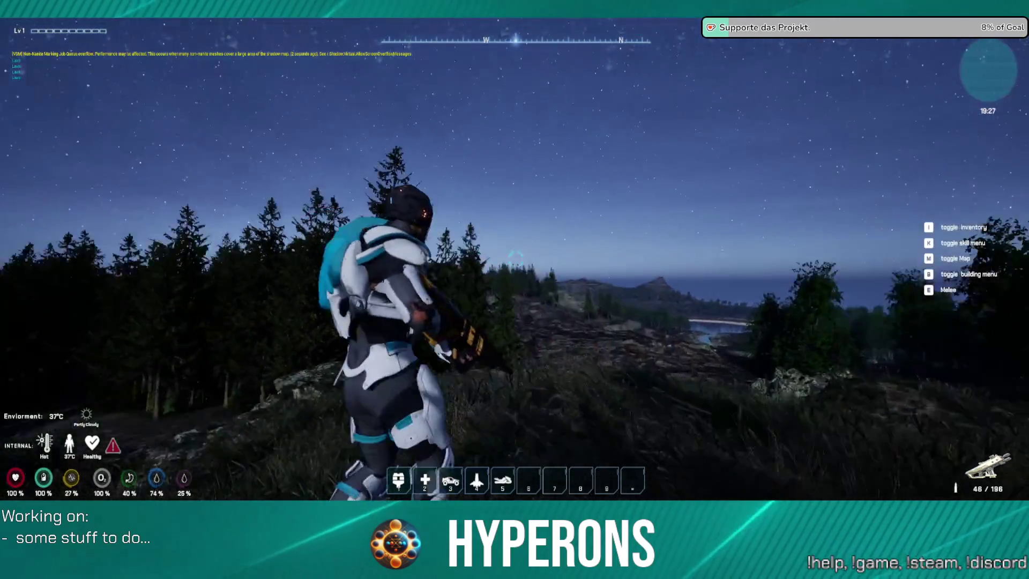
{"action": "key", "text": "w"}
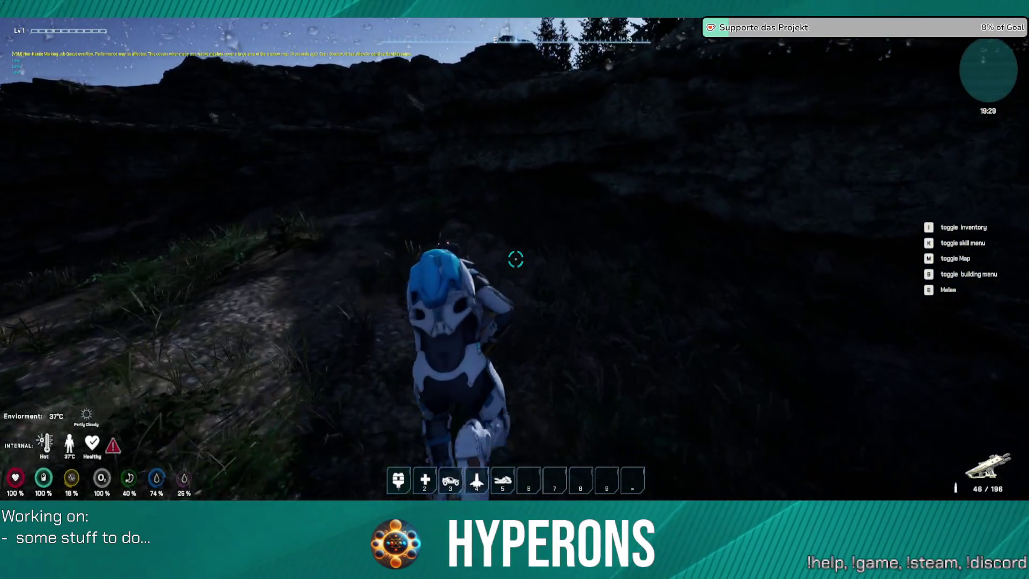
{"action": "key", "text": "w"}
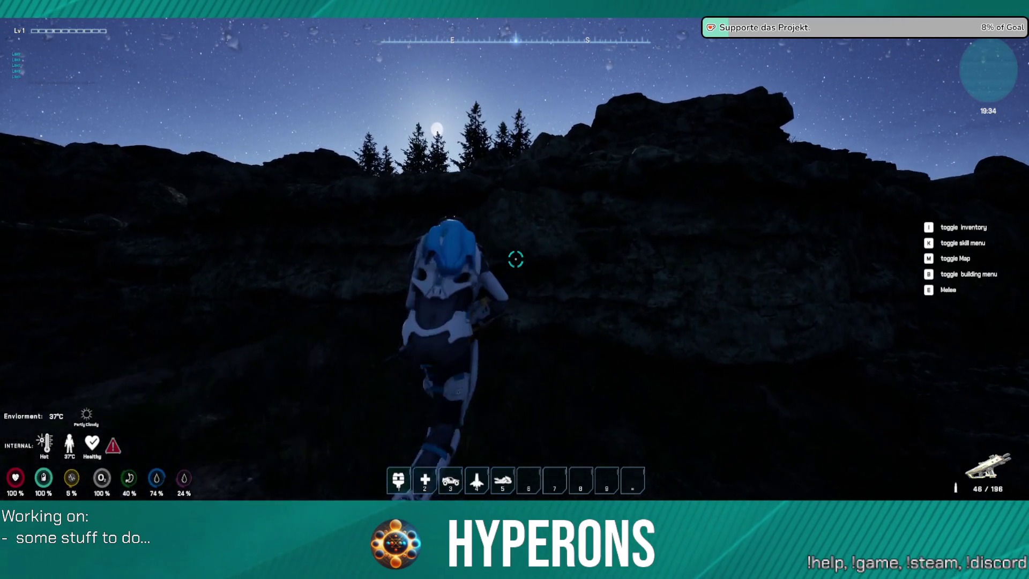
Climb the rock face onto the ledge and follow the grassy path up toward the trees.
{"action": "key", "text": "w"}
{"action": "key", "text": "w"}
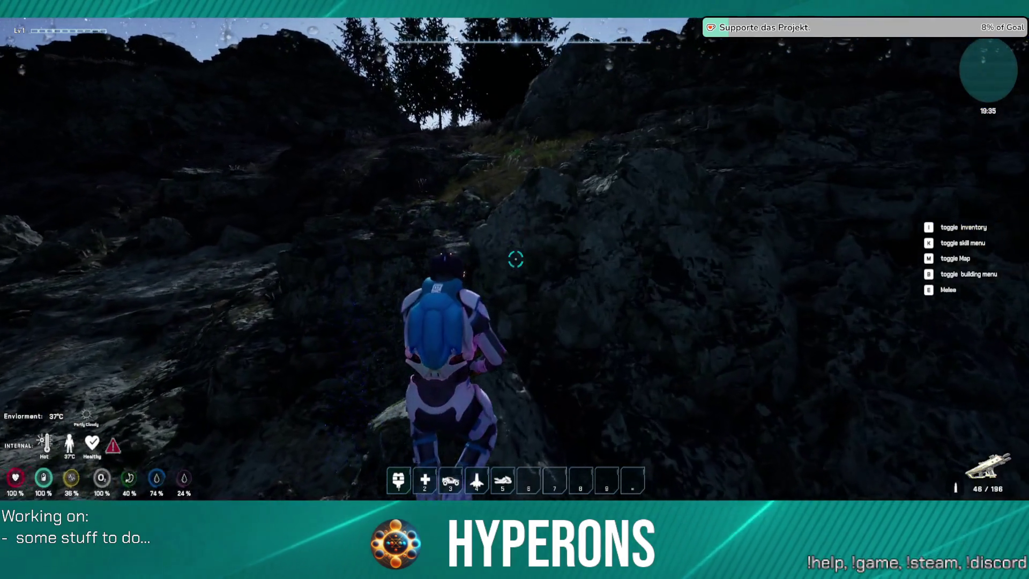
{"action": "key", "text": "w"}
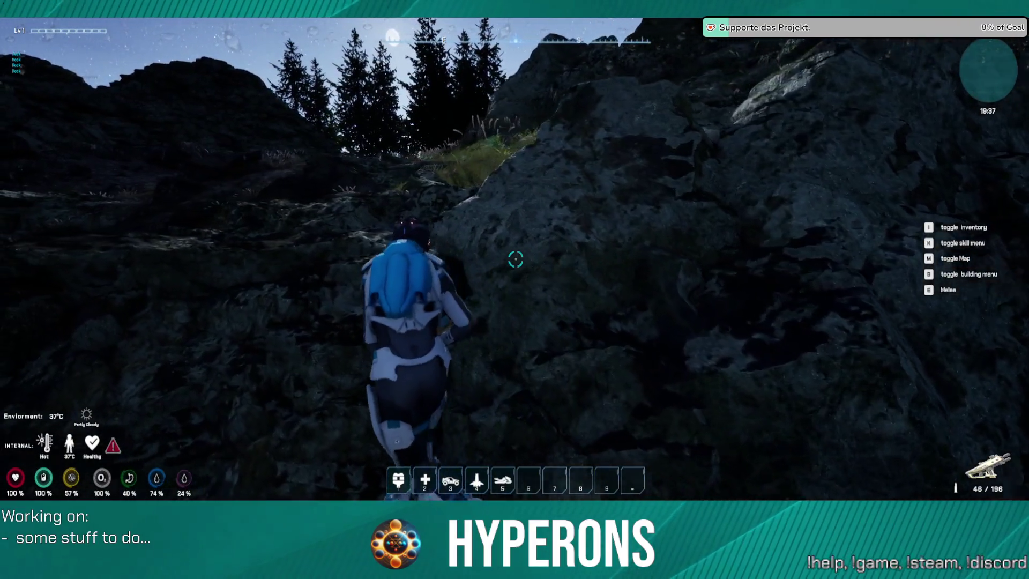
{"action": "key", "text": "w"}
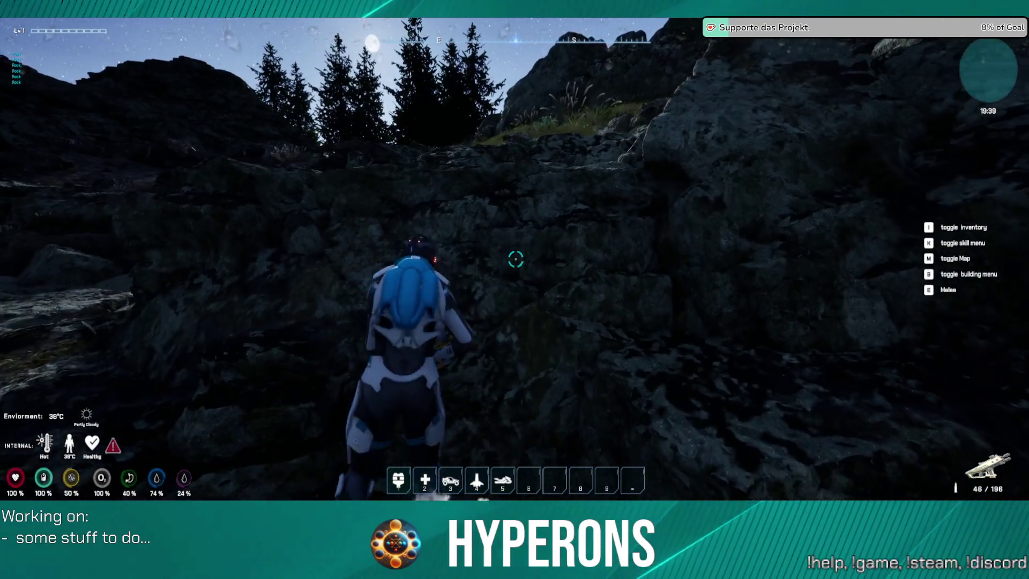
{"action": "key", "text": "w"}
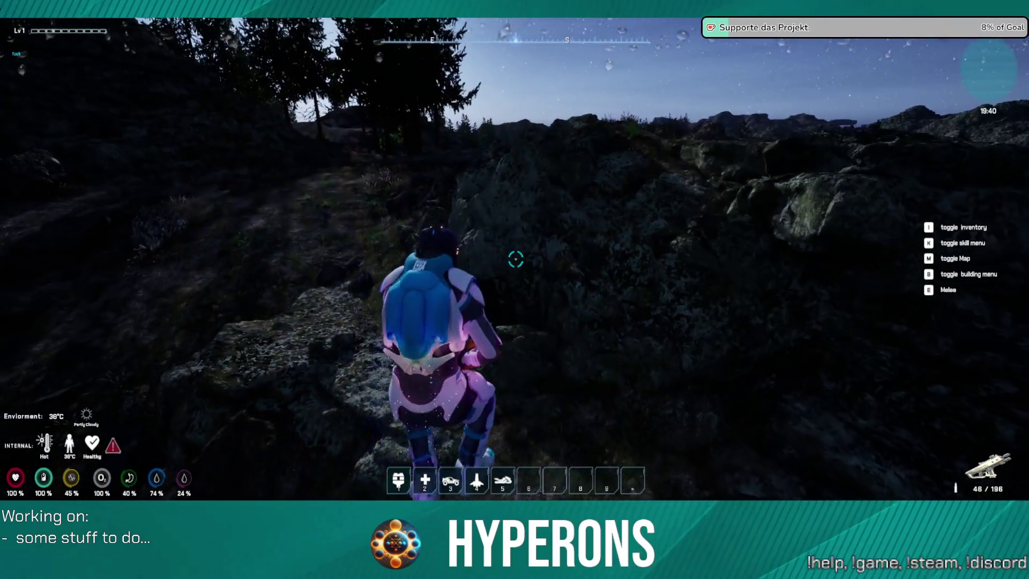
{"action": "key", "text": "w"}
{"action": "key", "text": "w"}
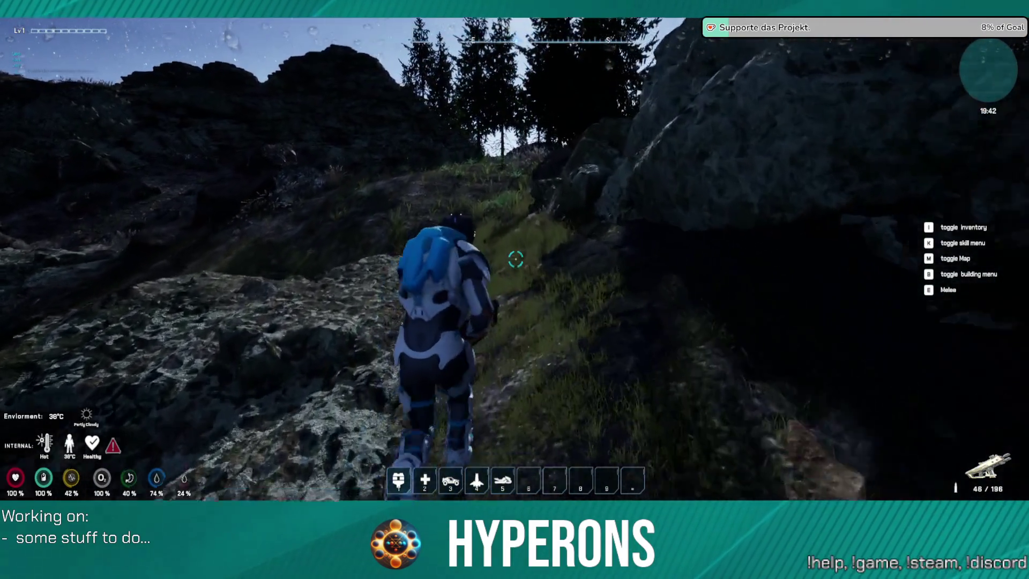
{"action": "key", "text": "w"}
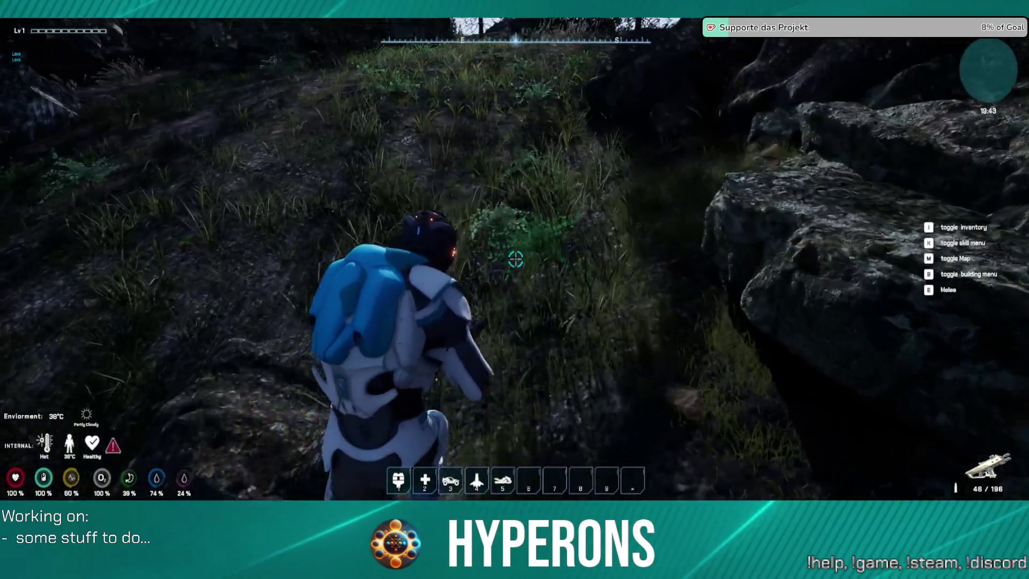
{"action": "key", "text": "w"}
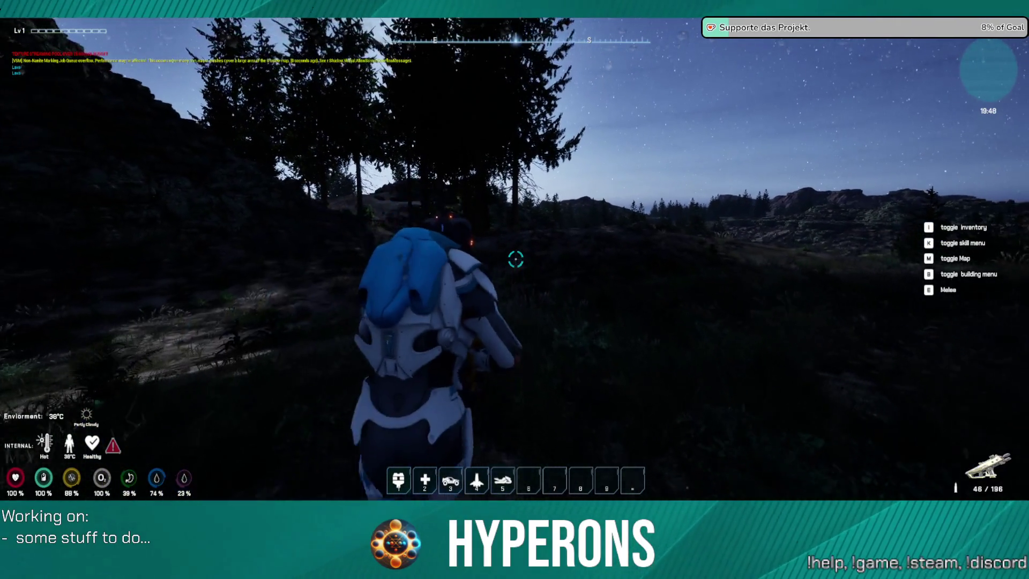
{"action": "key", "text": "w"}
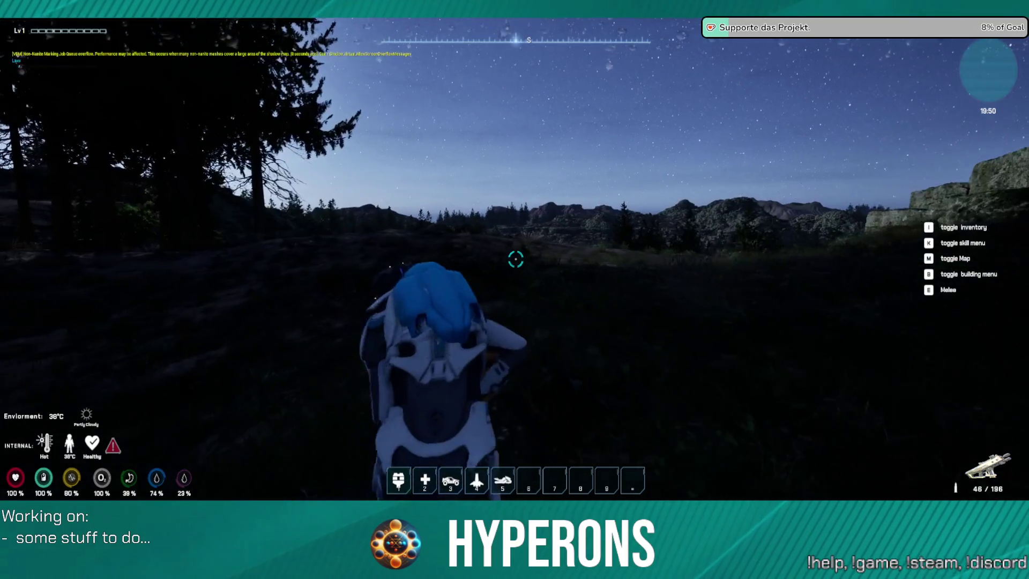
Run across the rocky plateau, down a slope and back uphill toward the trees.
{"action": "key", "text": "w"}
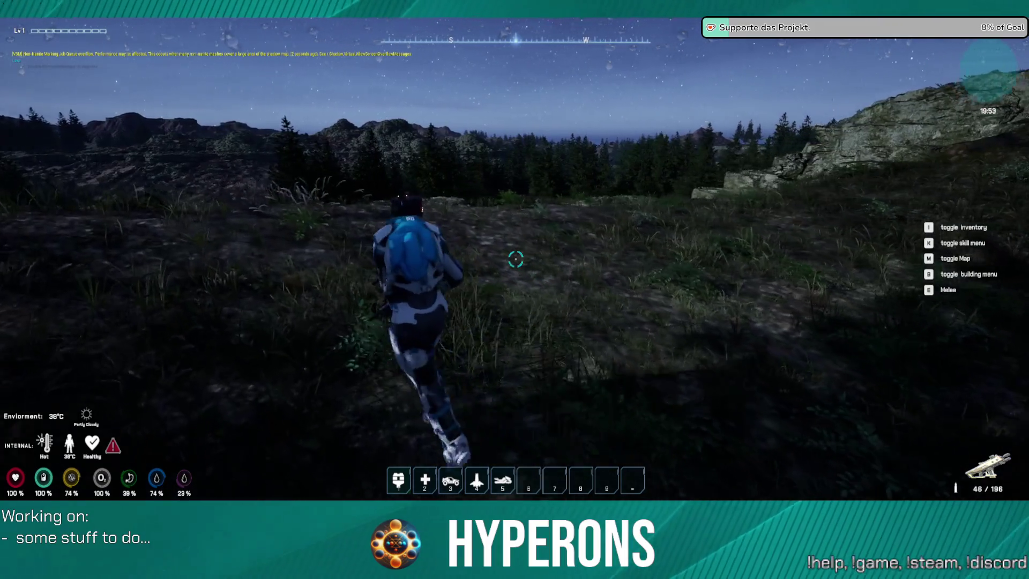
{"action": "key", "text": "w"}
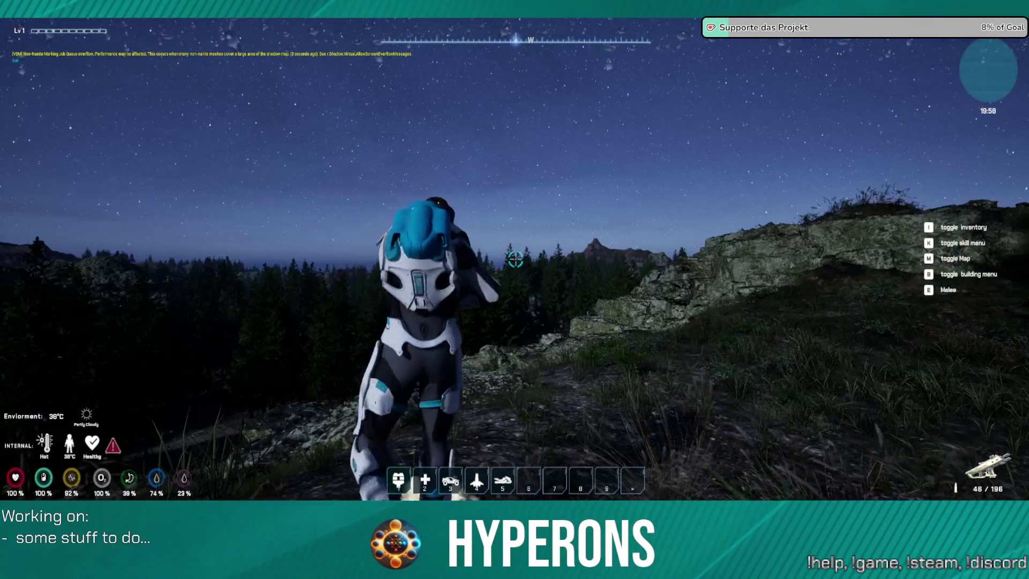
{"action": "key", "text": "w"}
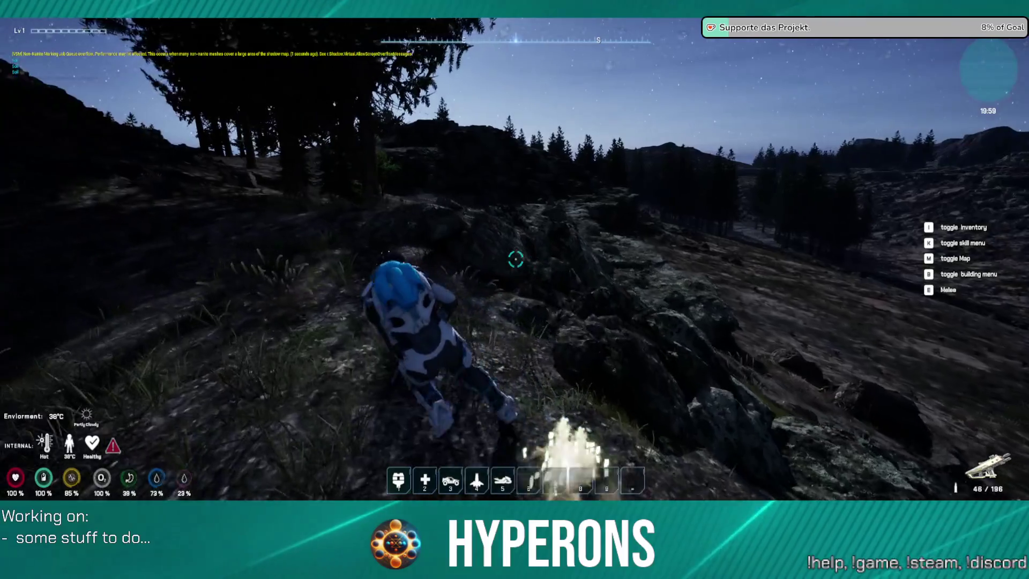
{"action": "key", "text": "w"}
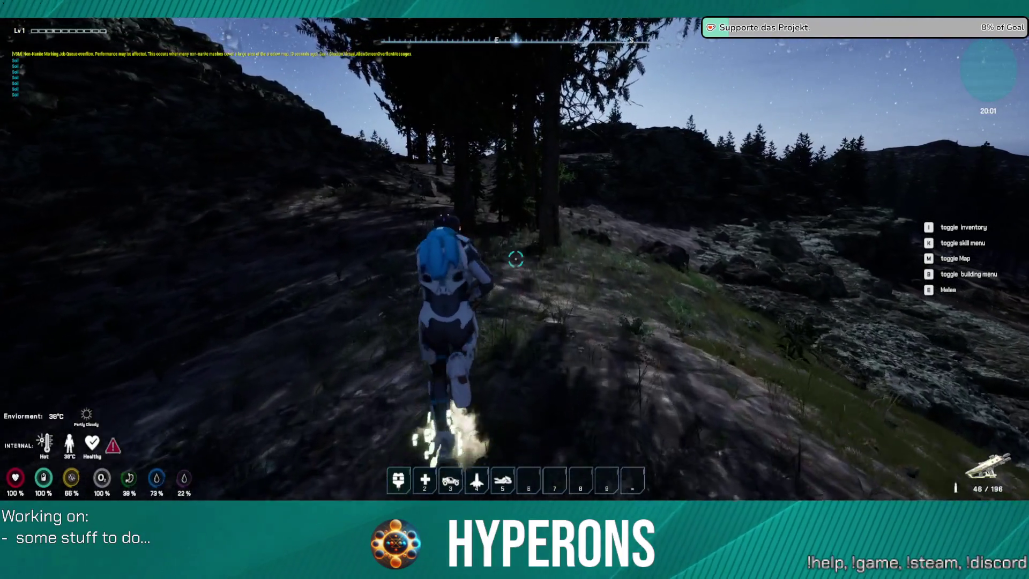
{"action": "key", "text": "w"}
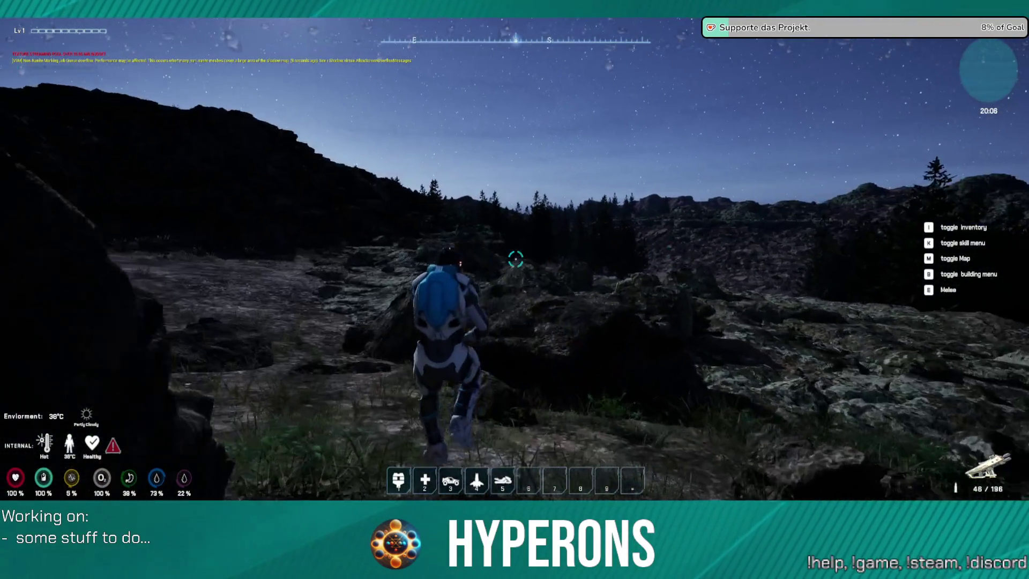
{"action": "key", "text": "w"}
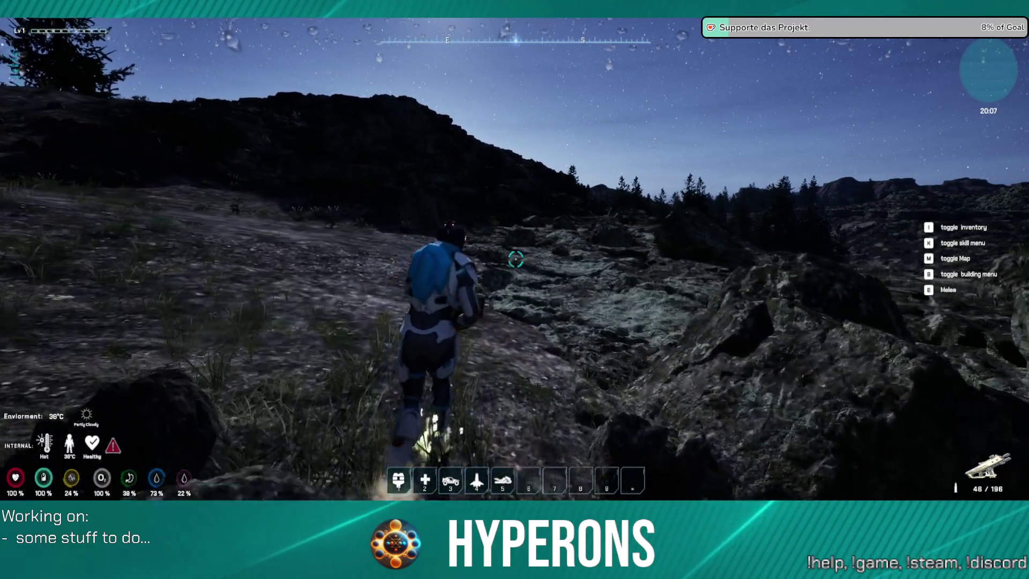
{"action": "key", "text": "w"}
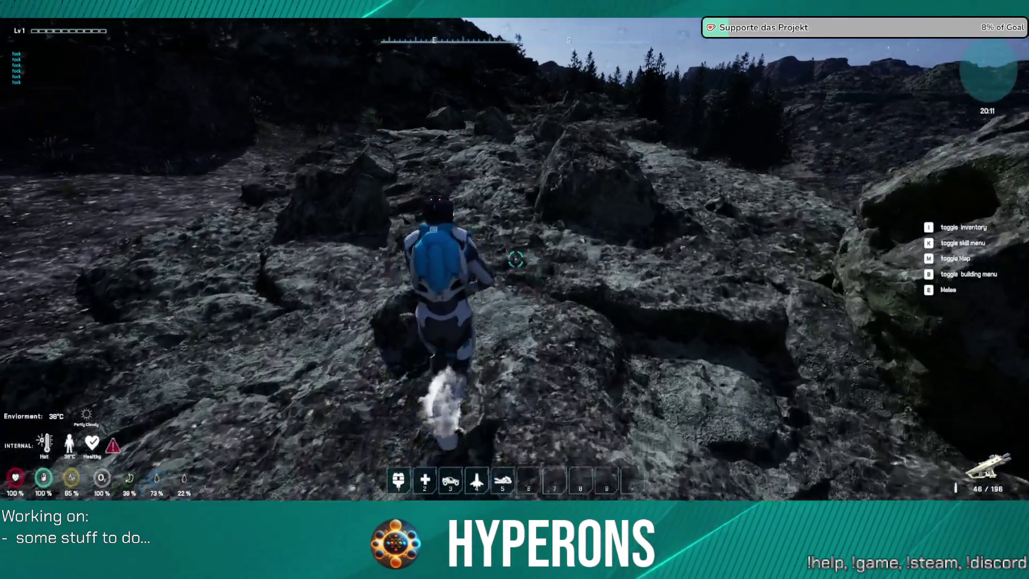
{"action": "key", "text": "w"}
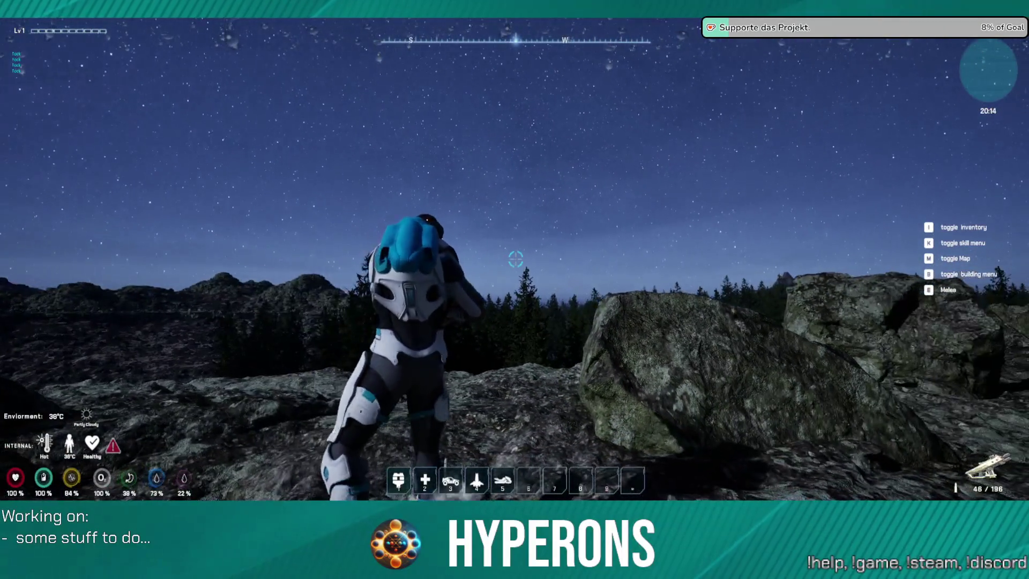
Jet-boost over the boulders and turn to face the forested ridge.
{"action": "key", "text": "w"}
{"action": "key", "text": "space"}
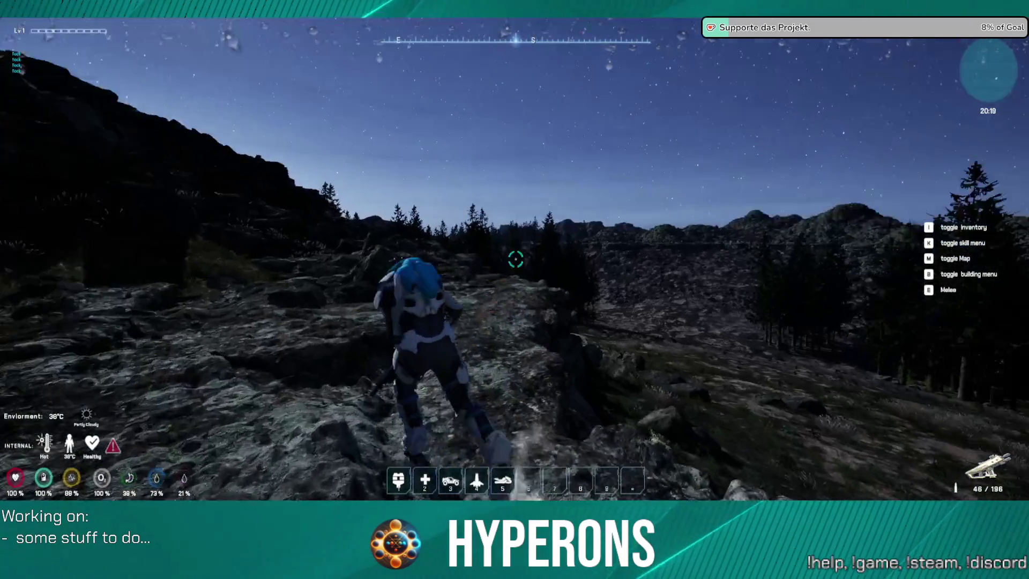
{"action": "key", "text": "space"}
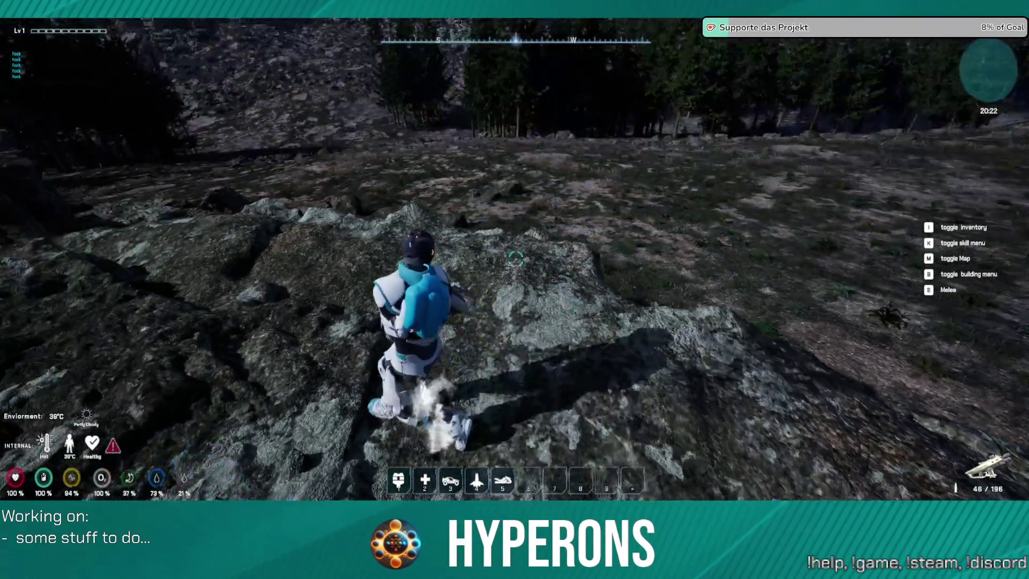
{"action": "key", "text": "w"}
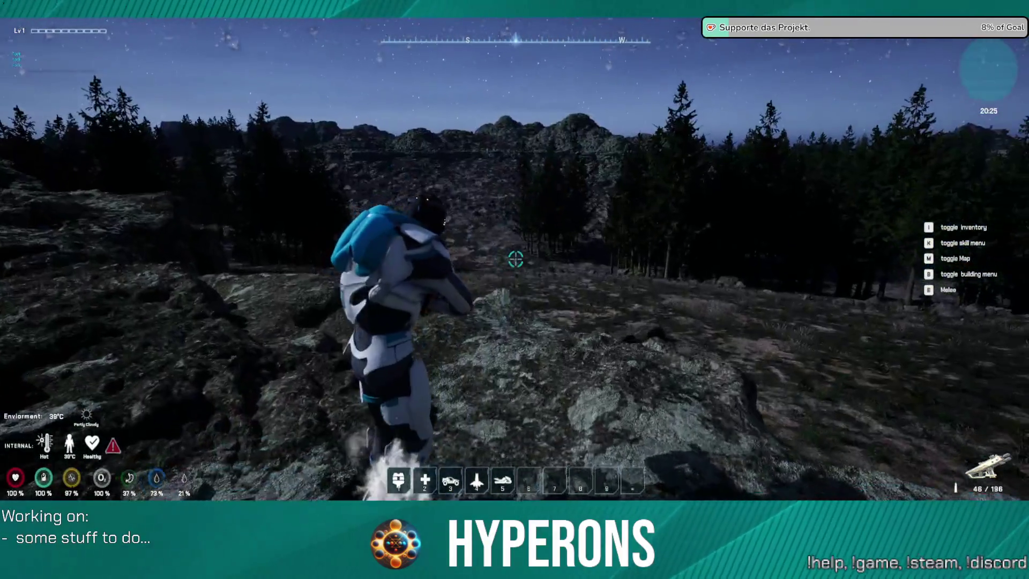
Fire six rifle shots toward the distant hills across the valley.
{"action": "left_click", "coordinate": [515, 260]}
{"action": "left_click", "coordinate": [515, 260]}
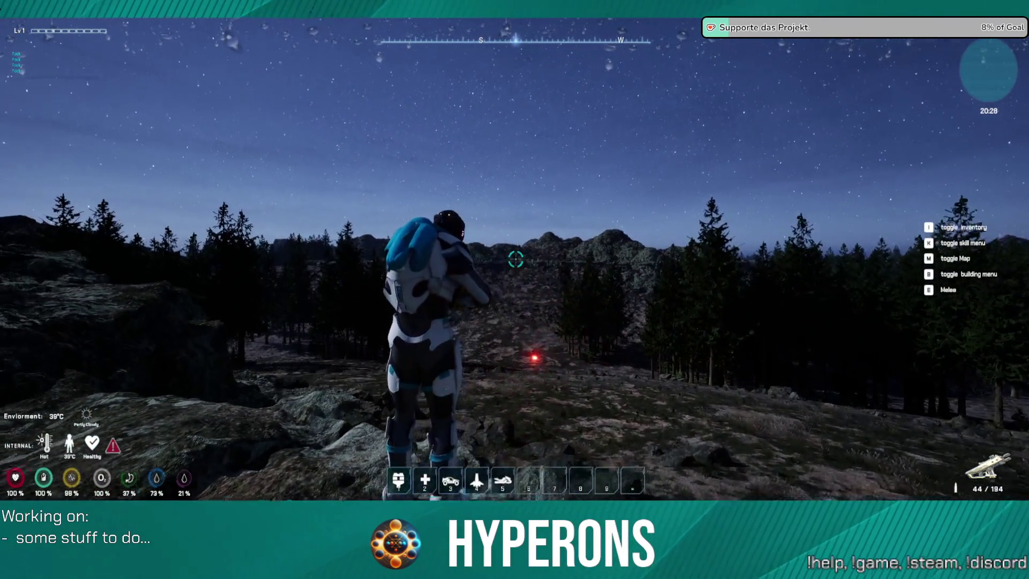
{"action": "left_click", "coordinate": [515, 260]}
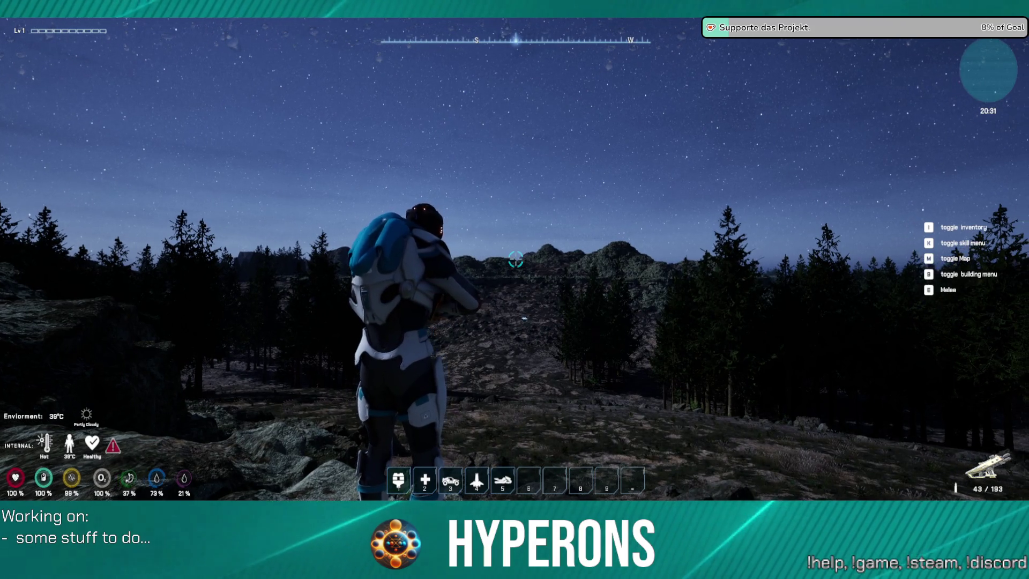
{"action": "left_click", "coordinate": [515, 260]}
{"action": "left_click", "coordinate": [515, 260]}
{"action": "left_click", "coordinate": [515, 260]}
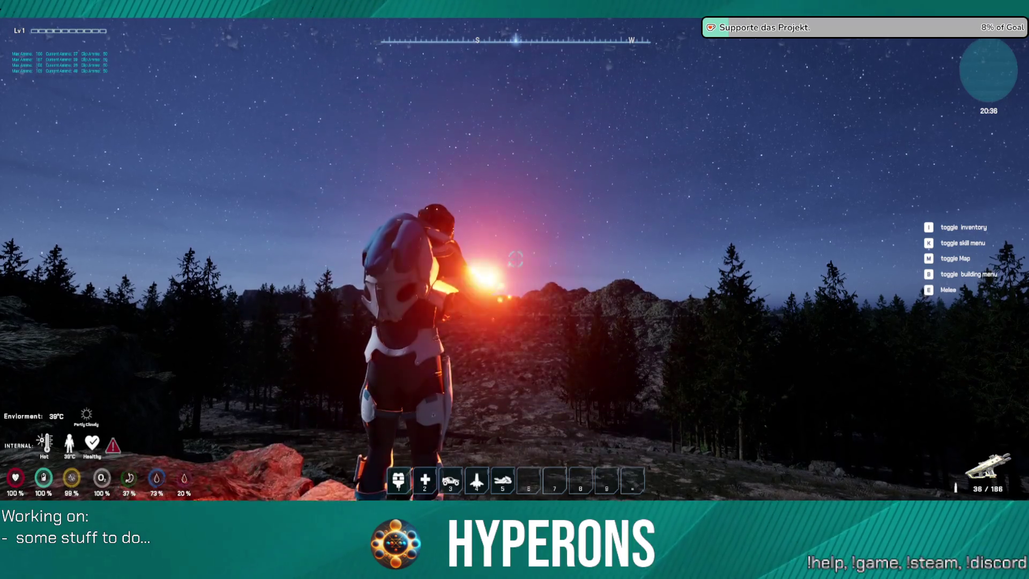
{"action": "left_click", "coordinate": [515, 260]}
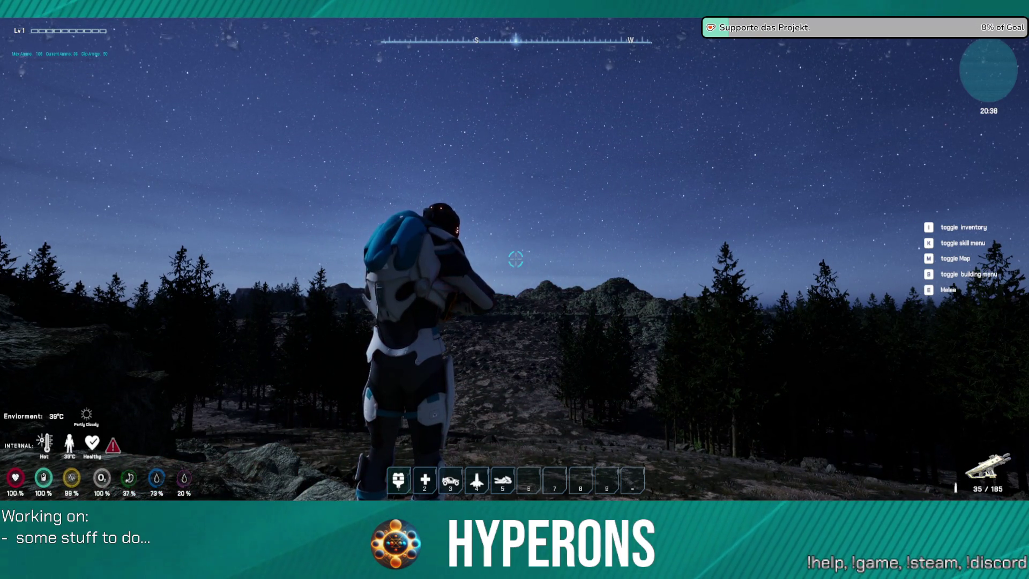
Run over the rocks and return along the ridge to its edge.
{"action": "key", "text": "w"}
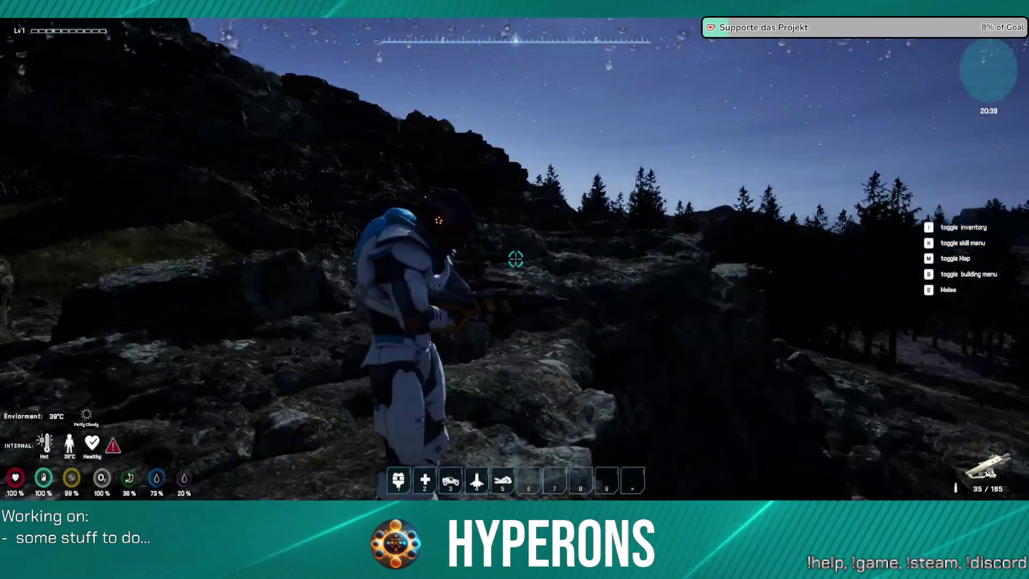
{"action": "key", "text": "w"}
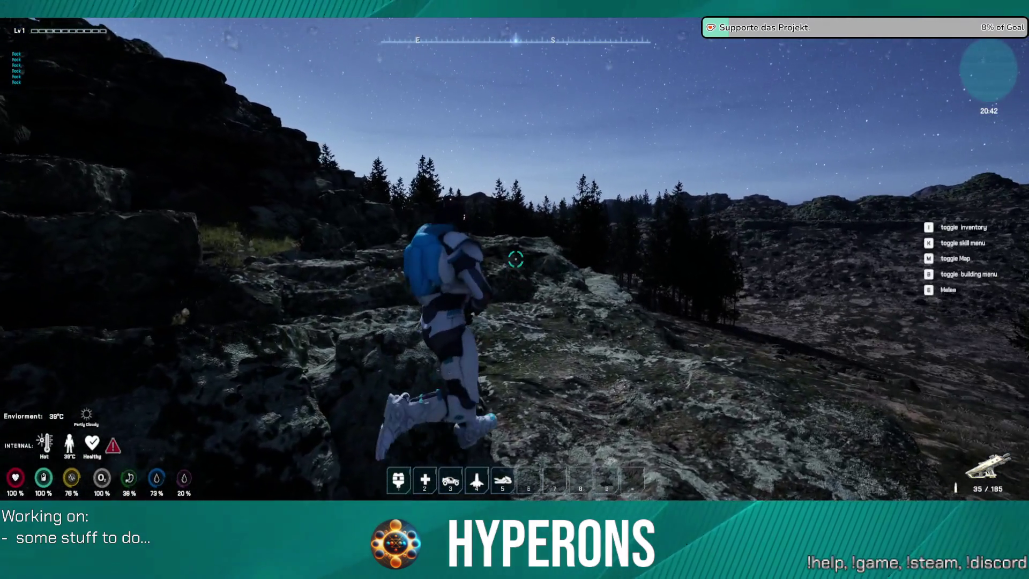
{"action": "key", "text": "w"}
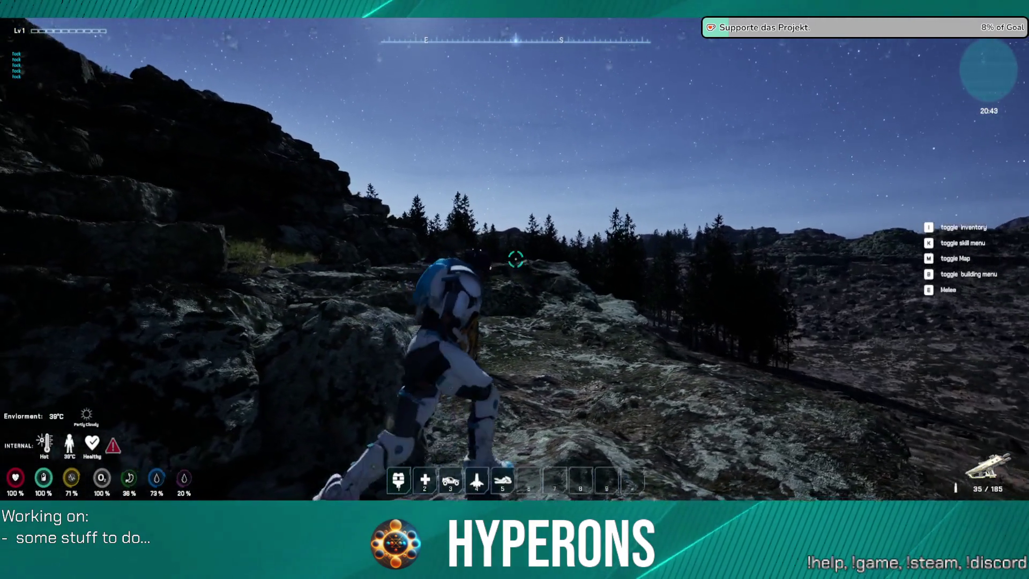
{"action": "key", "text": "w"}
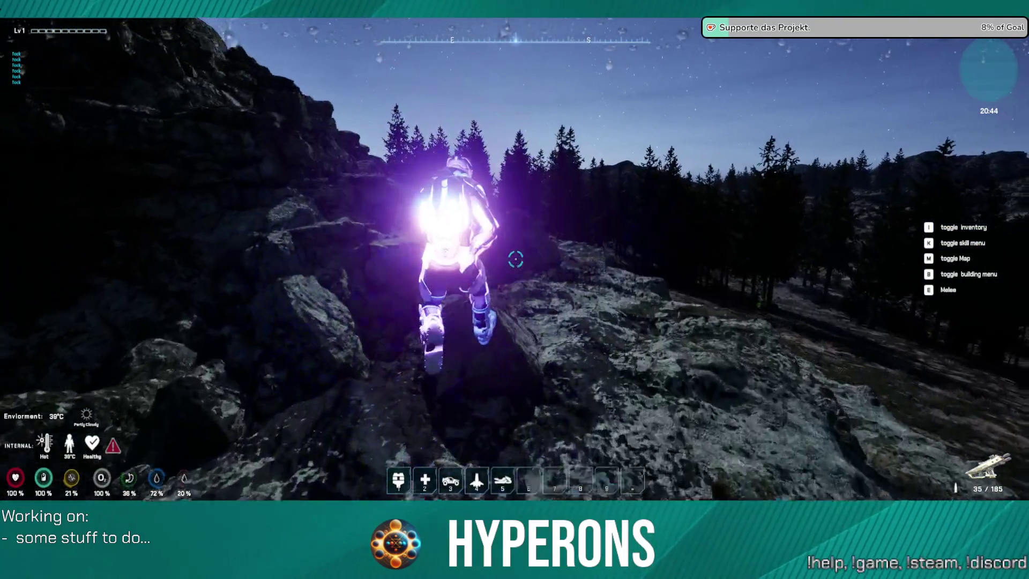
{"action": "key", "text": "w"}
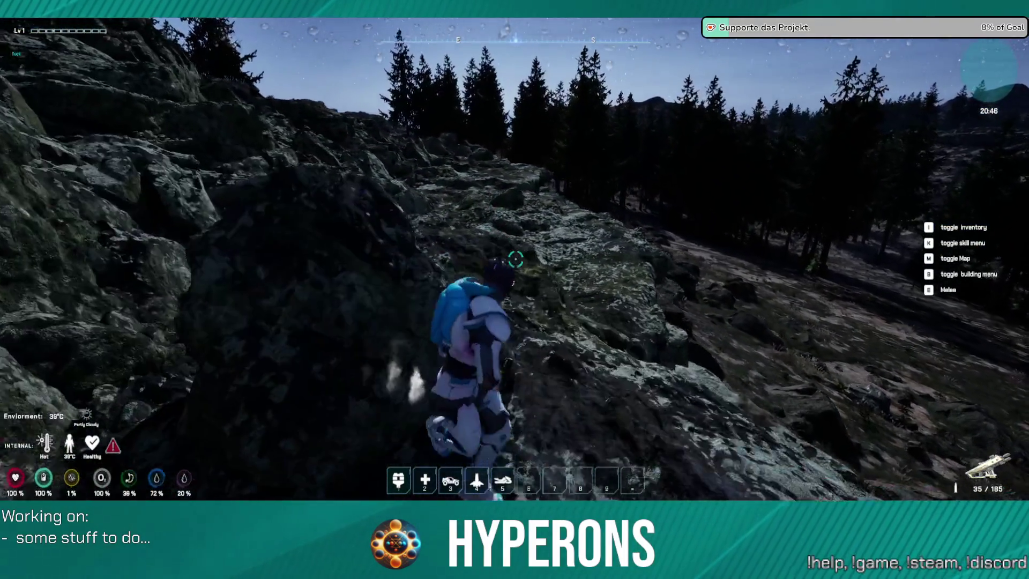
{"action": "key", "text": "w"}
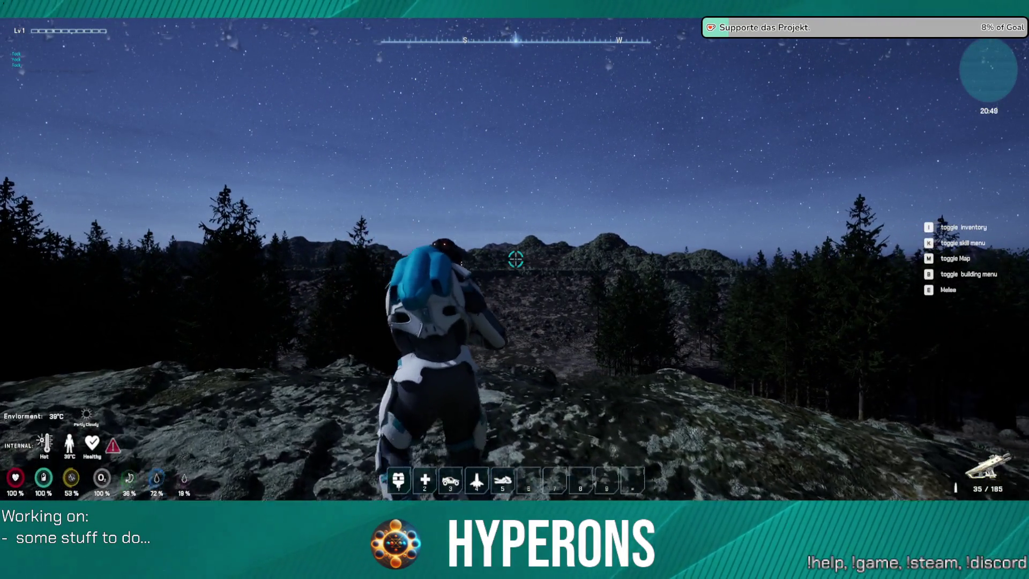
Fire bursts at the hillside until the rifle is down to 5/155 ammo.
{"action": "left_click", "coordinate": [516, 260]}
{"action": "left_click", "coordinate": [515, 259]}
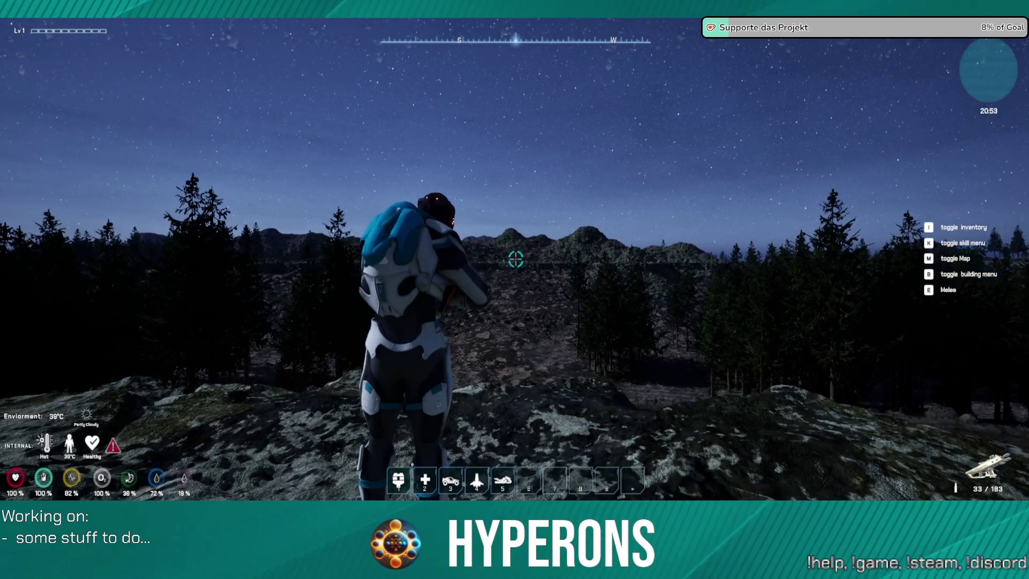
{"action": "left_click", "coordinate": [515, 260]}
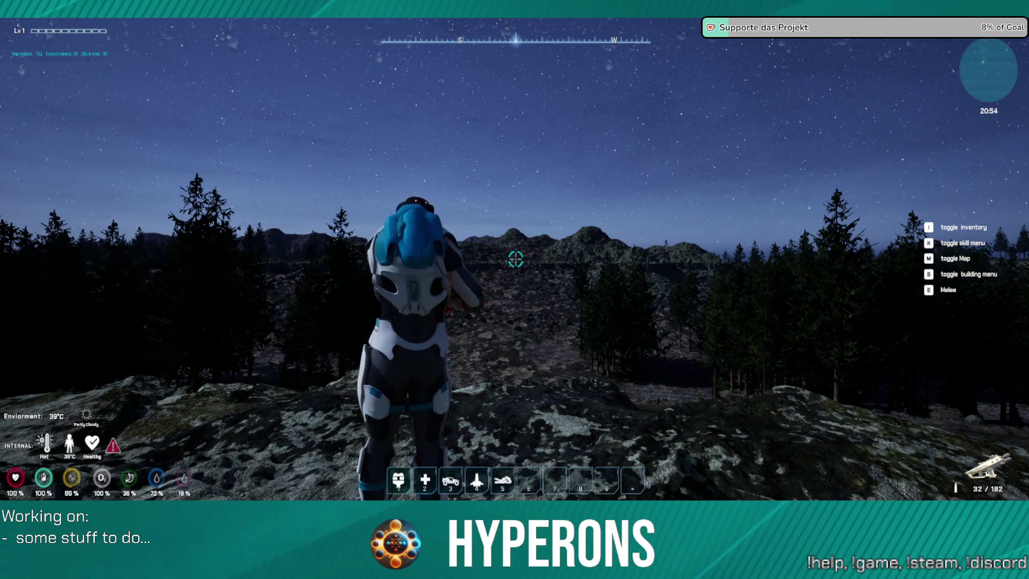
{"action": "left_click", "coordinate": [515, 260]}
{"action": "left_click", "coordinate": [515, 260]}
{"action": "left_click", "coordinate": [515, 260]}
{"action": "left_click", "coordinate": [515, 260]}
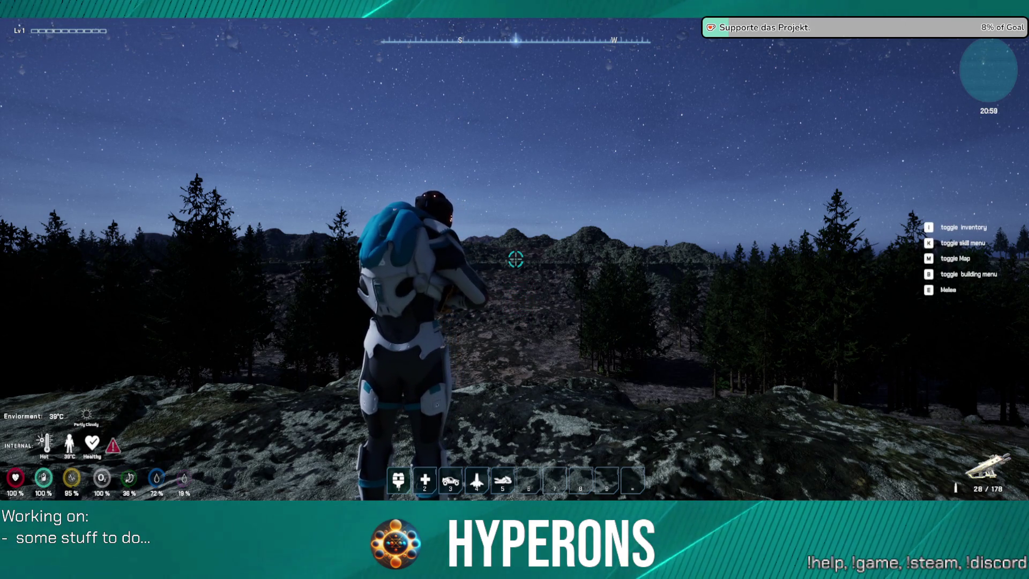
{"action": "left_click", "coordinate": [516, 260]}
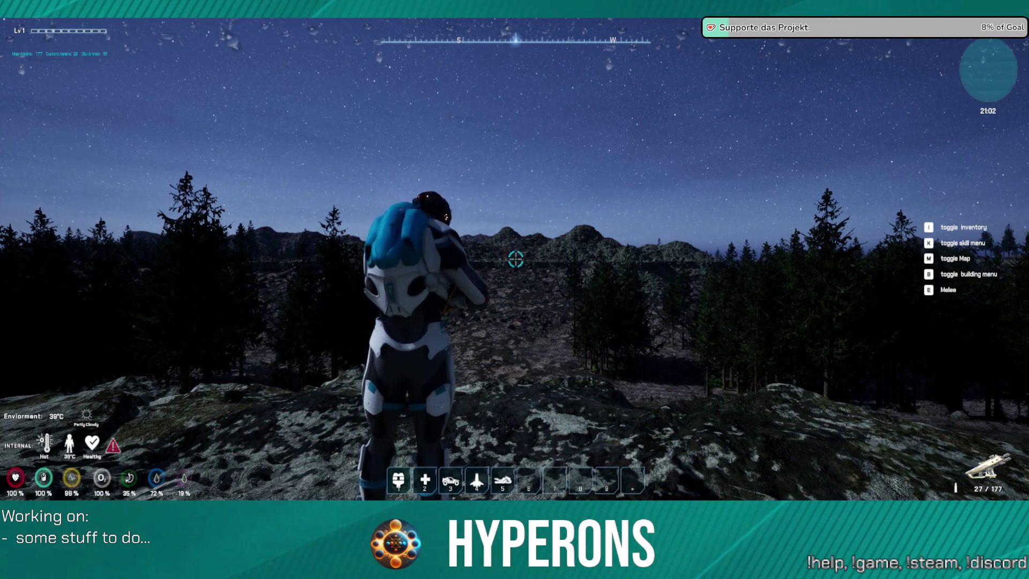
{"action": "left_click", "coordinate": [515, 260]}
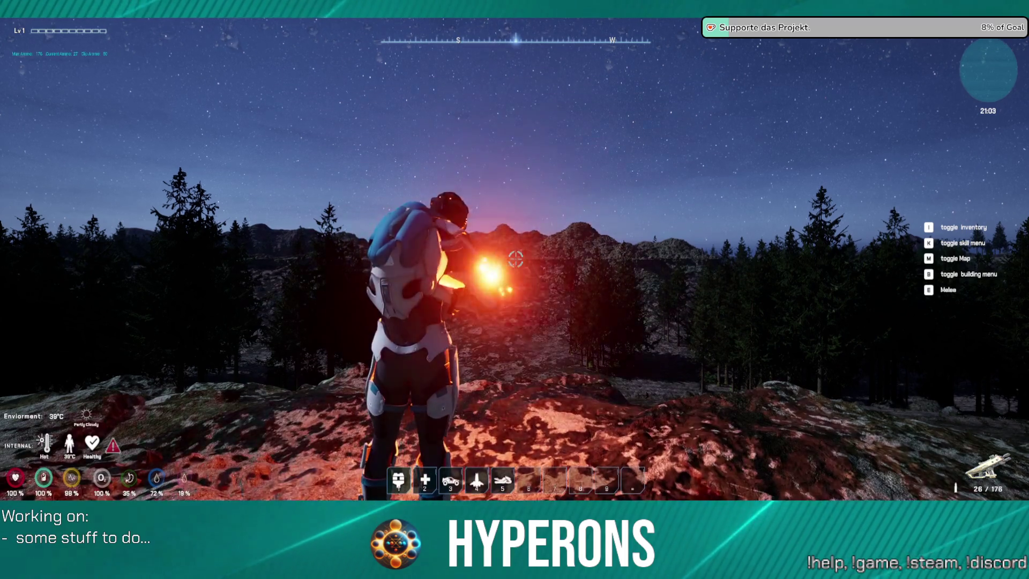
{"action": "left_click", "coordinate": [515, 260]}
{"action": "left_click", "coordinate": [515, 260]}
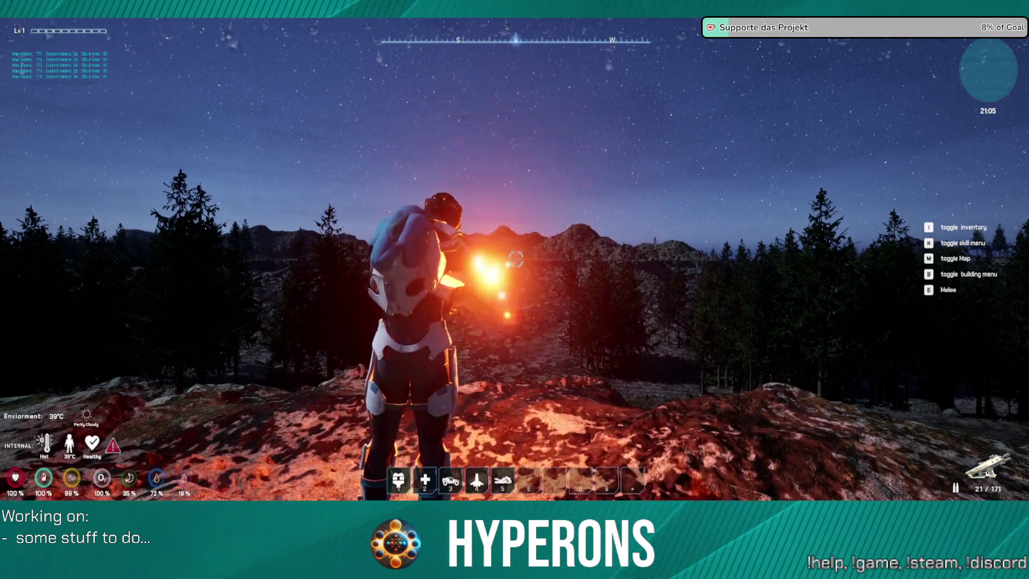
{"action": "left_click", "coordinate": [516, 260]}
{"action": "left_click", "coordinate": [515, 260]}
{"action": "left_click", "coordinate": [515, 260]}
{"action": "left_click", "coordinate": [516, 260]}
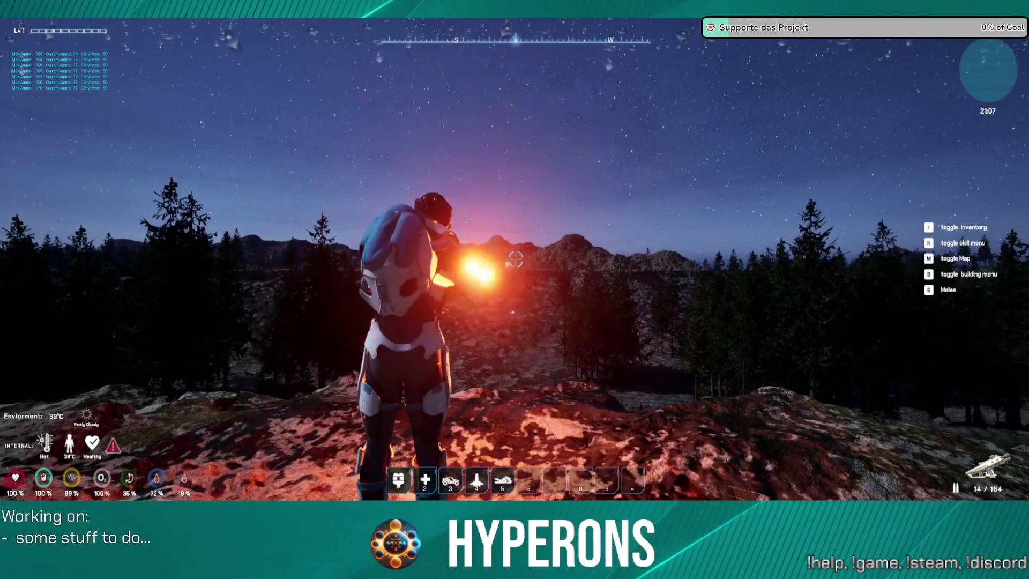
{"action": "left_click", "coordinate": [515, 260]}
{"action": "left_click", "coordinate": [515, 260]}
{"action": "left_click", "coordinate": [515, 259]}
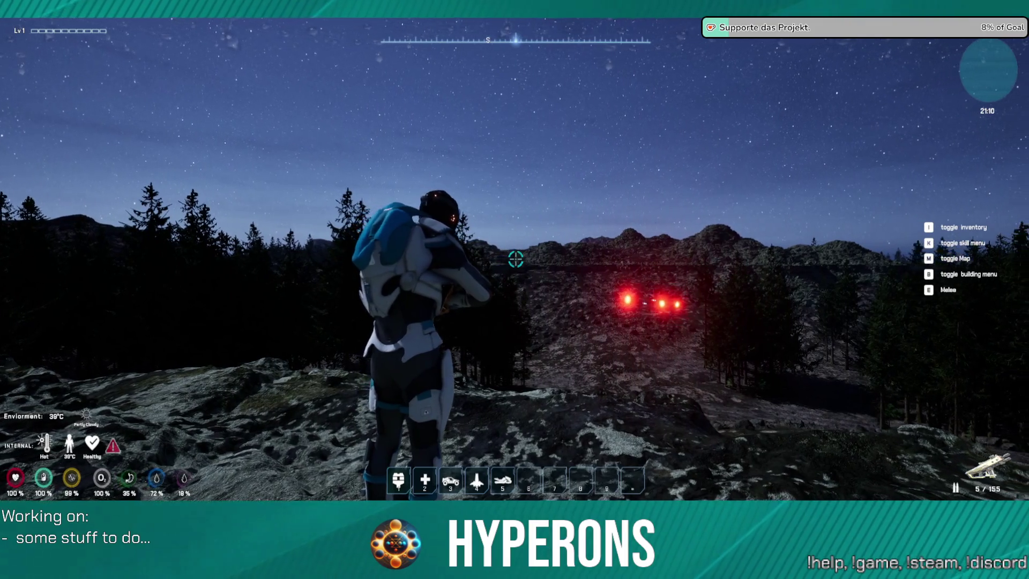
Run up the boulder-strewn slope toward the tree line and climb onto the rock ahead.
{"action": "key", "text": "w"}
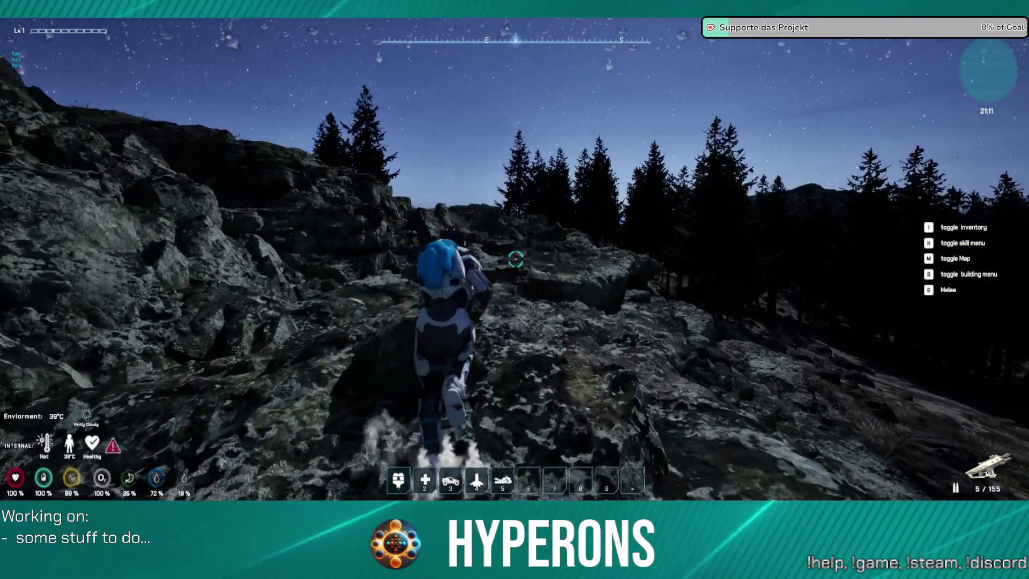
{"action": "key", "text": "w"}
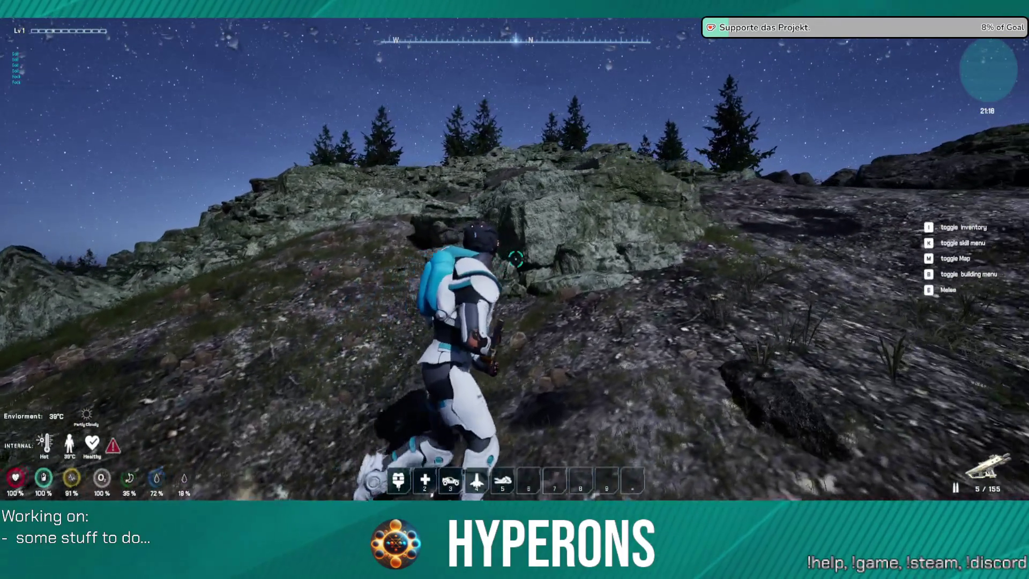
{"action": "key", "text": "w"}
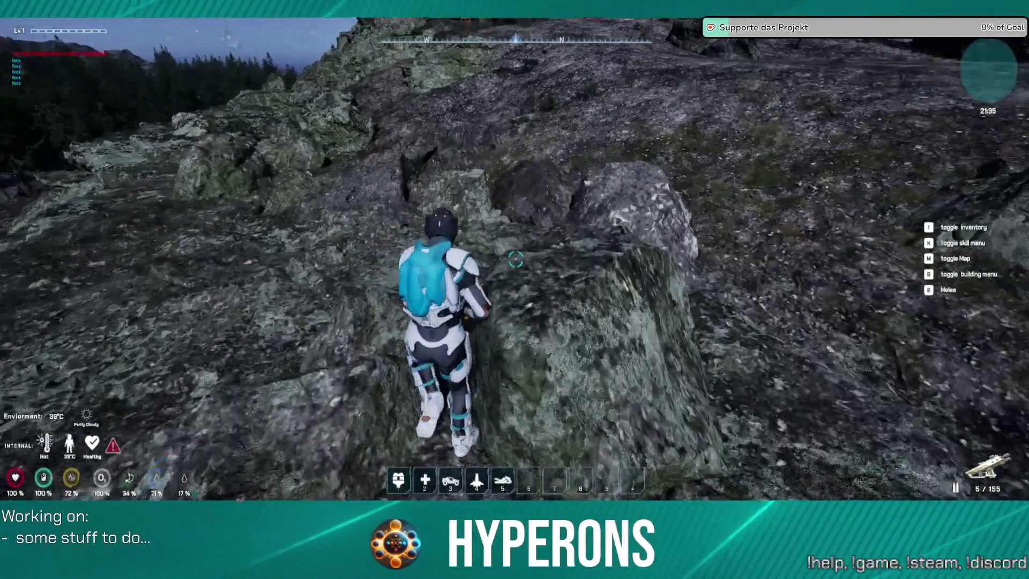
{"action": "key", "text": "w"}
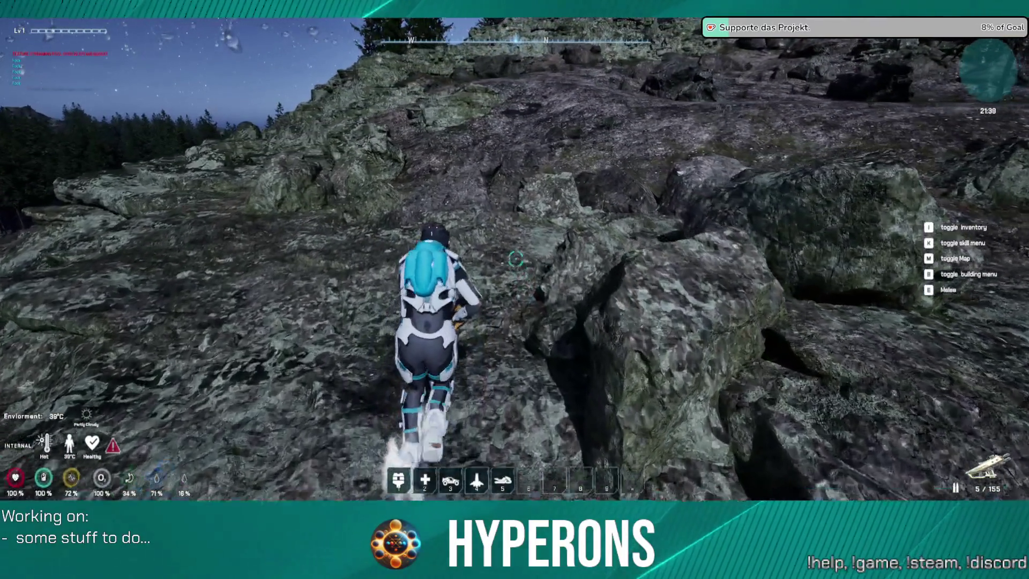
{"action": "key", "text": "i"}
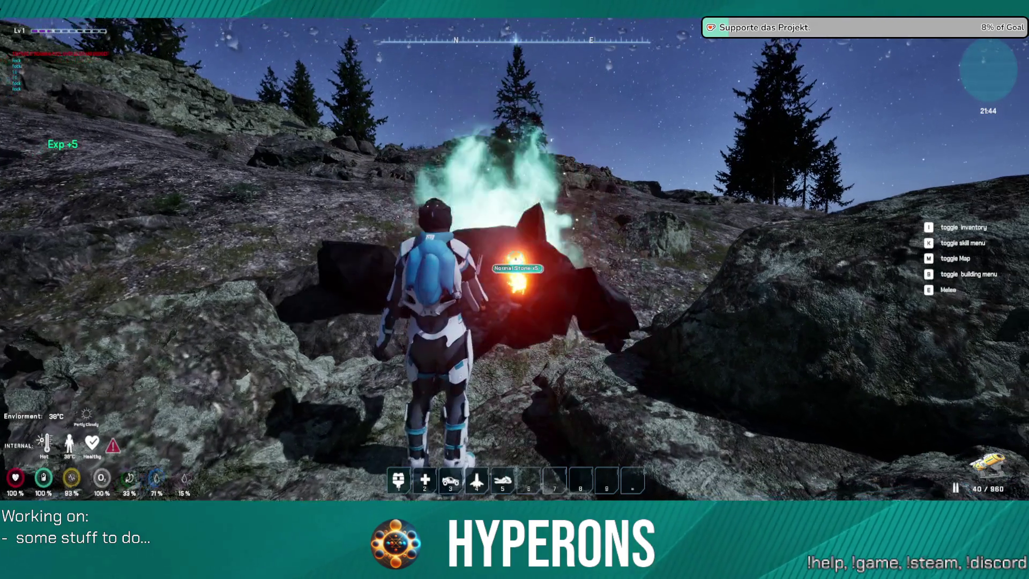
Walk past the Normal Stone drops and climb the rocky slope toward the next rock node.
{"action": "key", "text": "w"}
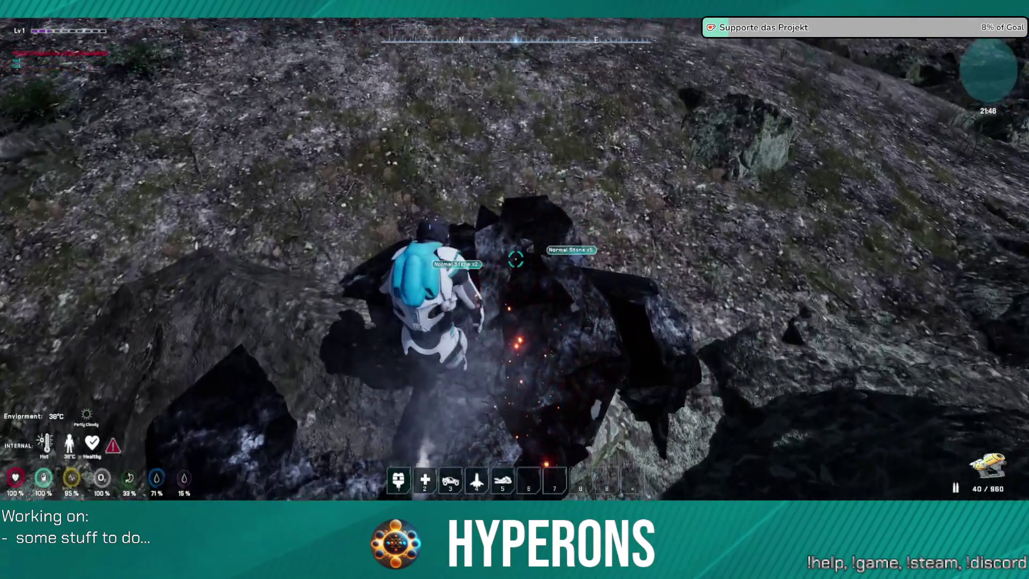
{"action": "key", "text": "w"}
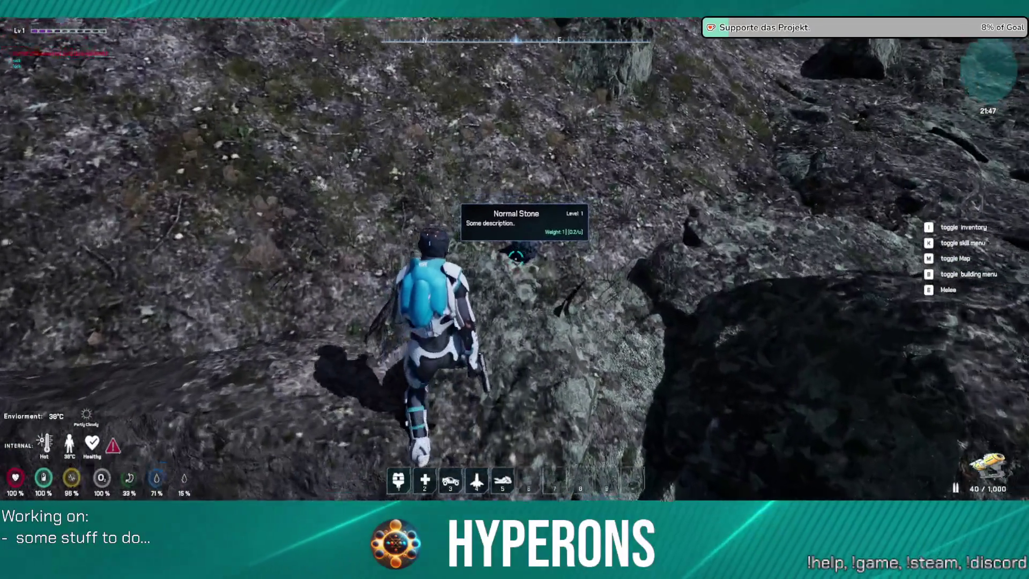
{"action": "key", "text": "w"}
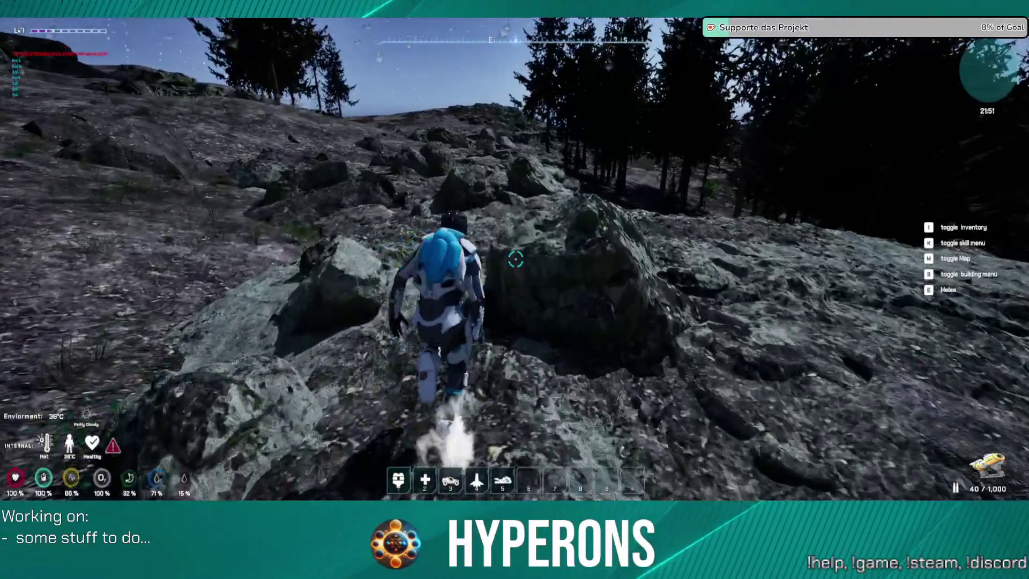
{"action": "key", "text": "w"}
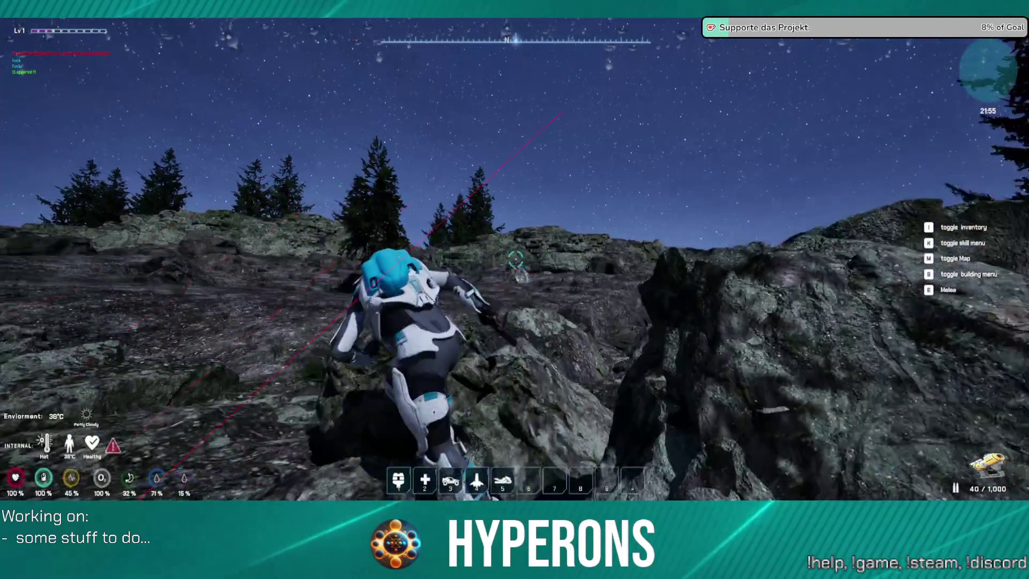
{"action": "key", "text": "w"}
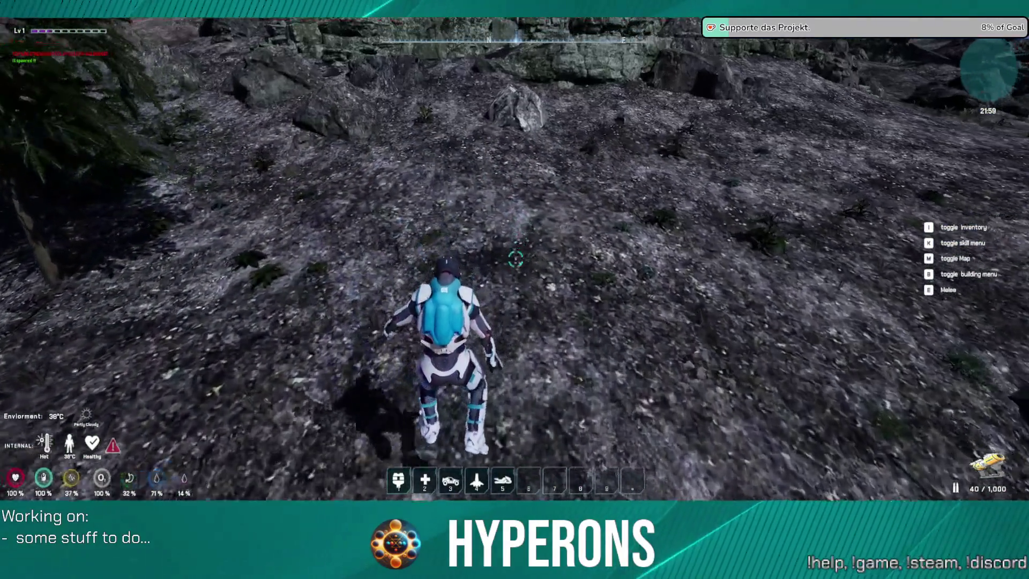
{"action": "key", "text": "w"}
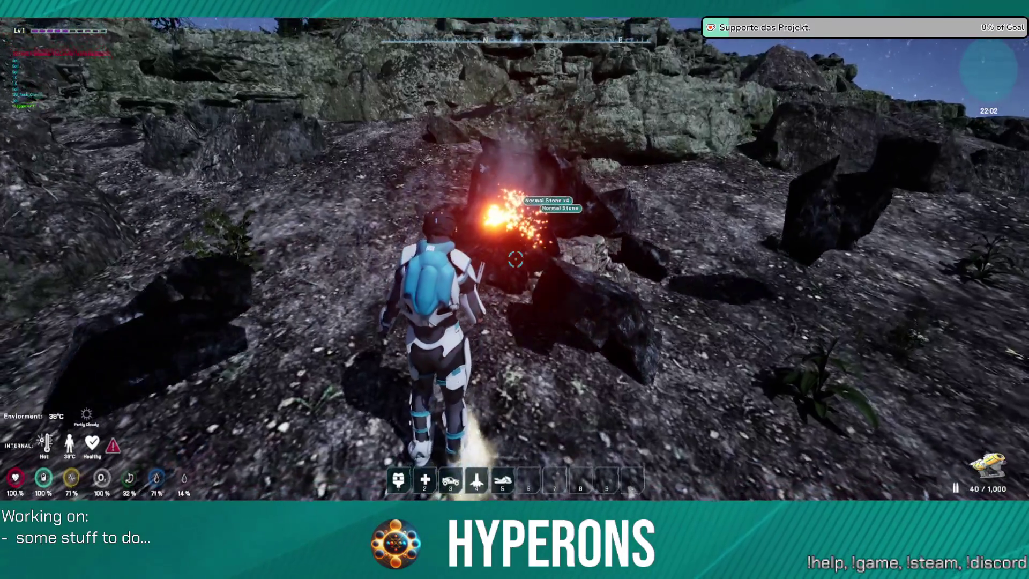
{"action": "key", "text": "w"}
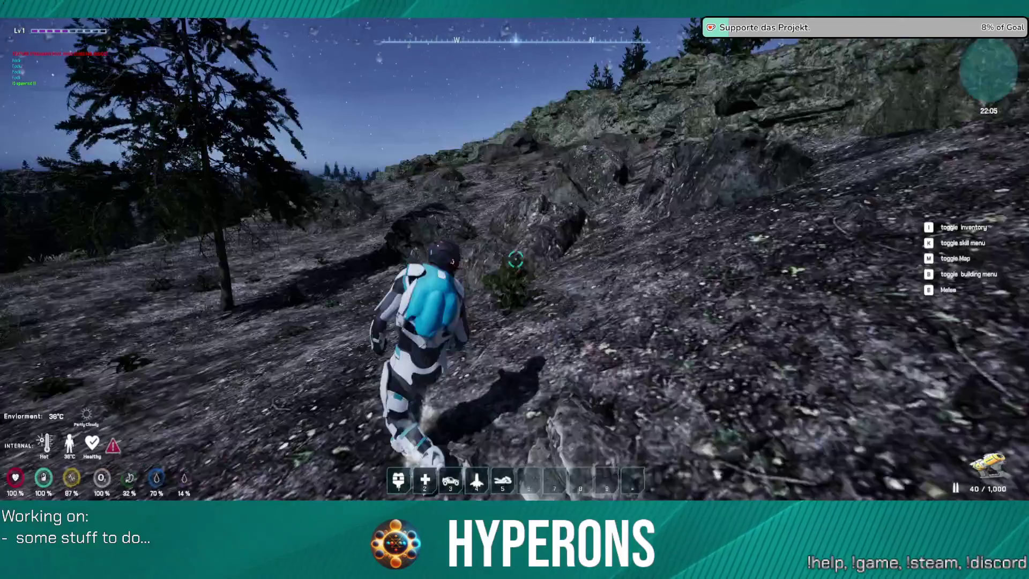
Run over the rocky outcrop, turning from the rock face toward the forest below.
{"action": "key", "text": "w"}
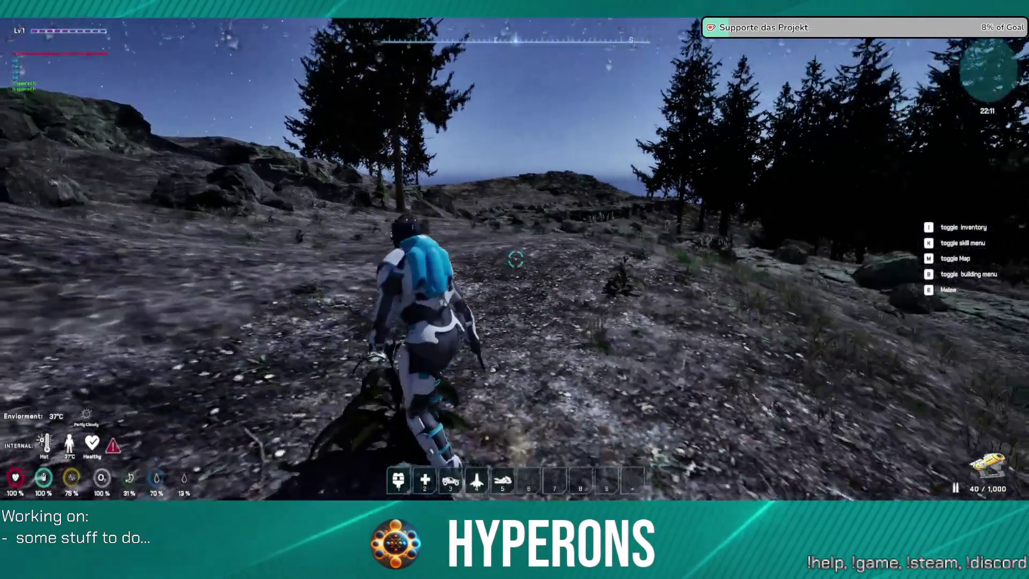
{"action": "key", "text": "w"}
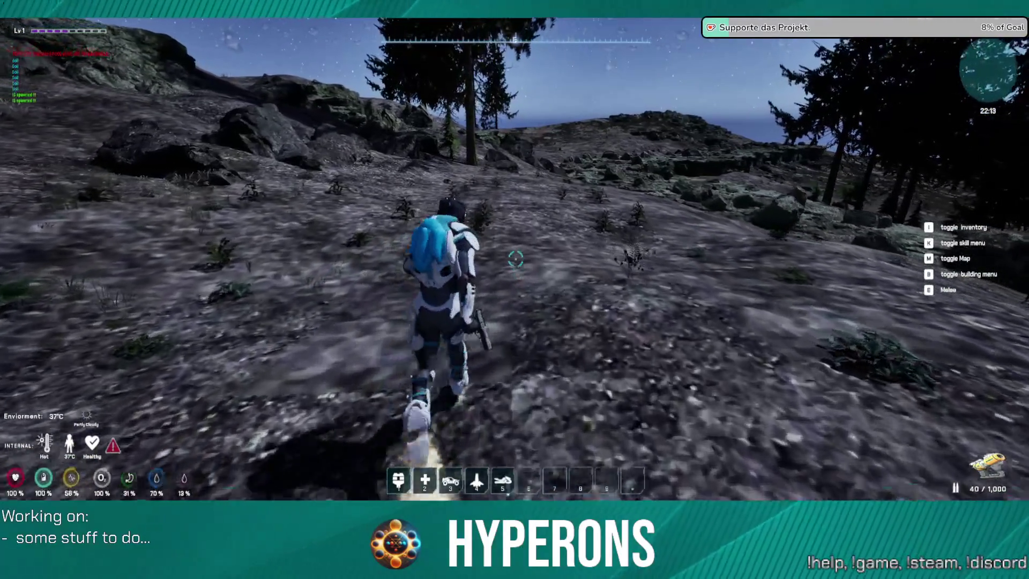
{"action": "key", "text": "w"}
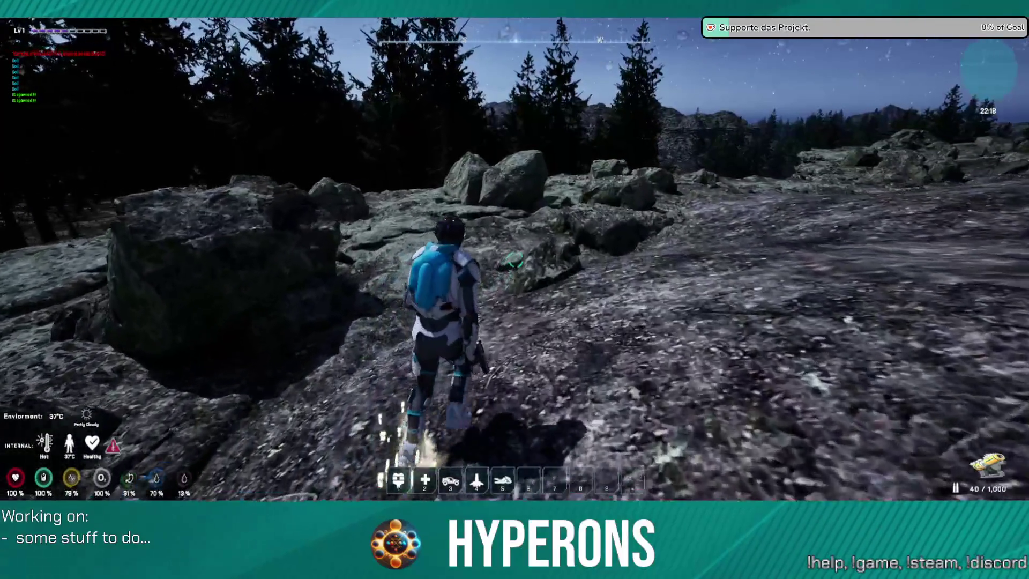
{"action": "key", "text": "w"}
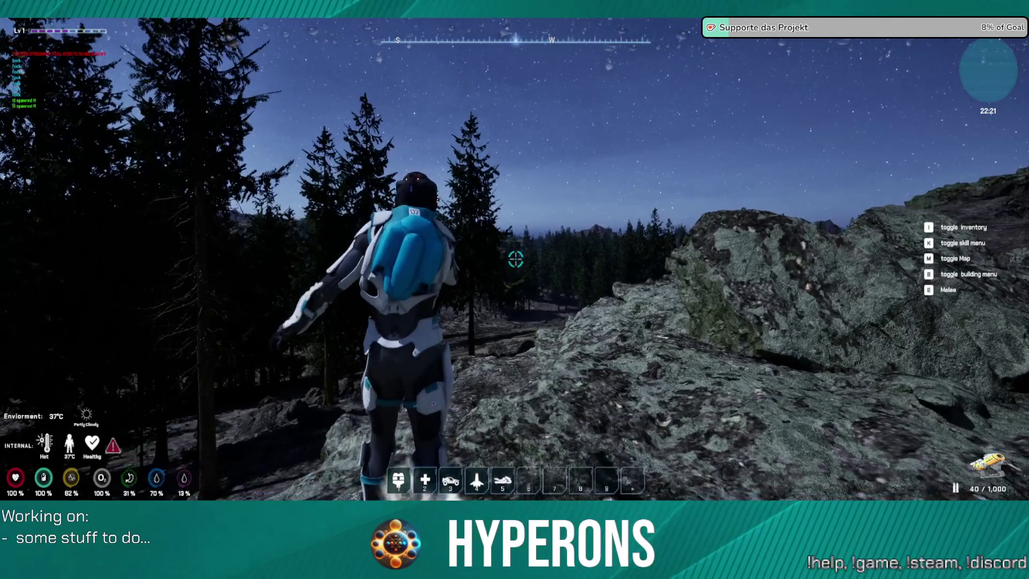
{"action": "key", "text": "w"}
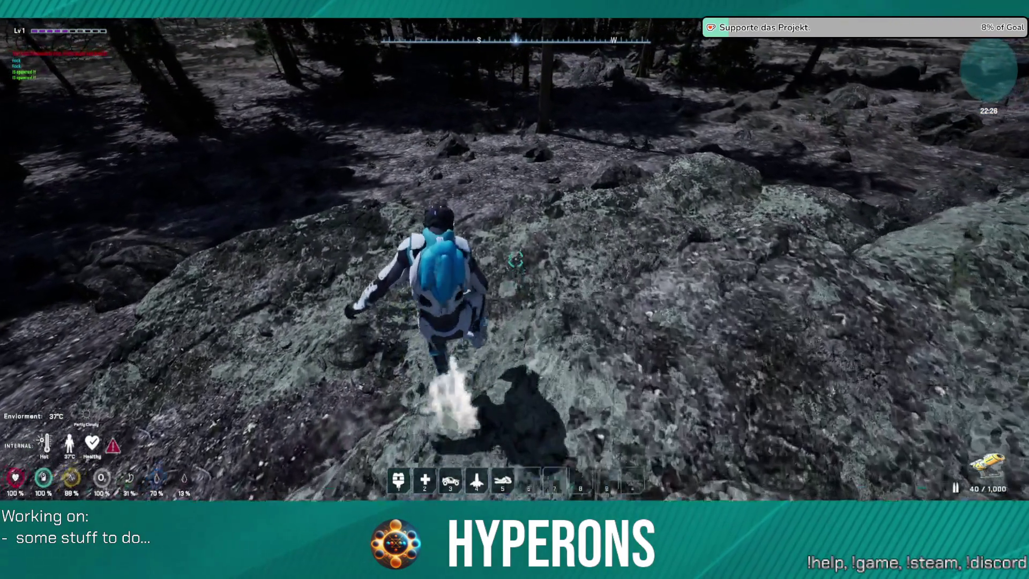
{"action": "key", "text": "w"}
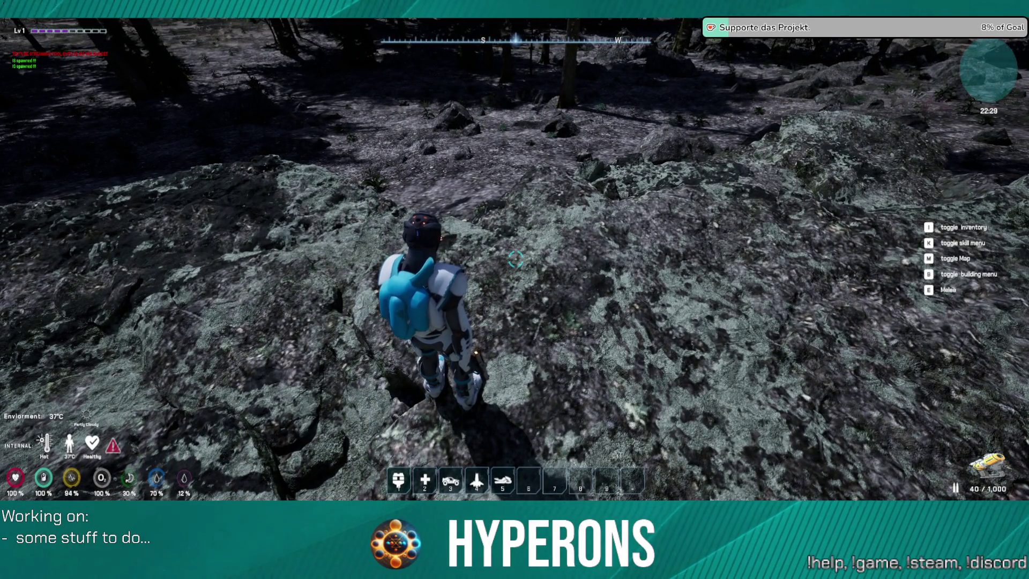
{"action": "key", "text": "w"}
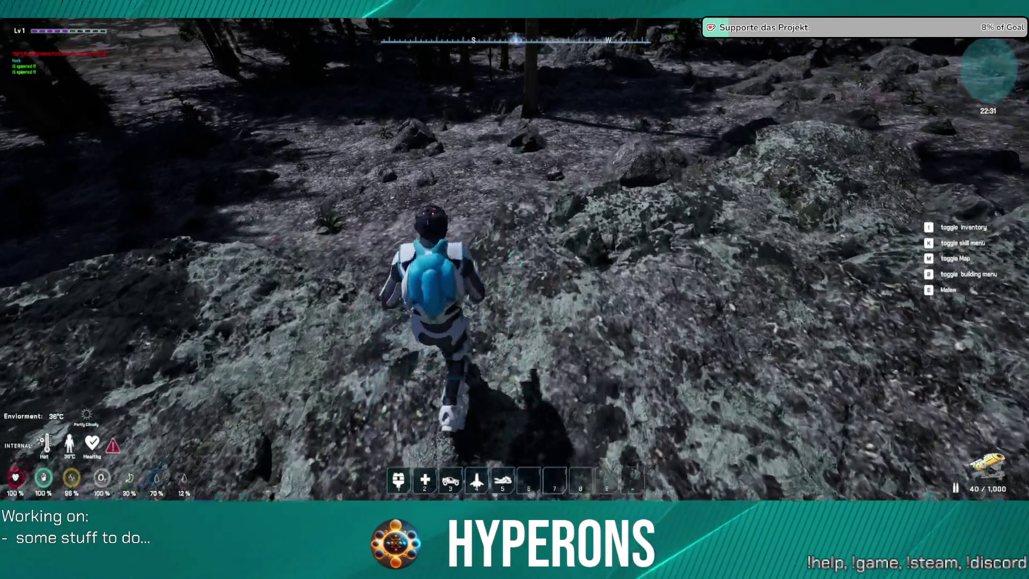
{"action": "key", "text": "w"}
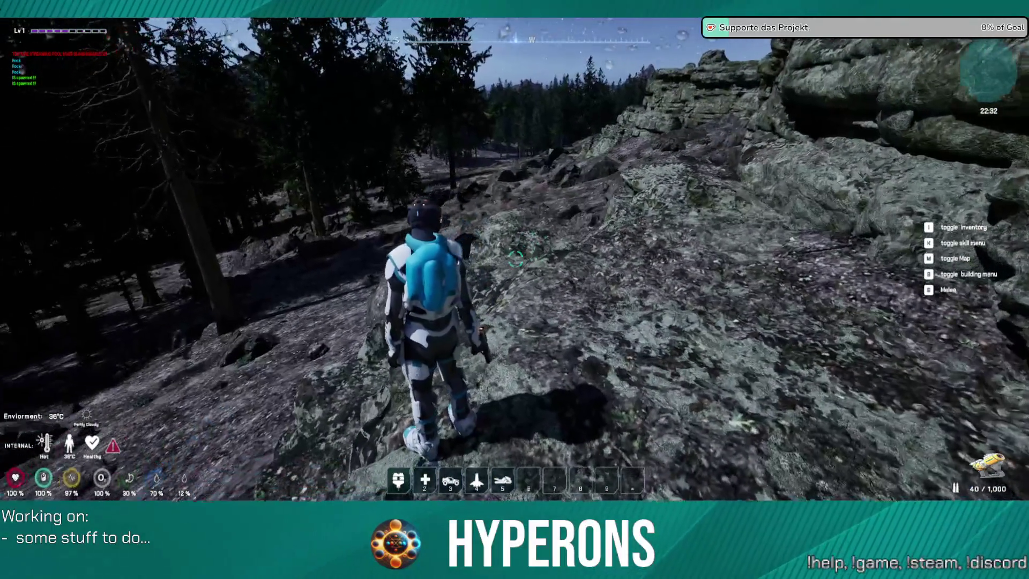
{"action": "key", "text": "w"}
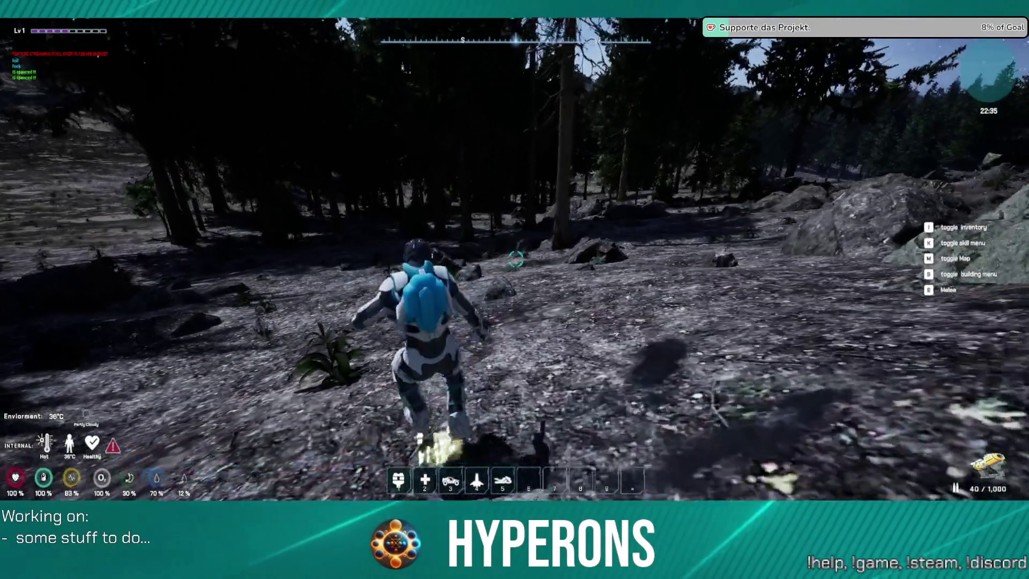
Run forward between the pine trees through the dark forest.
{"action": "key", "text": "w"}
{"action": "key", "text": "w"}
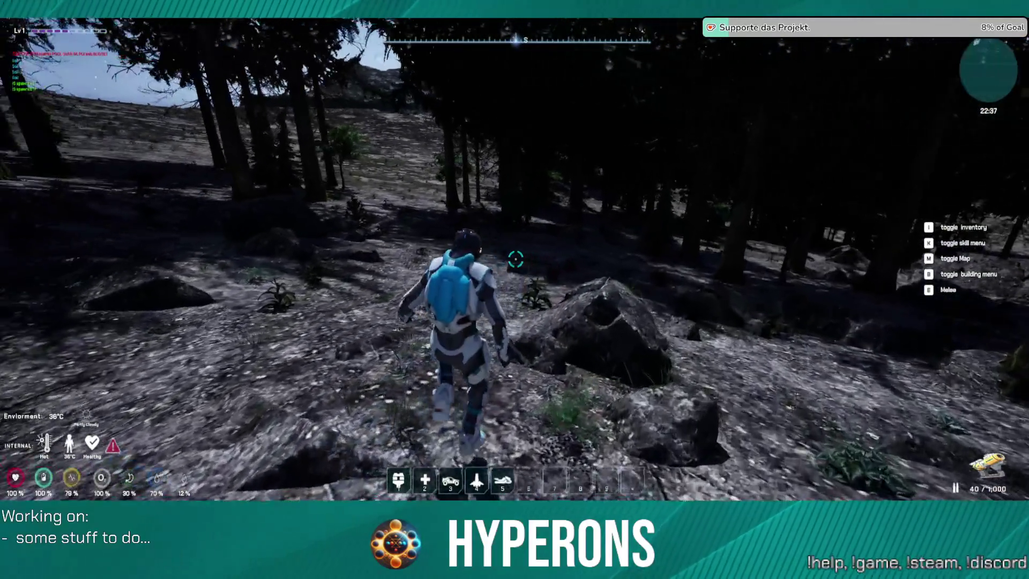
{"action": "key", "text": "w"}
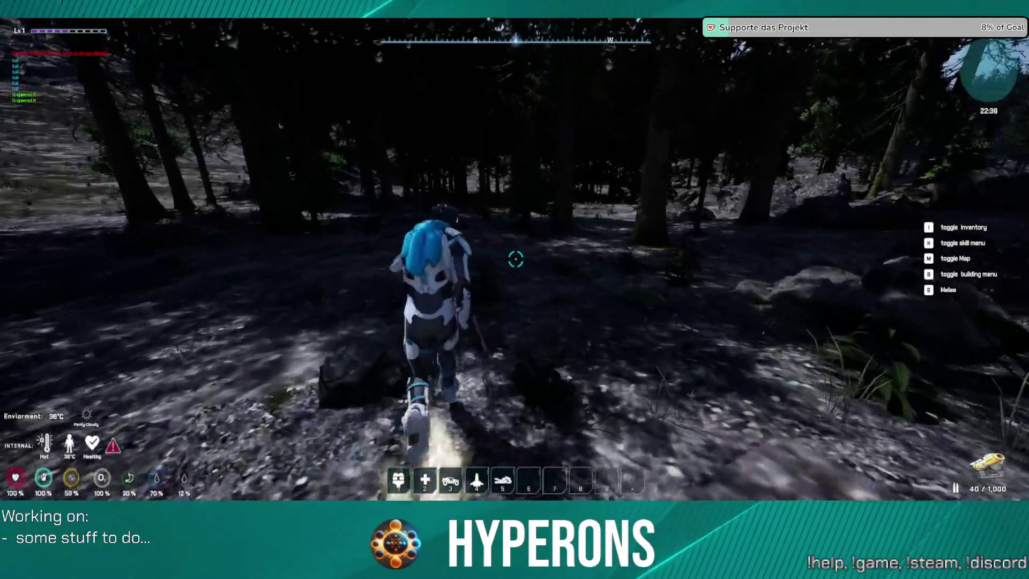
{"action": "key", "text": "w"}
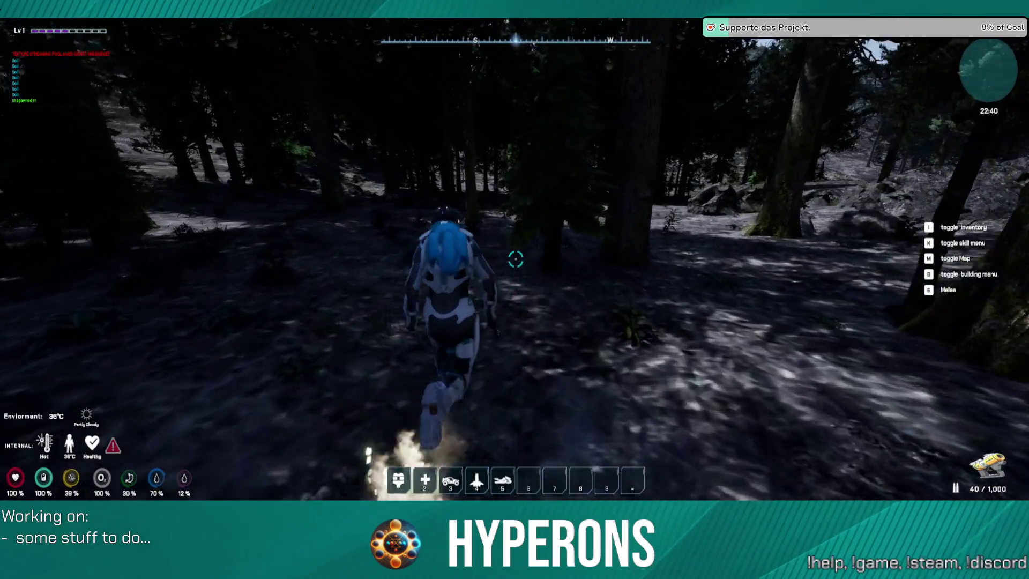
{"action": "key", "text": "w"}
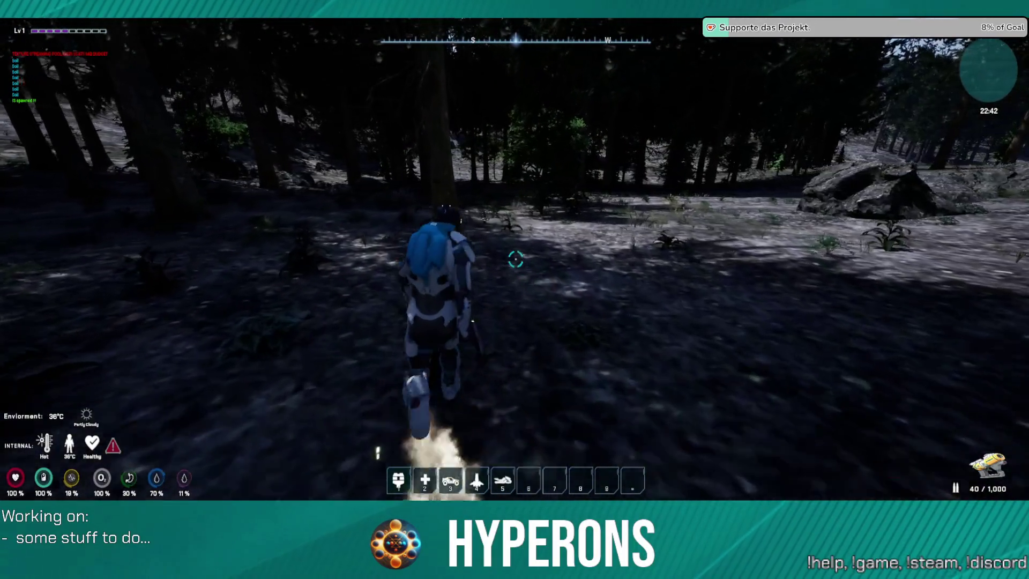
{"action": "key", "text": "w"}
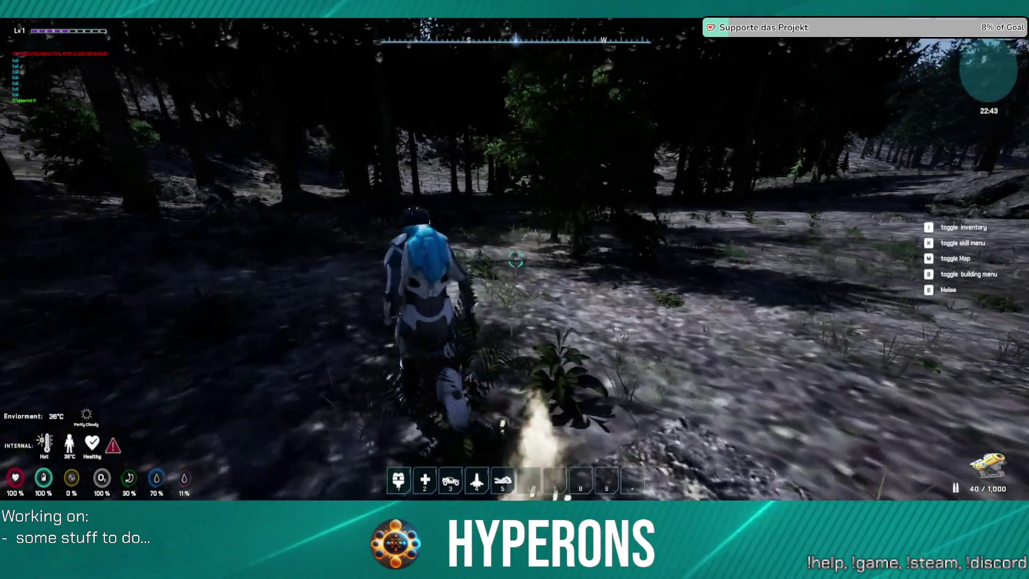
{"action": "key", "text": "w"}
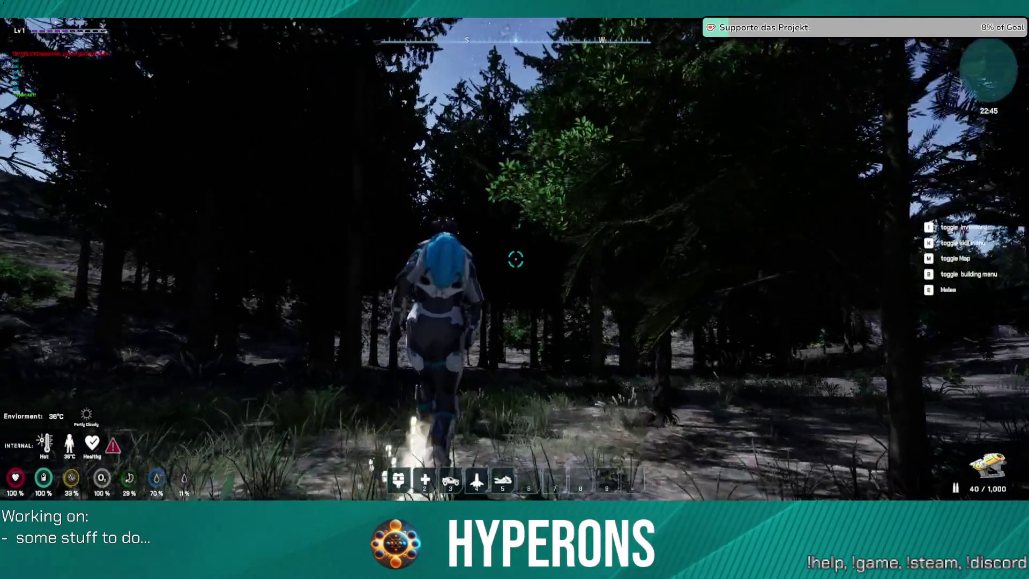
{"action": "key", "text": "w"}
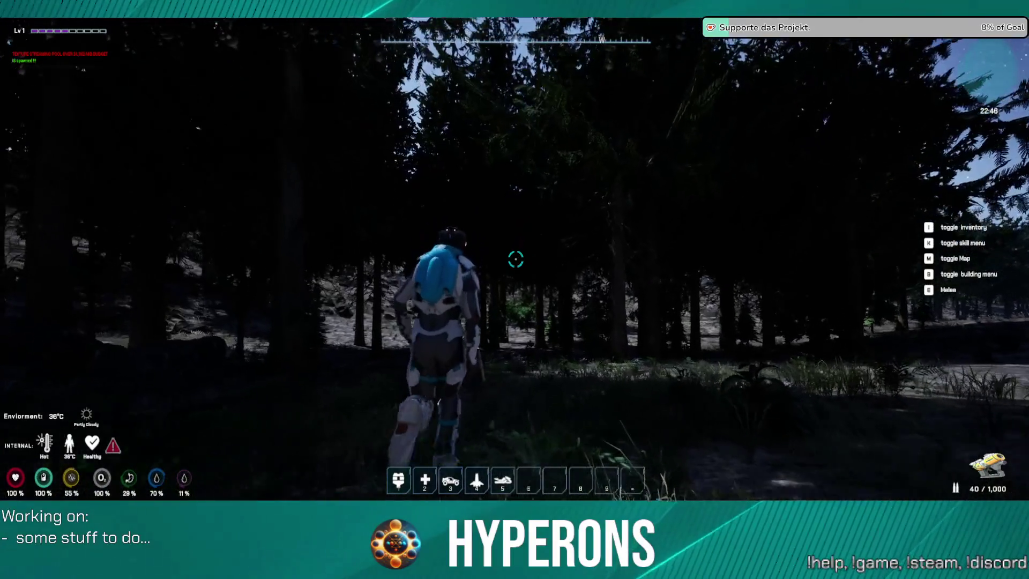
{"action": "key", "text": "w"}
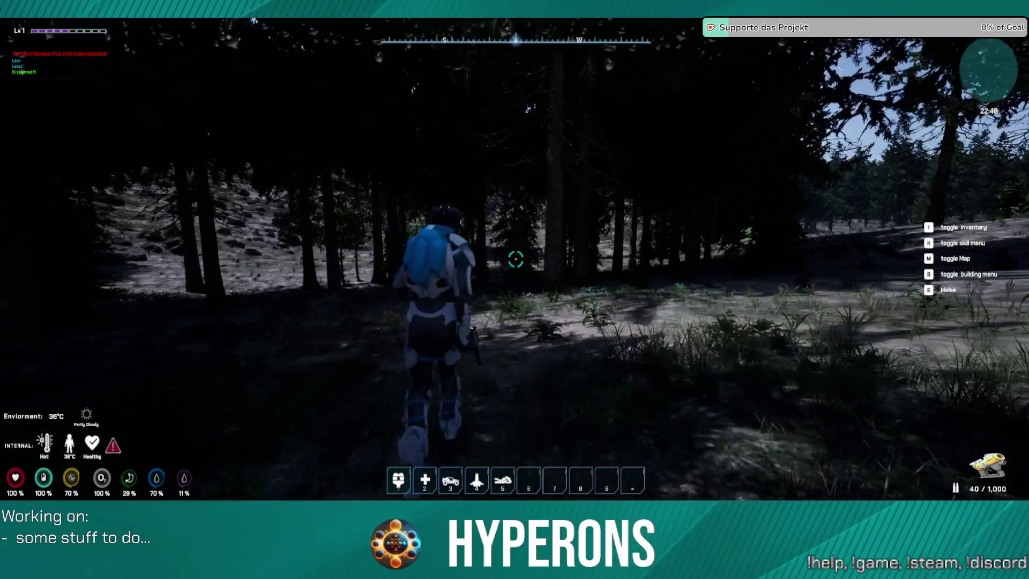
{"action": "key", "text": "w"}
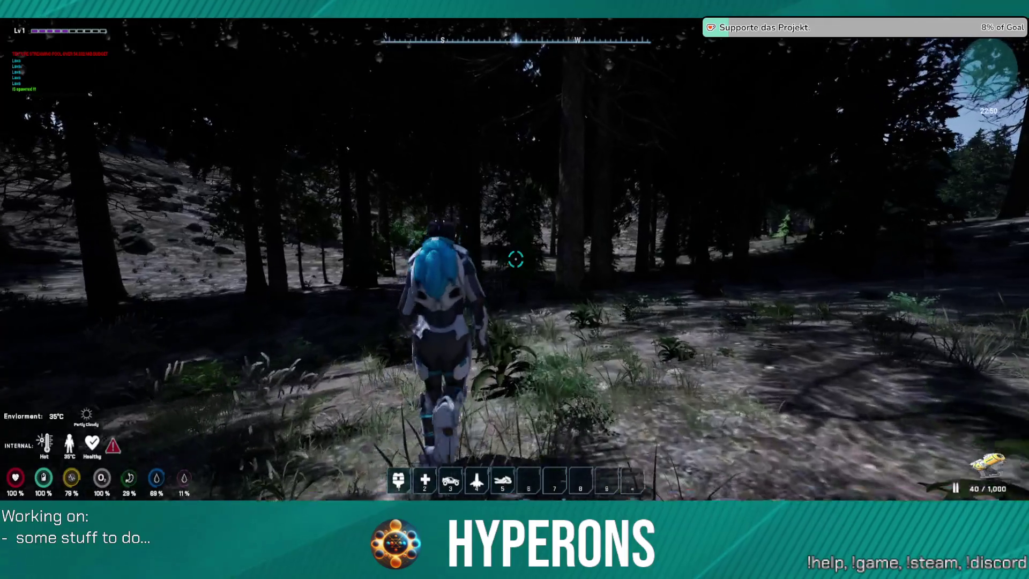
{"action": "key", "text": "w"}
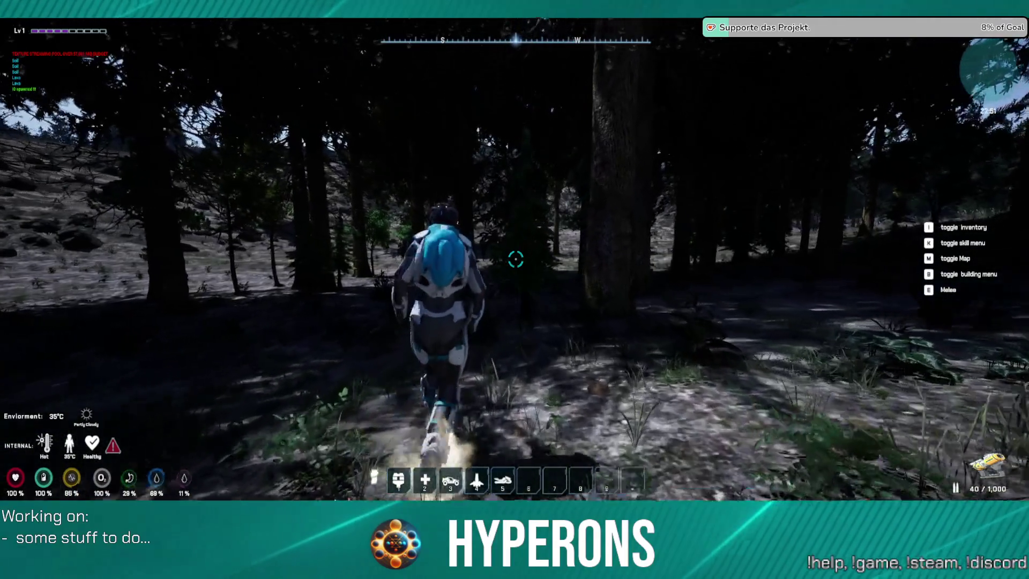
{"action": "key", "text": "w"}
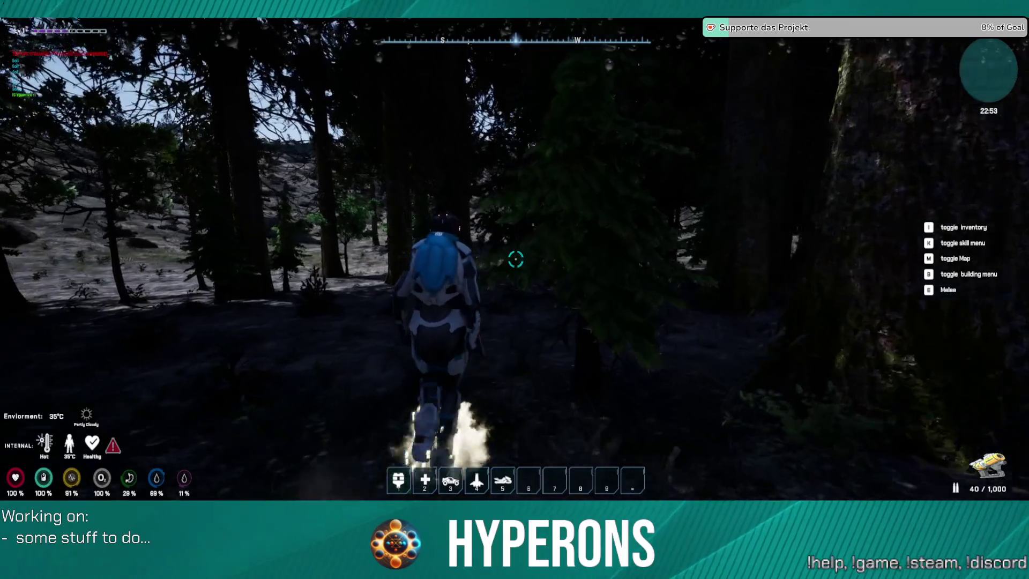
{"action": "key", "text": "w"}
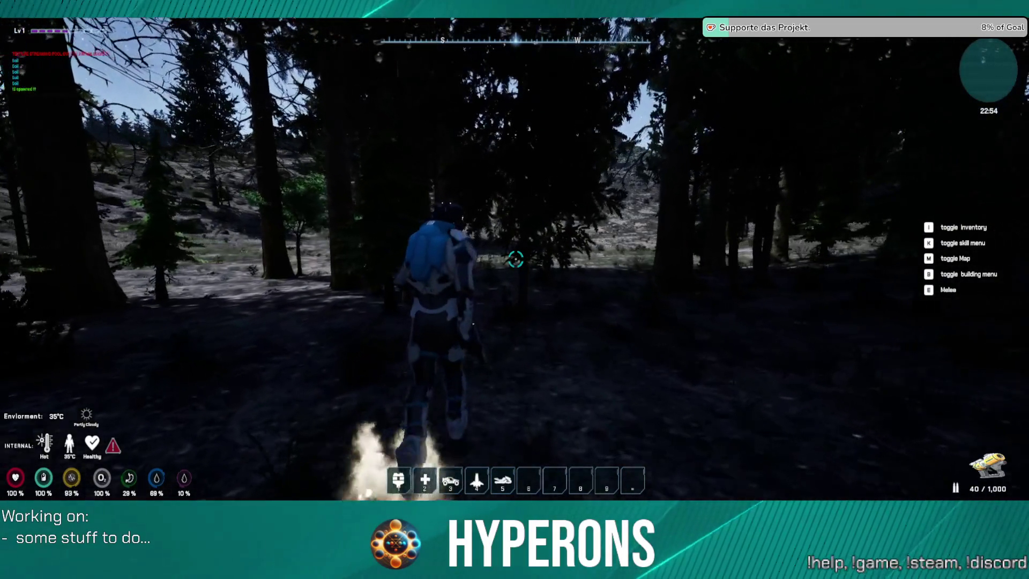
{"action": "key", "text": "w"}
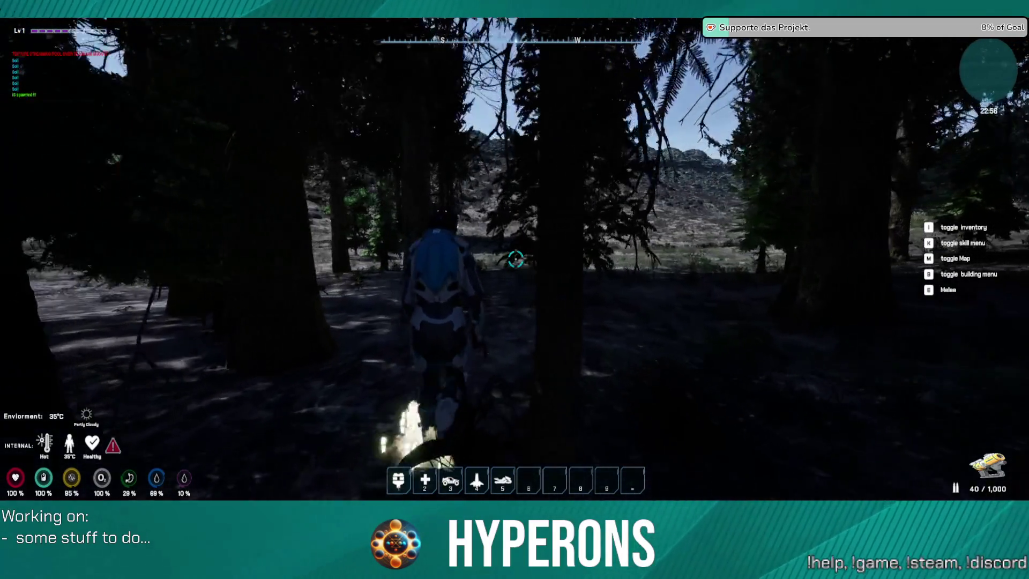
Sprint out of the ferns and forest onto the grassy slope below the hill.
{"action": "key", "text": "w"}
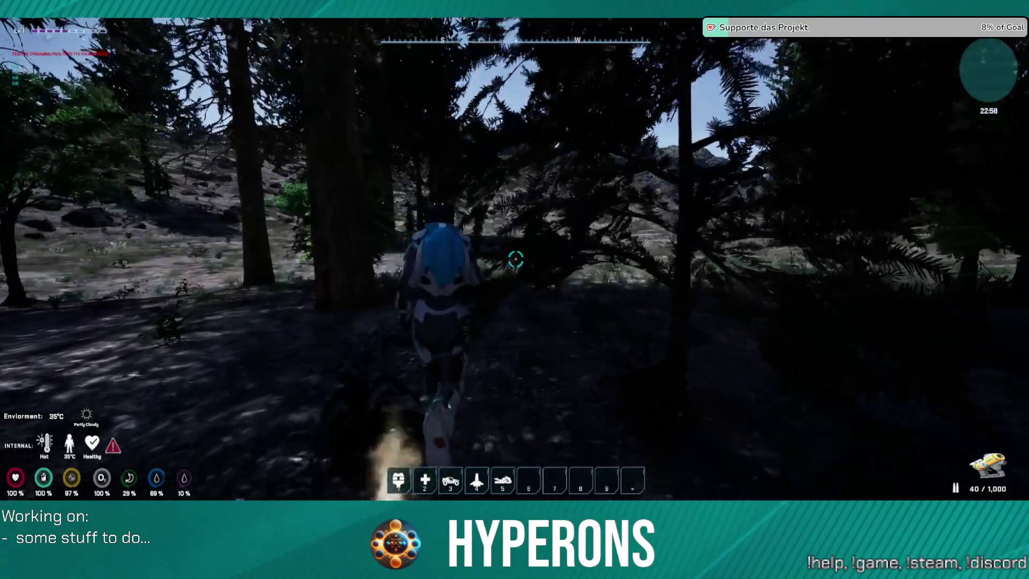
{"action": "key", "text": "w"}
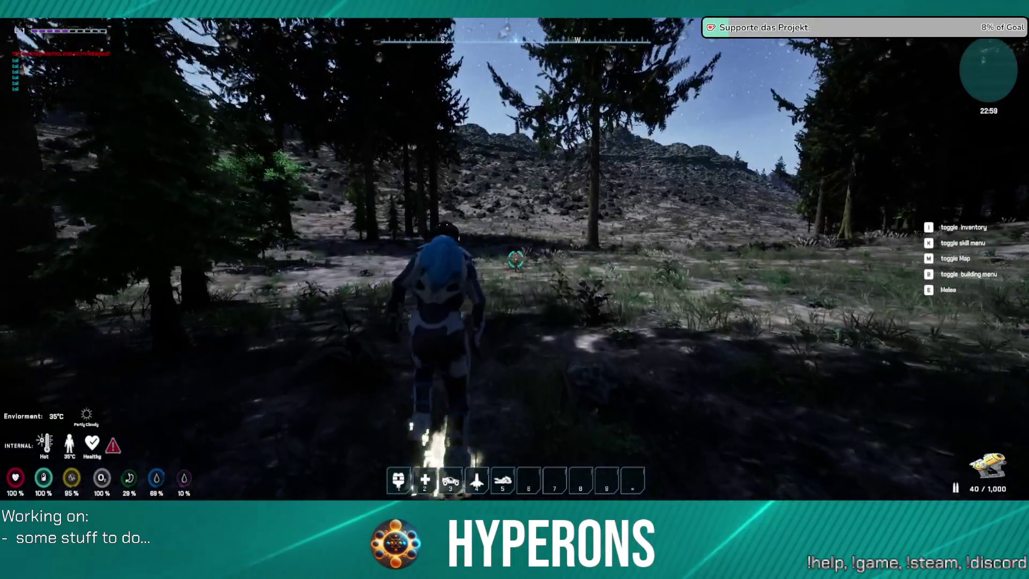
{"action": "key", "text": "w"}
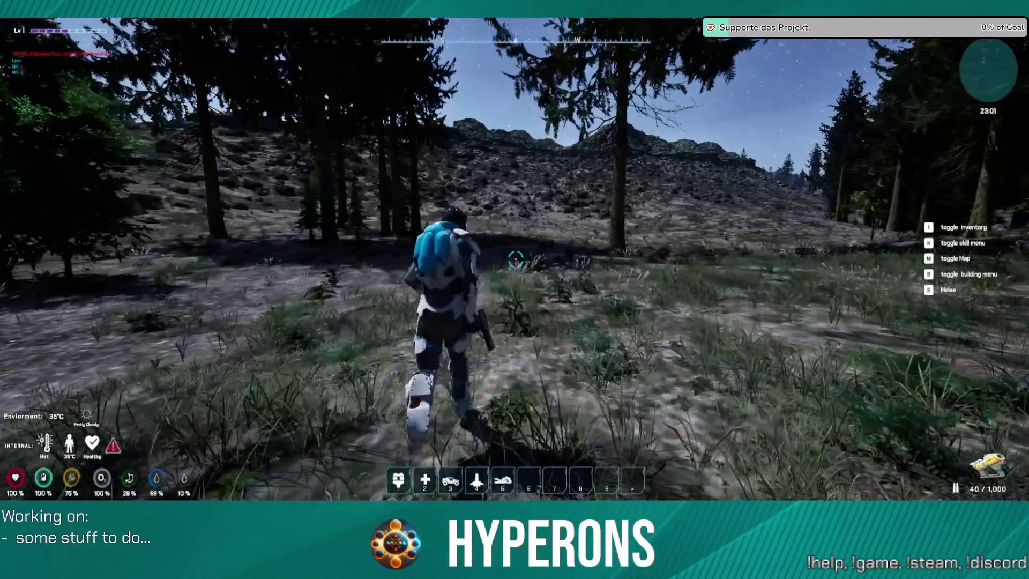
{"action": "key", "text": "w"}
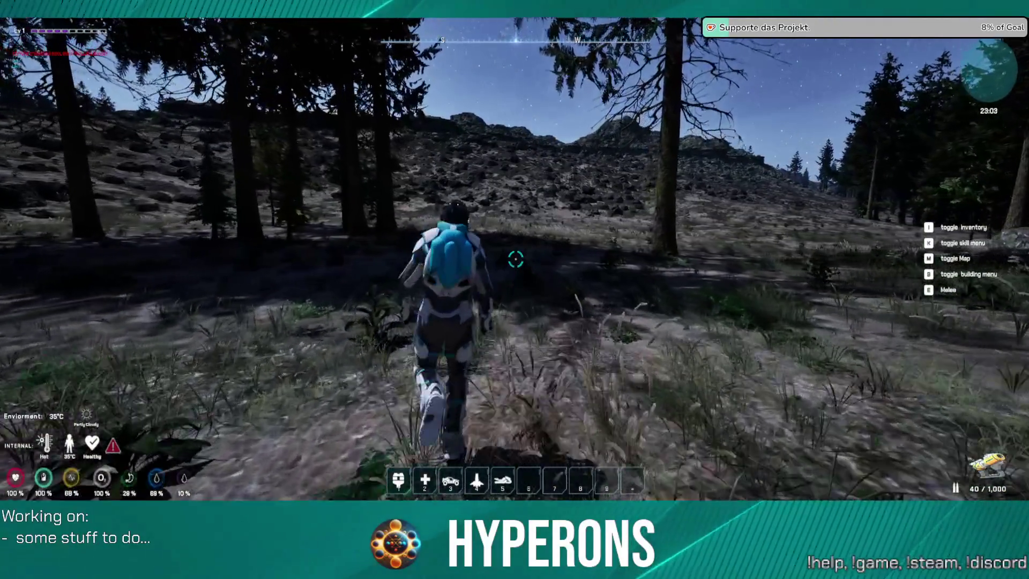
{"action": "key", "text": "w"}
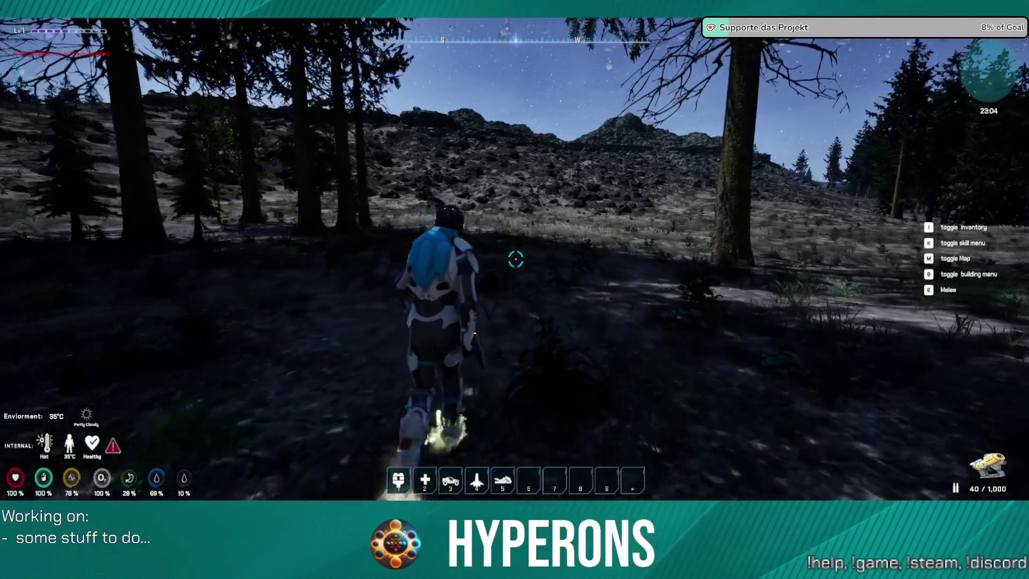
{"action": "key", "text": "w"}
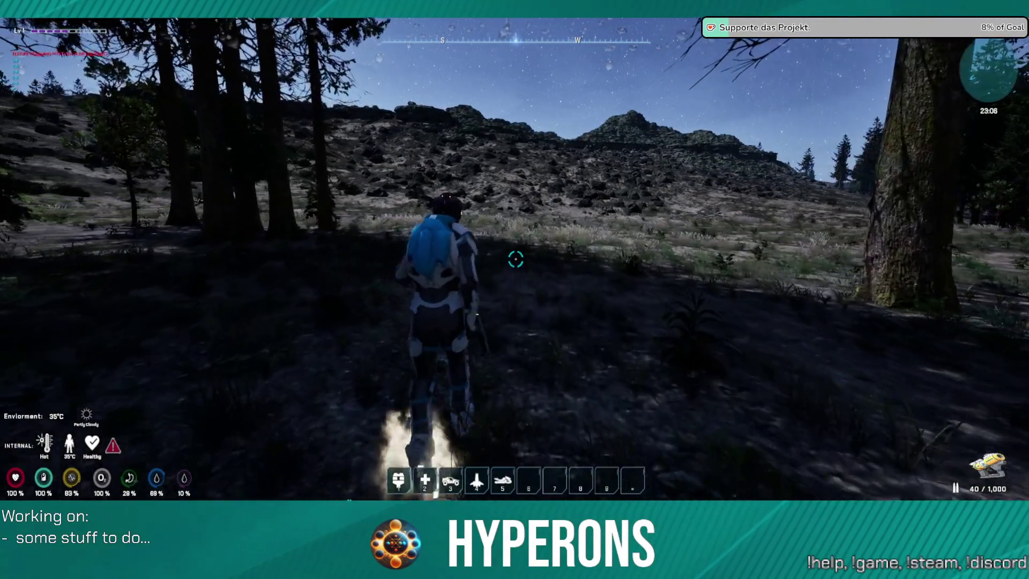
{"action": "key", "text": "w"}
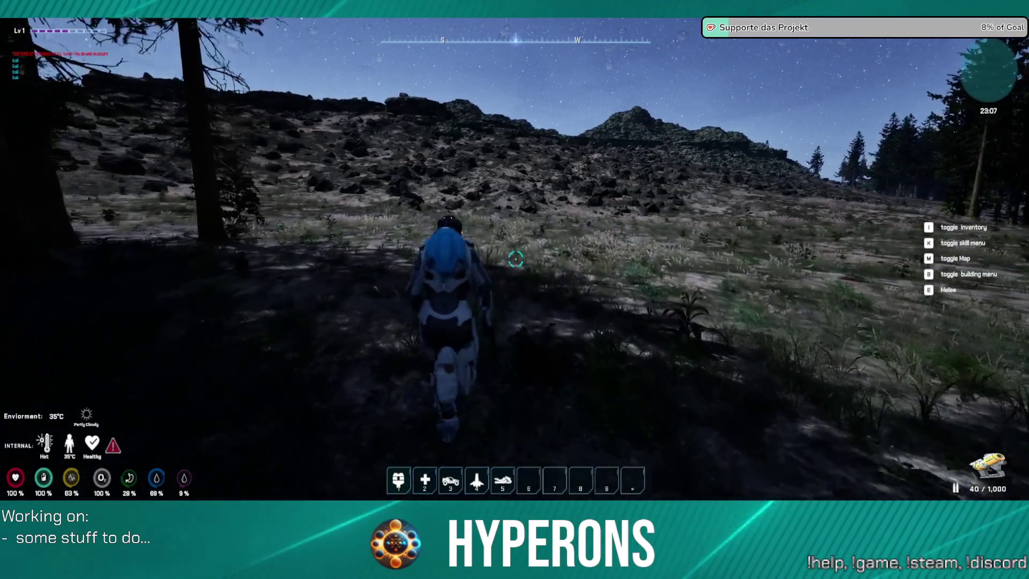
{"action": "key", "text": "w"}
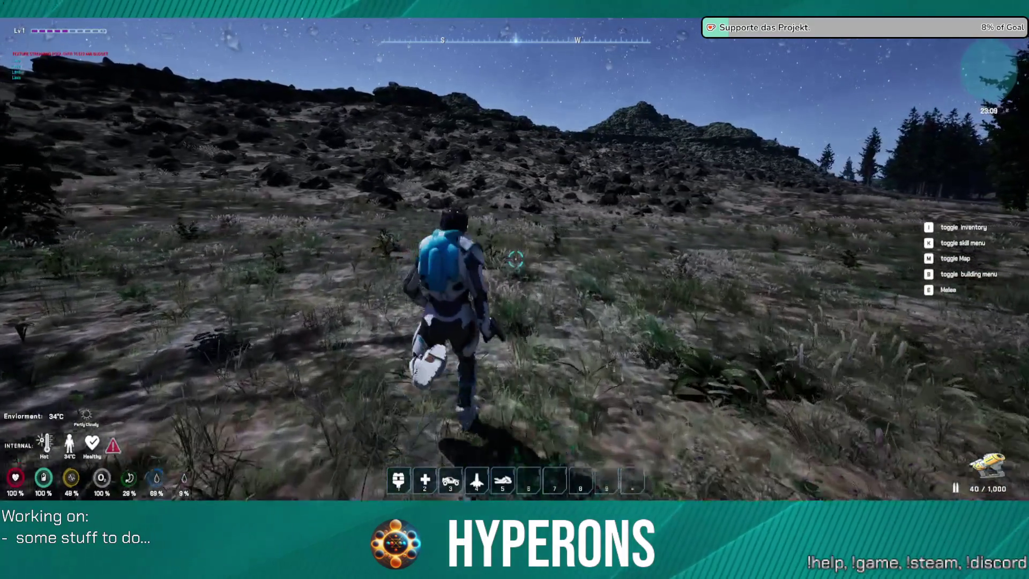
{"action": "key", "text": "w"}
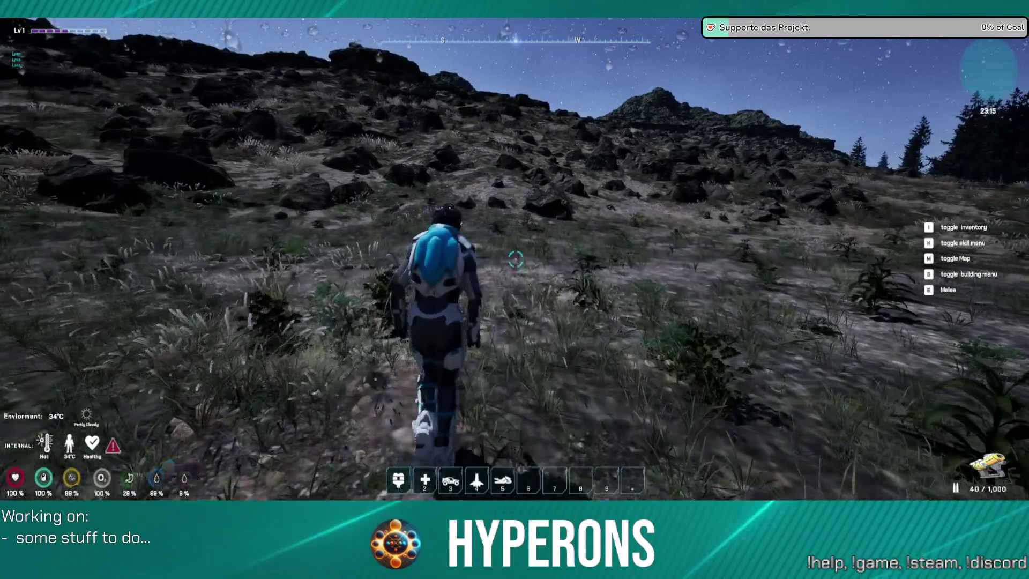
Run up the grassy hillside past the boulders, then bring up the inventory of carried items.
{"action": "key", "text": "w"}
{"action": "key", "text": "w"}
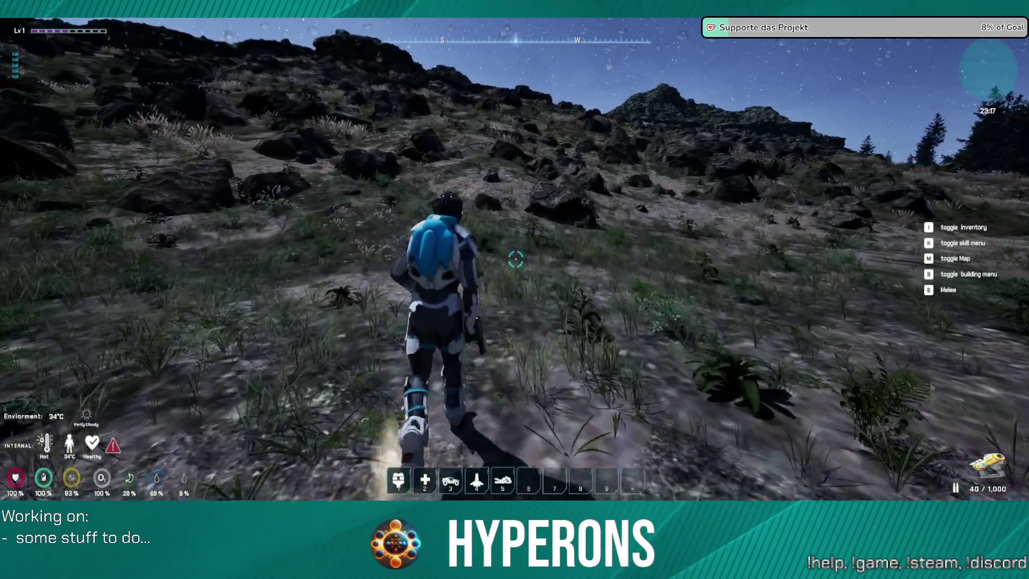
{"action": "mouse_move", "coordinate": [515, 289]}
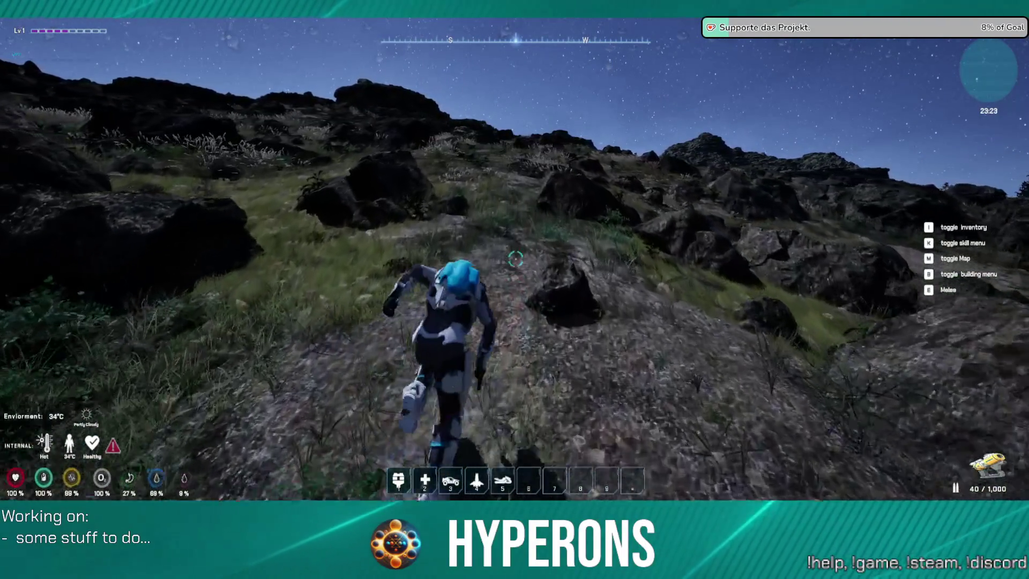
{"action": "key", "text": "w"}
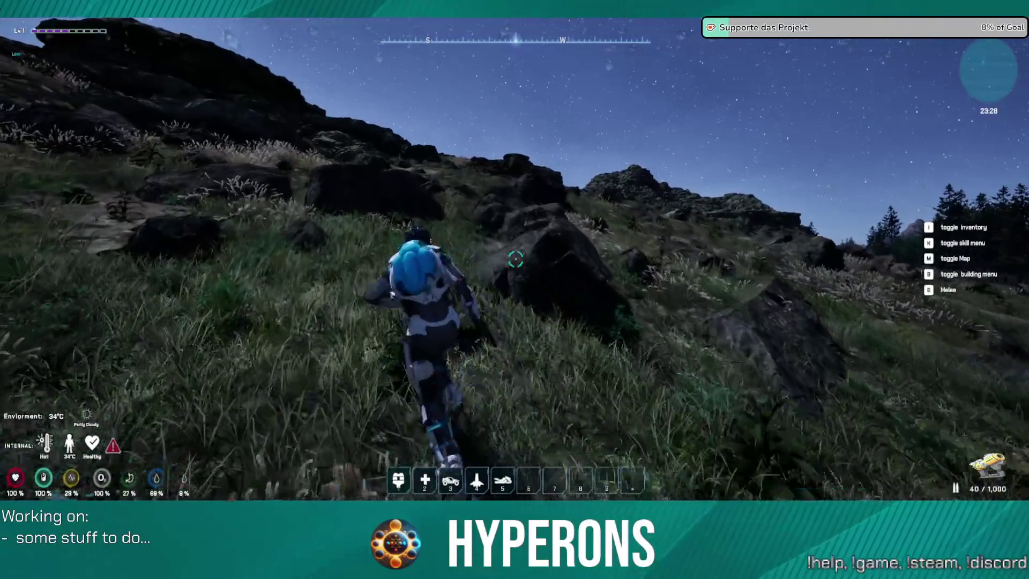
{"action": "key", "text": "w"}
{"action": "key", "text": "w"}
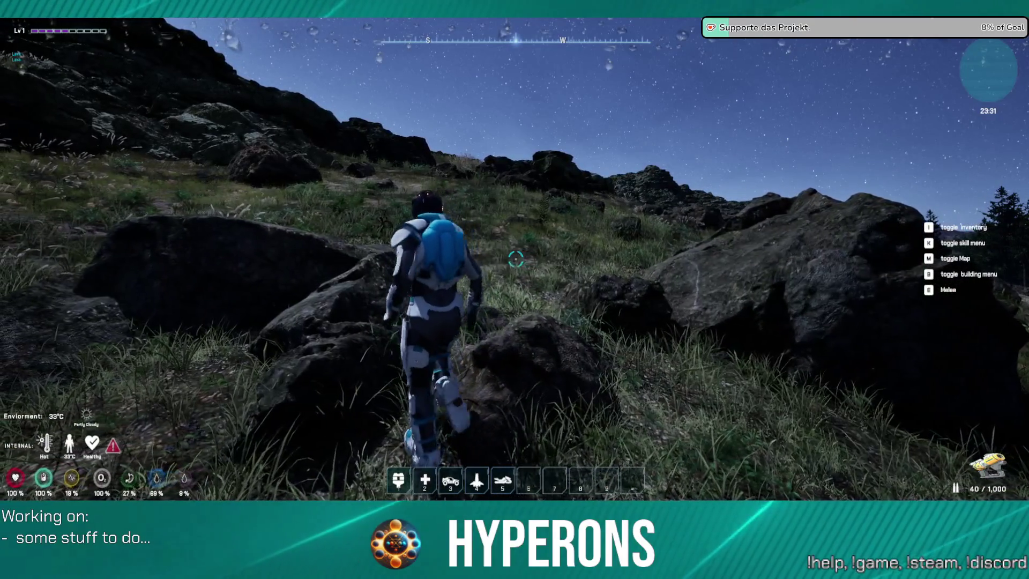
{"action": "key", "text": "w"}
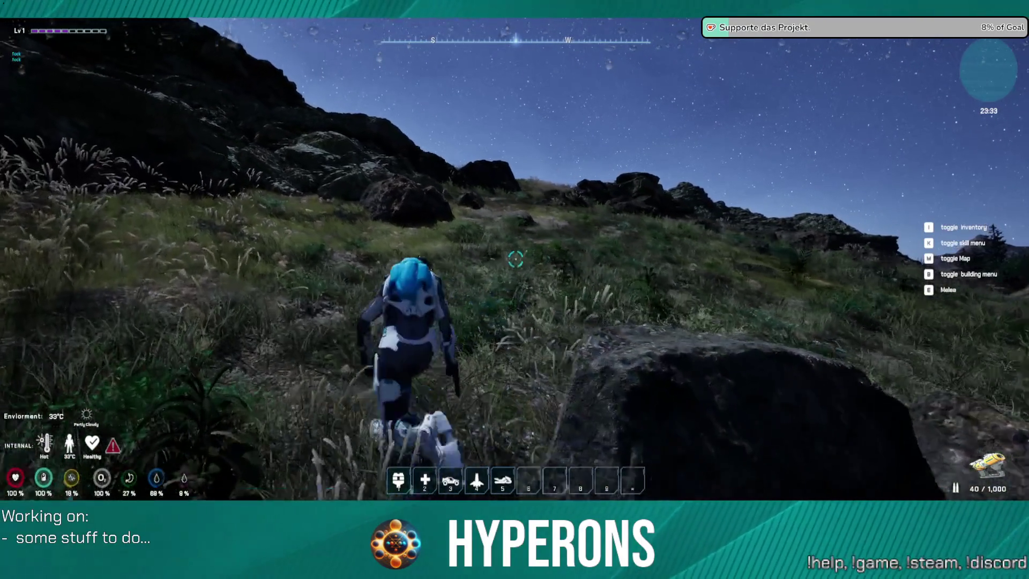
{"action": "key", "text": "w"}
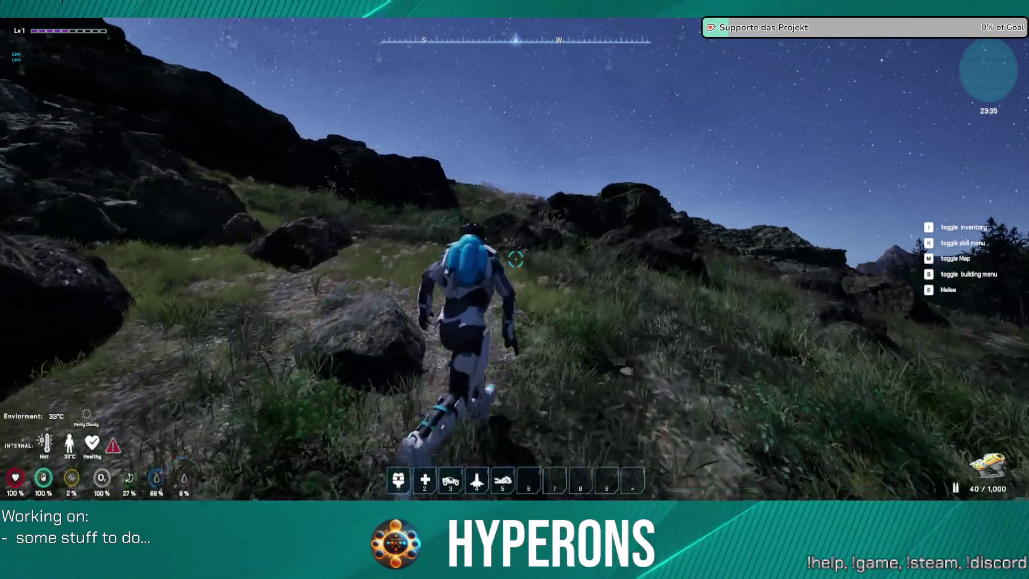
{"action": "key", "text": "w"}
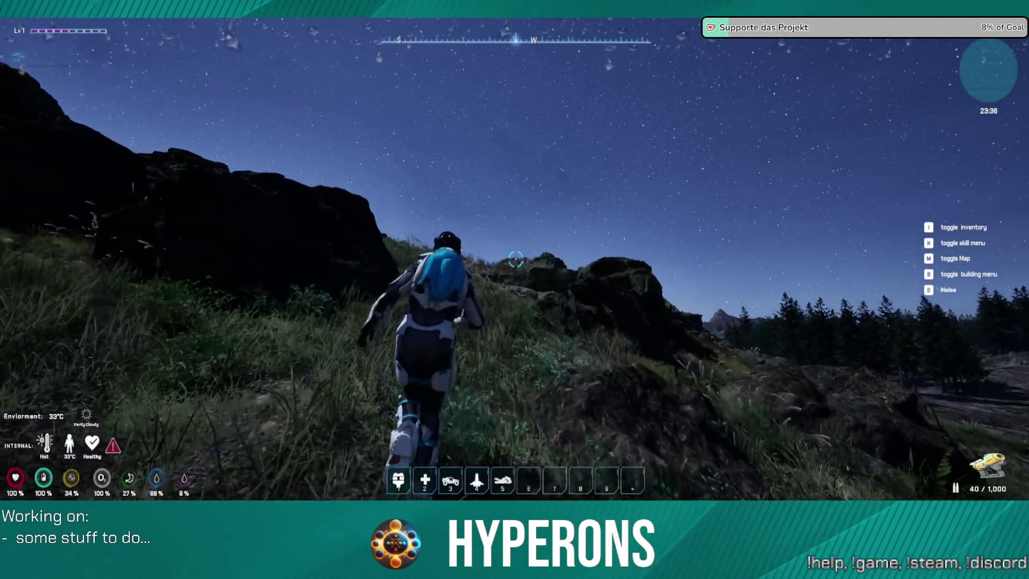
{"action": "key", "text": "i"}
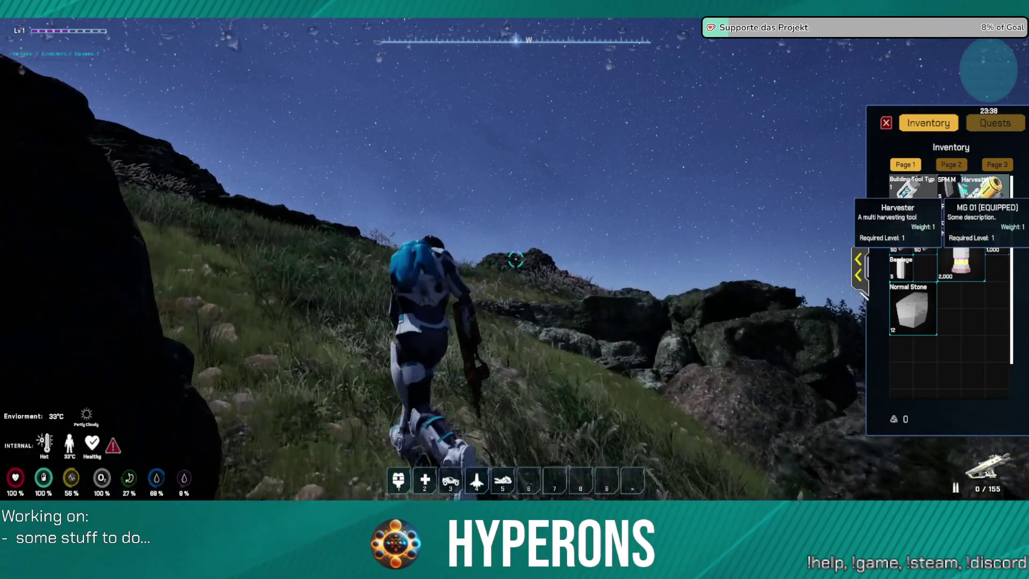
Close the inventory and run across the grass and rocks onto the forest ridge.
{"action": "key", "text": "i"}
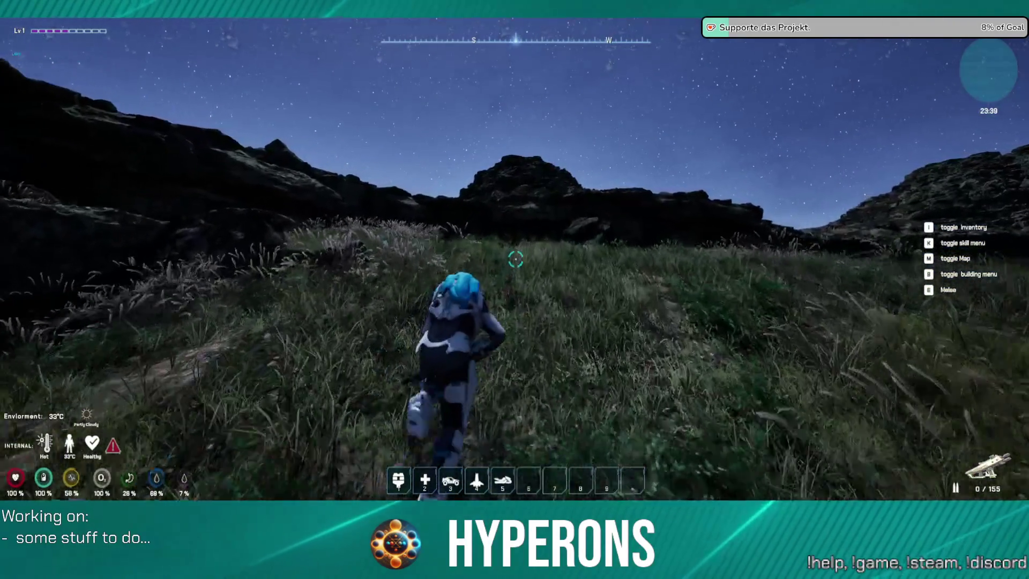
{"action": "key", "text": "w"}
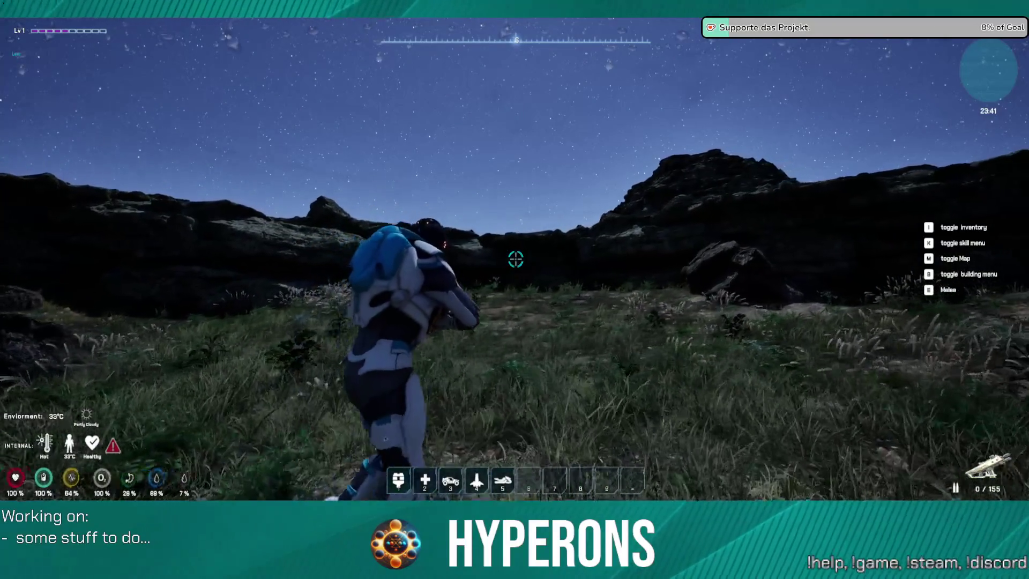
{"action": "key", "text": "w"}
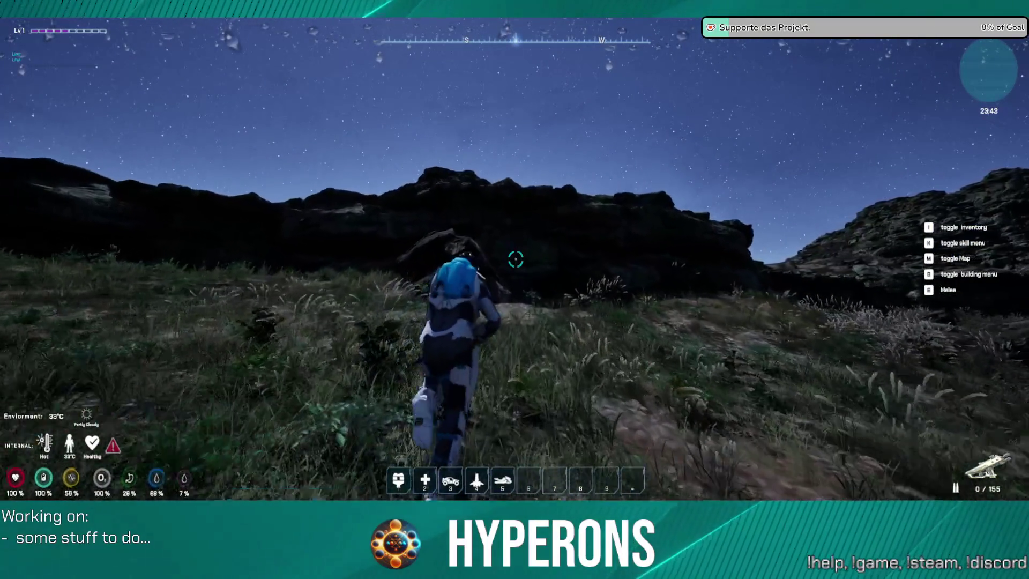
{"action": "key", "text": "w"}
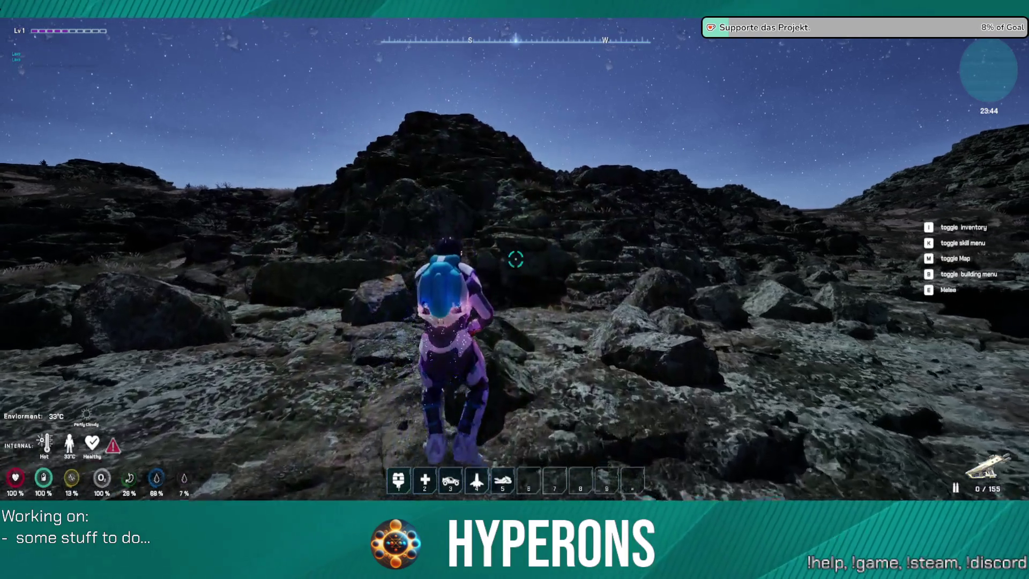
{"action": "key", "text": "w"}
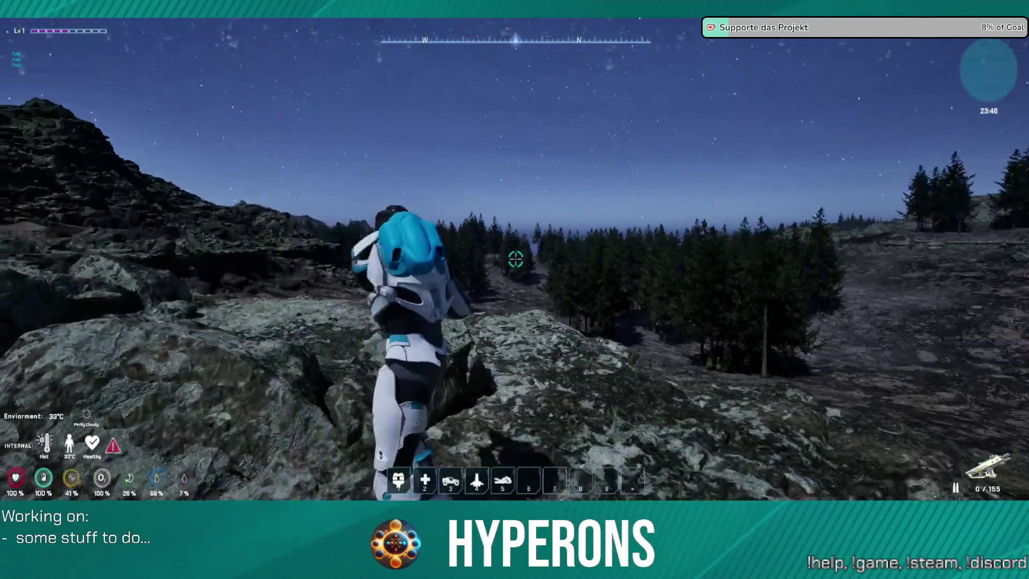
{"action": "key", "text": "s"}
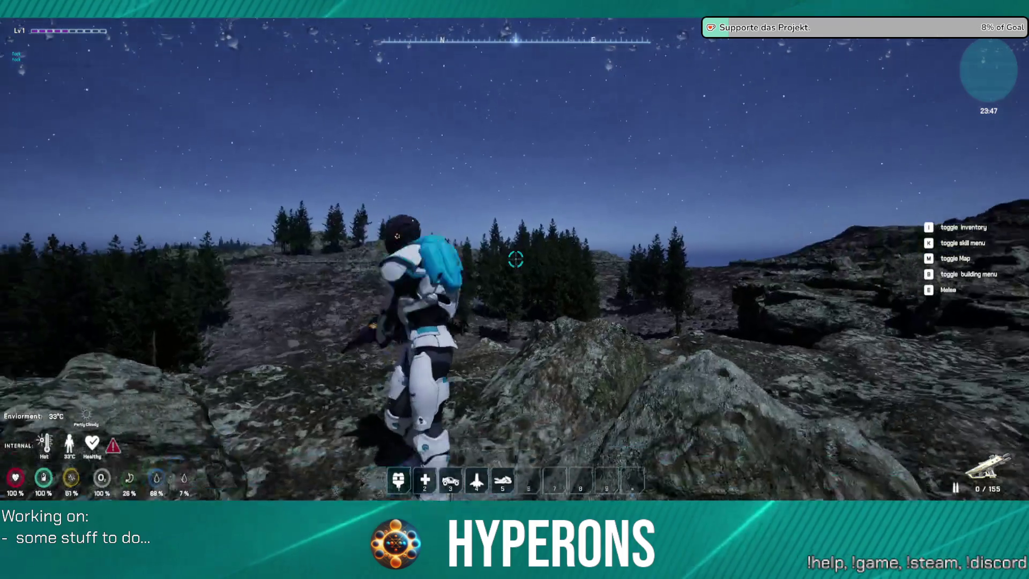
{"action": "key", "text": "w"}
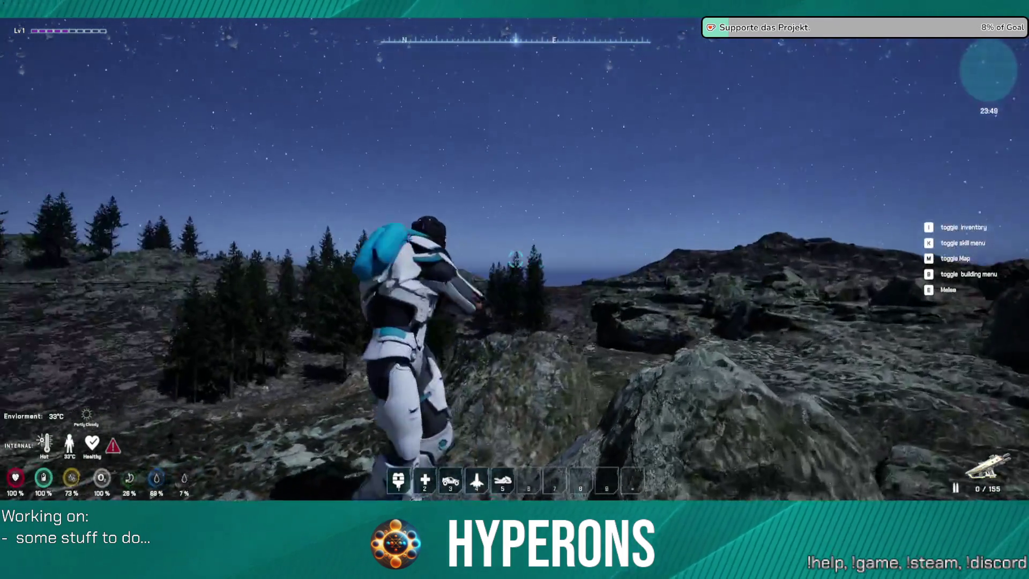
Jetpack-boost up the rocky hill and cross onto the boulder-strewn plateau.
{"action": "key", "text": "w"}
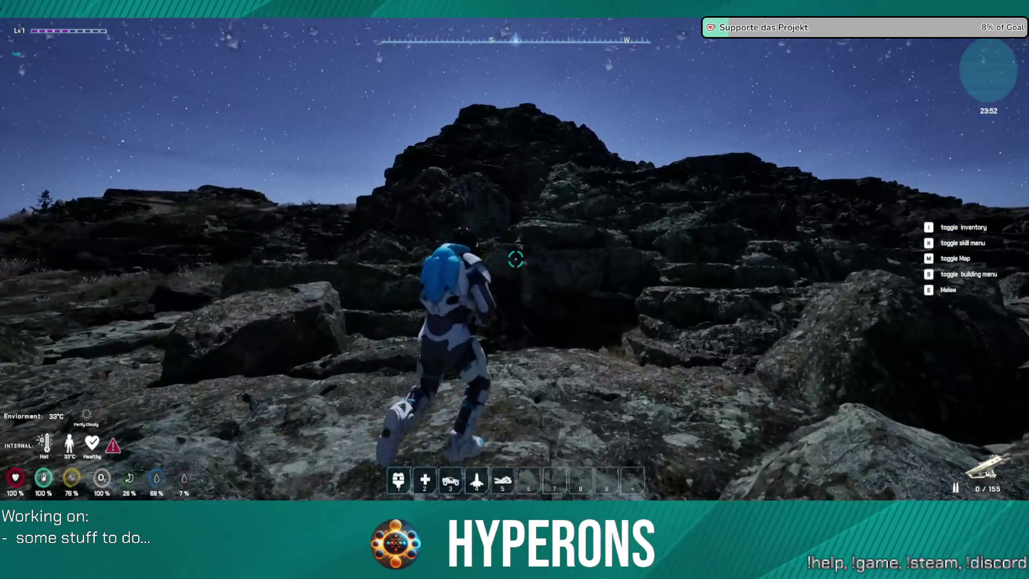
{"action": "key", "text": "w"}
{"action": "key", "text": "space"}
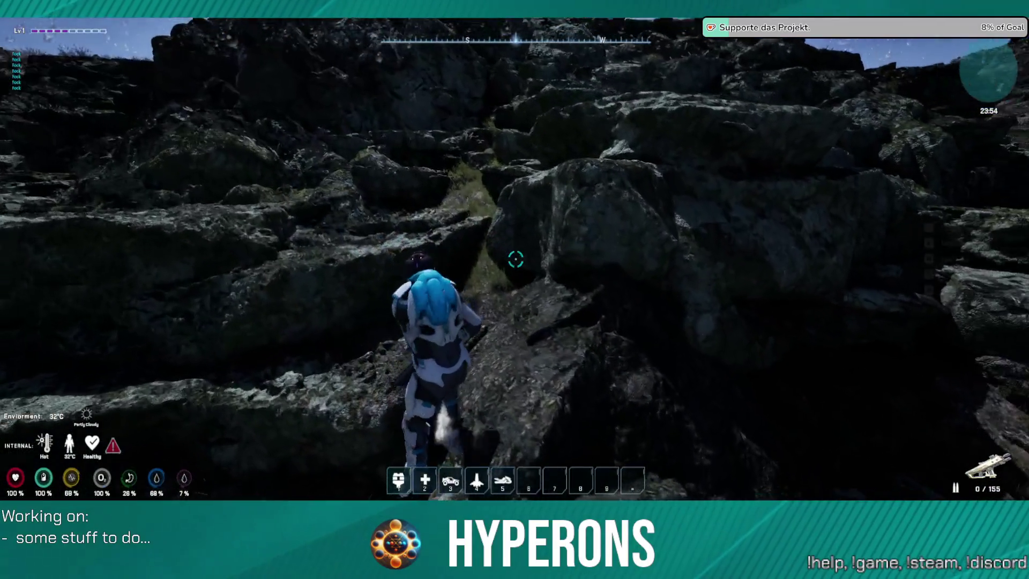
{"action": "key", "text": "w"}
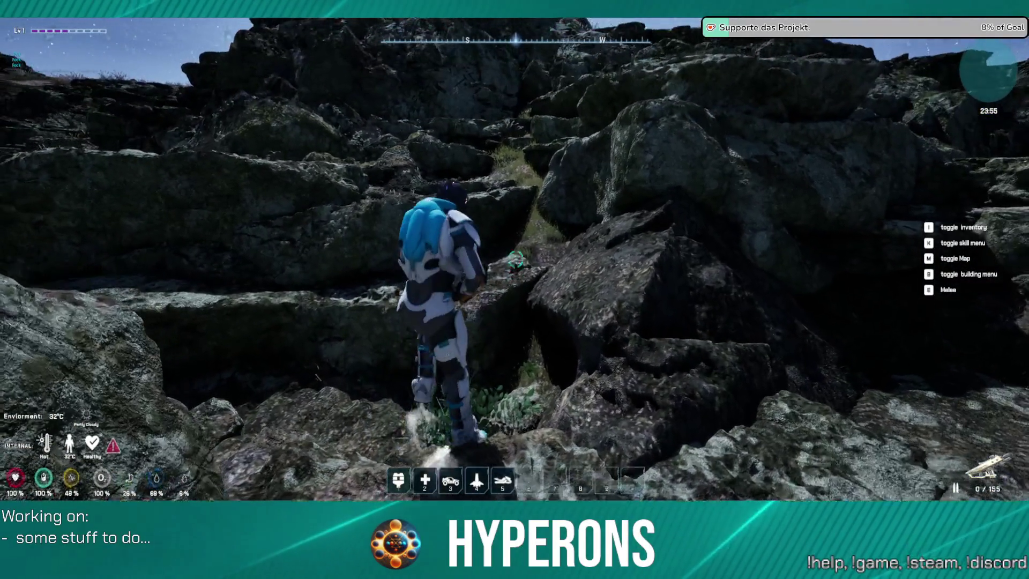
{"action": "key", "text": "w"}
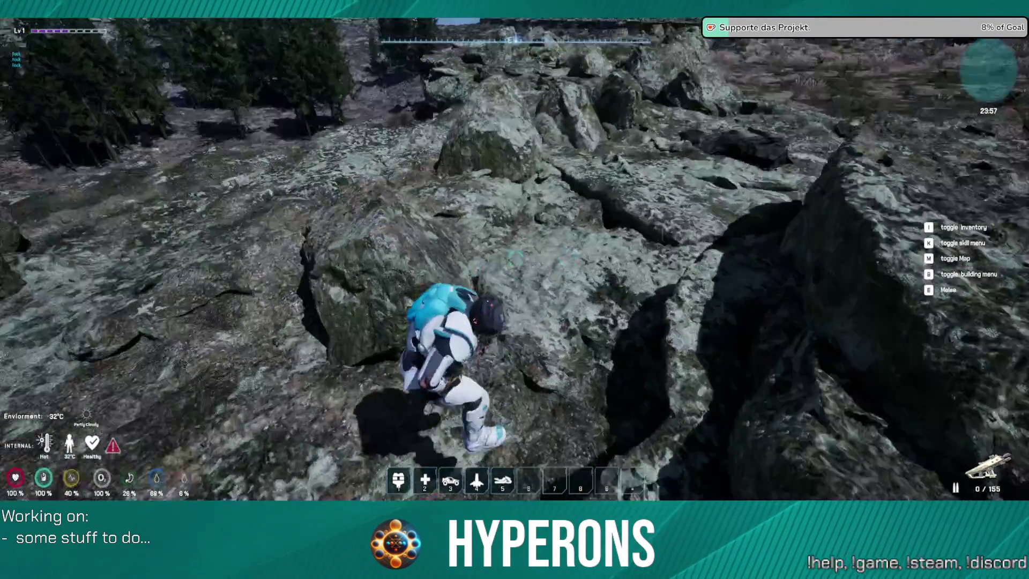
{"action": "key", "text": "w"}
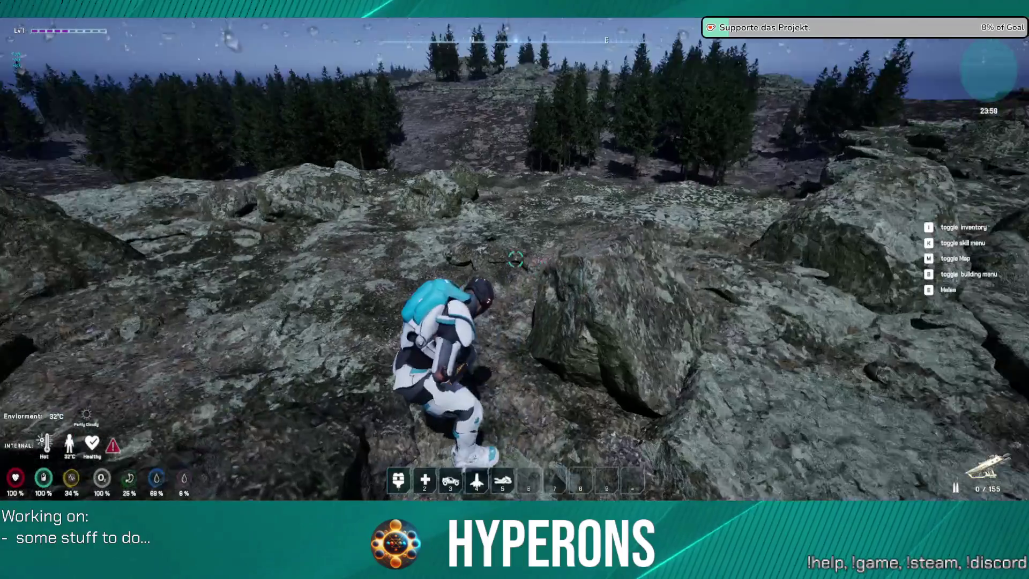
{"action": "key", "text": "w"}
{"action": "key", "text": "w"}
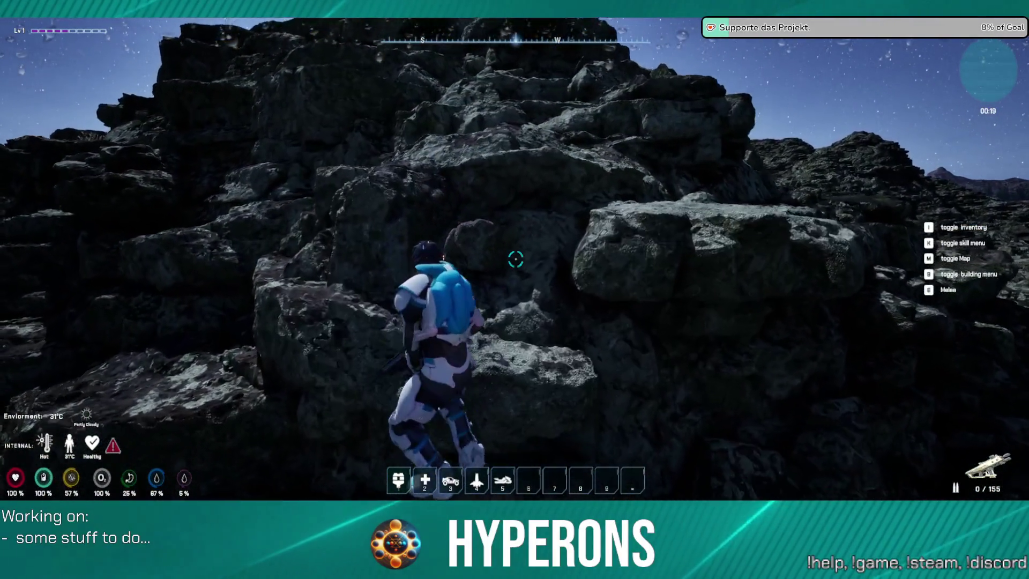
Climb the dark rock face with repeated jetpack boosts toward the moonlit crest.
{"action": "key", "text": "w"}
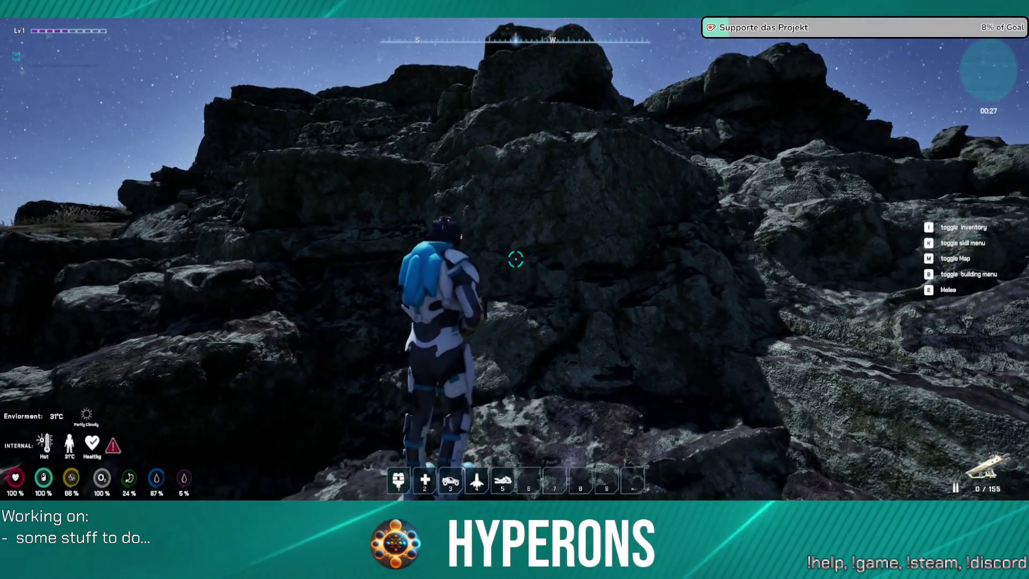
{"action": "key", "text": "w"}
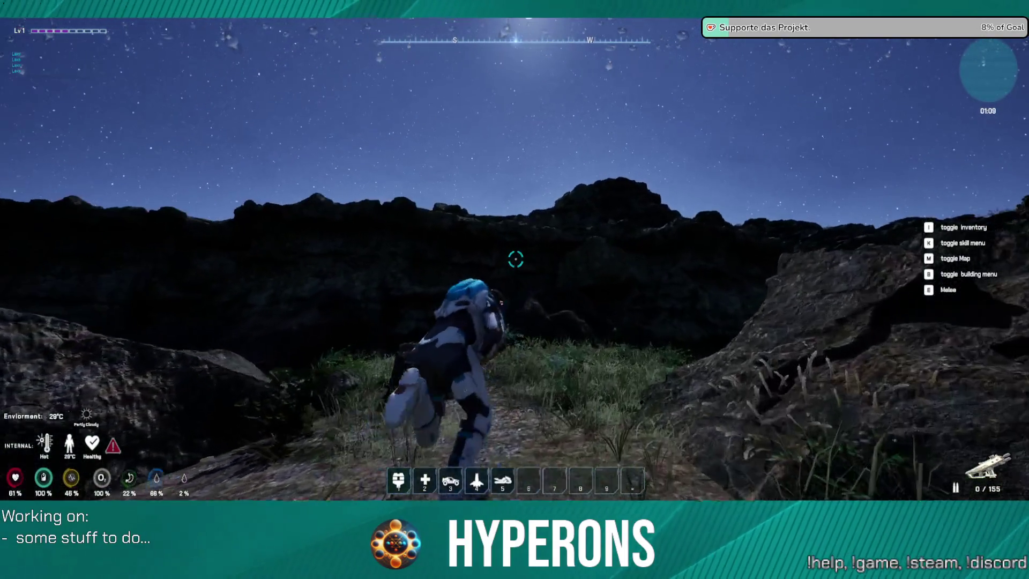
{"action": "key", "text": "space"}
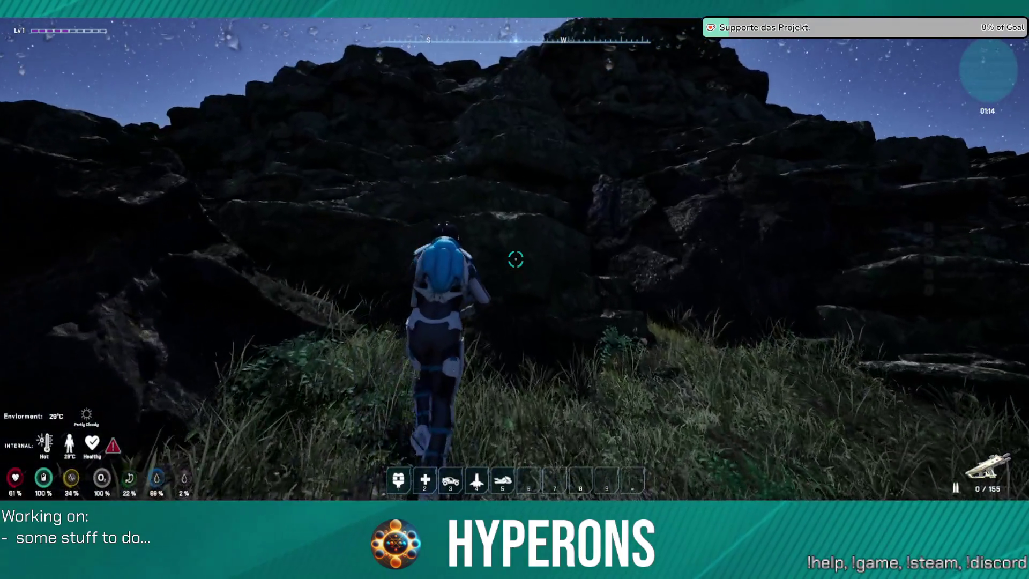
{"action": "key", "text": "space"}
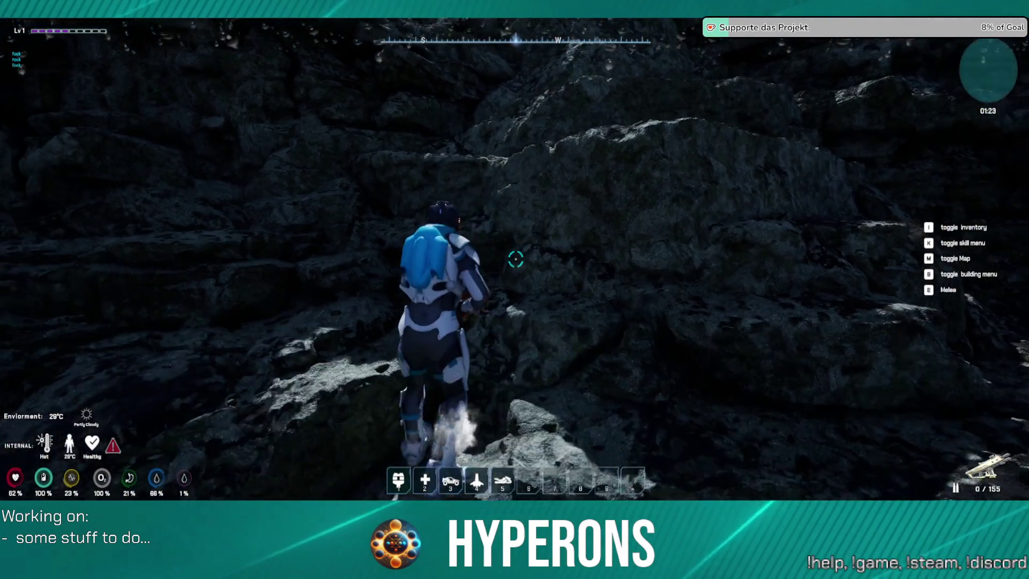
{"action": "key", "text": "space"}
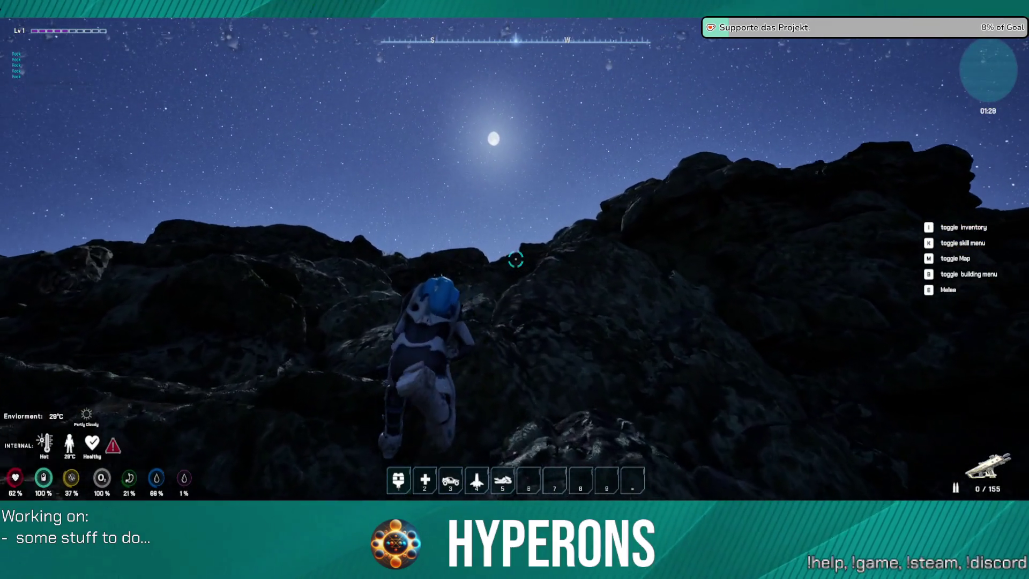
{"action": "key", "text": "space"}
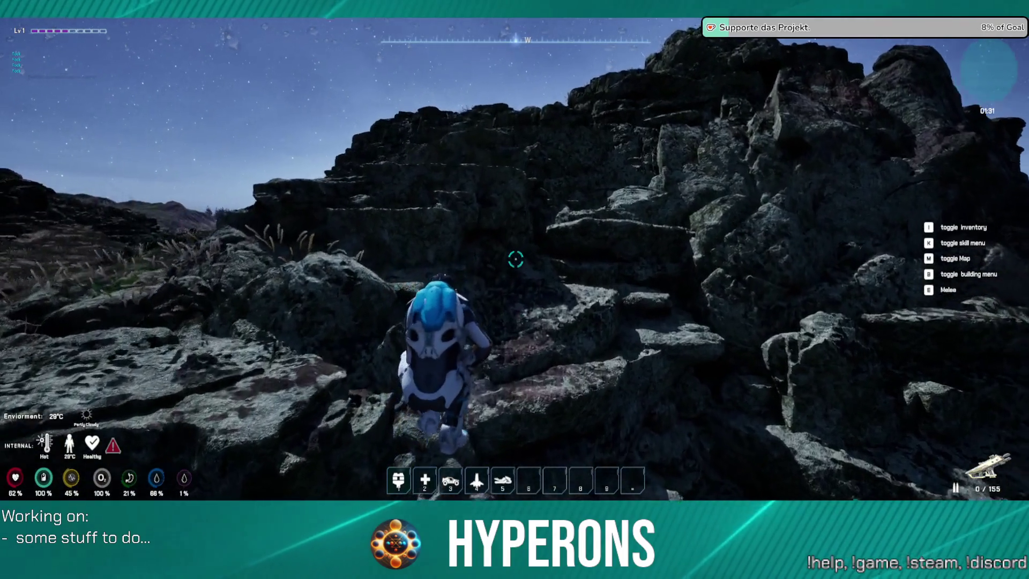
Boost over the ridge onto the summit, show the control hints, then holster the rifle and run forward.
{"action": "key", "text": "space"}
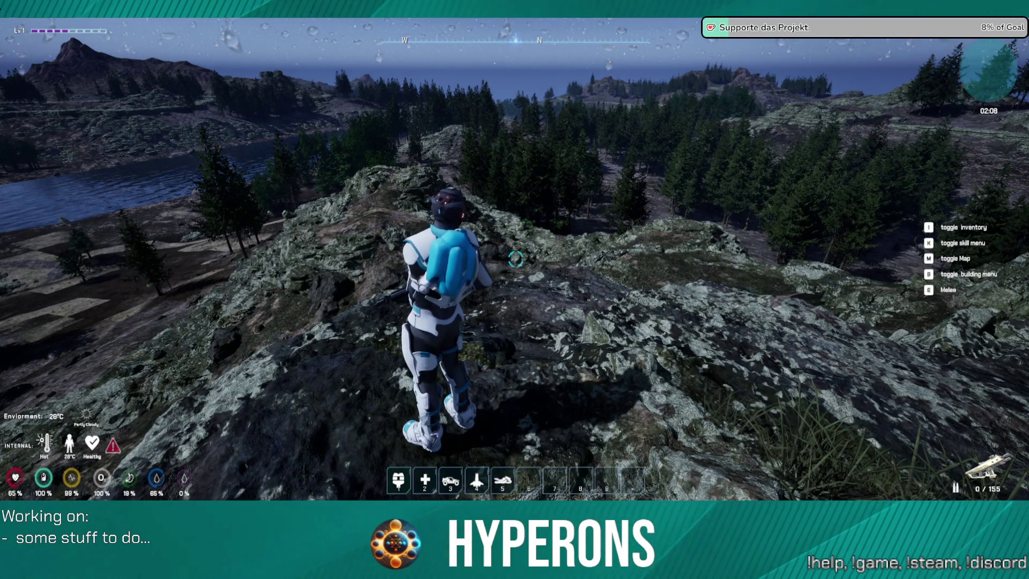
{"action": "key", "text": "h"}
{"action": "mouse_move", "coordinate": [515, 260]}
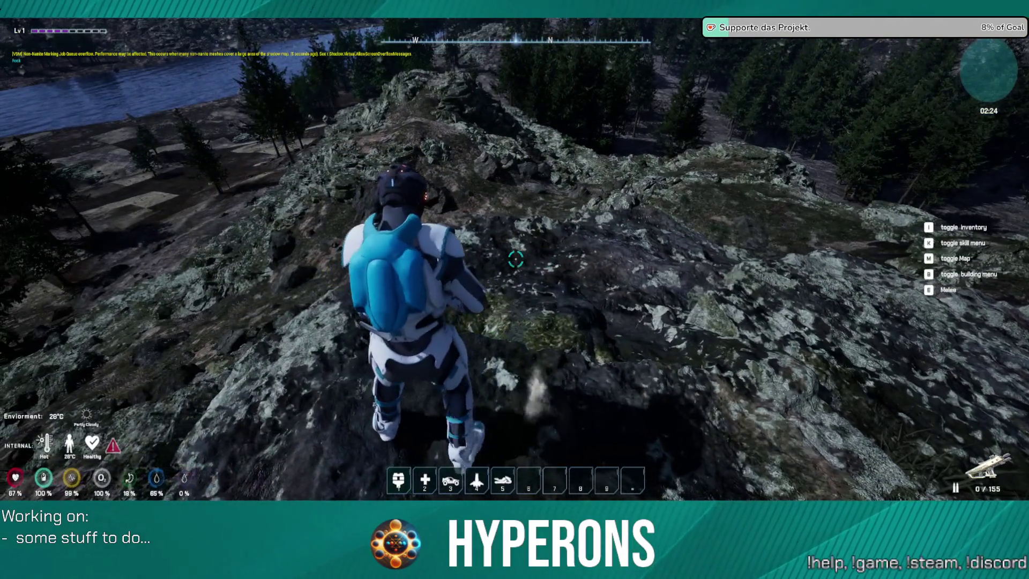
{"action": "key", "text": "w"}
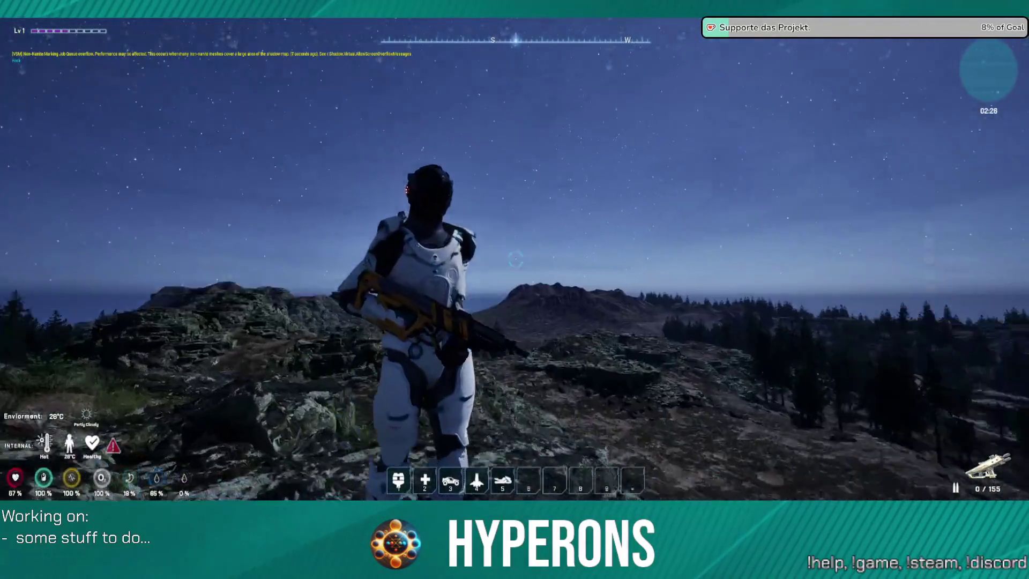